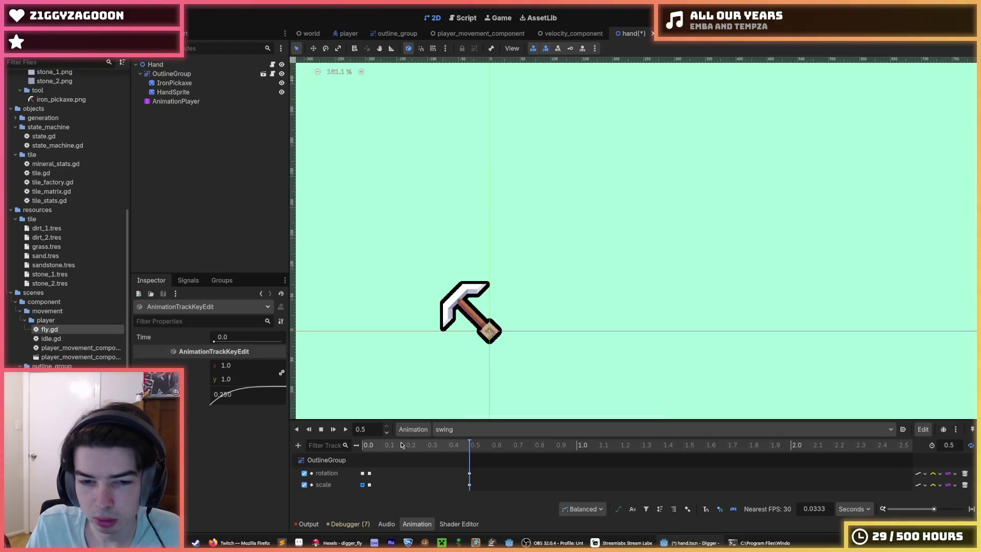
- Preview the swing animation, zooming the canvas, and pause it at about 0.24 s
key(d)
scroll(370, 311, down, 3)
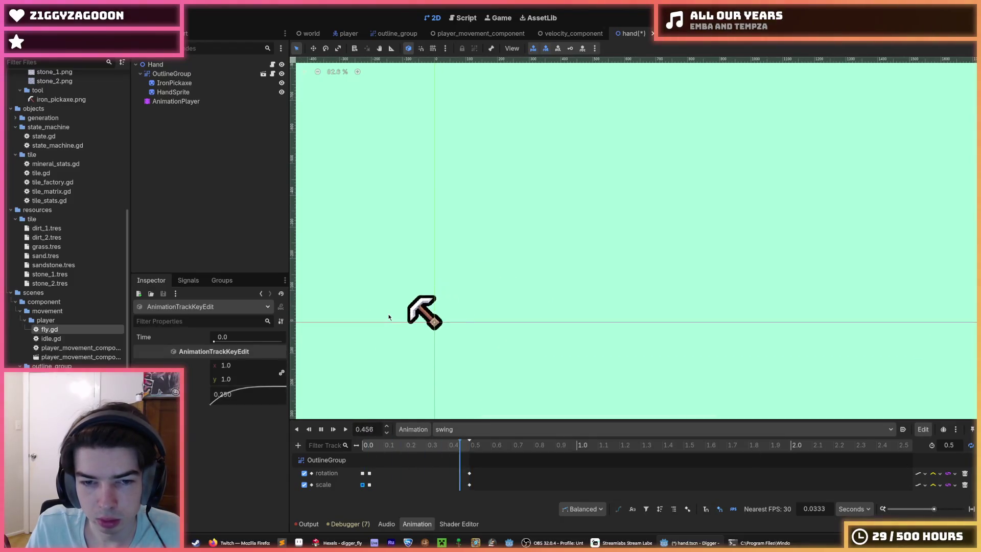
scroll(412, 312, down, 1)
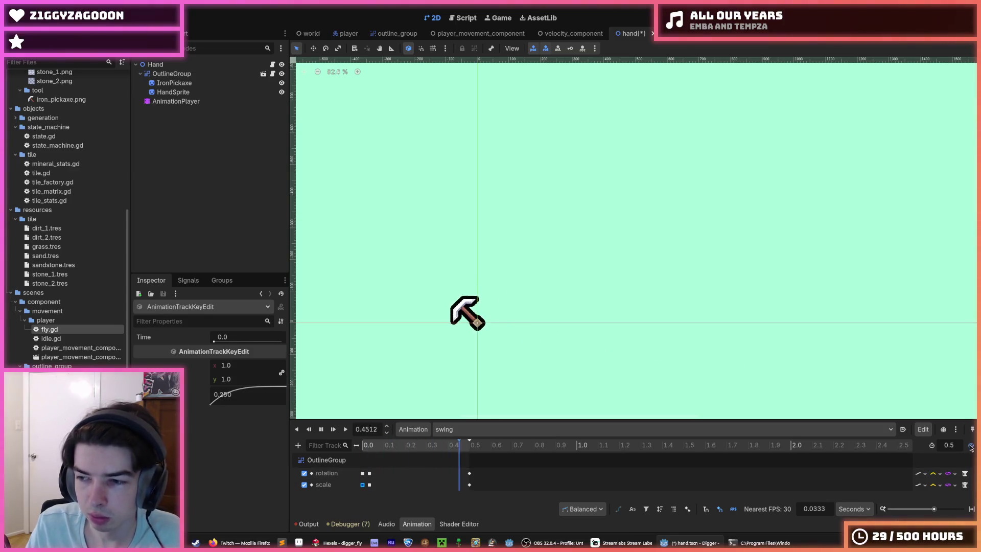
click(319, 430)
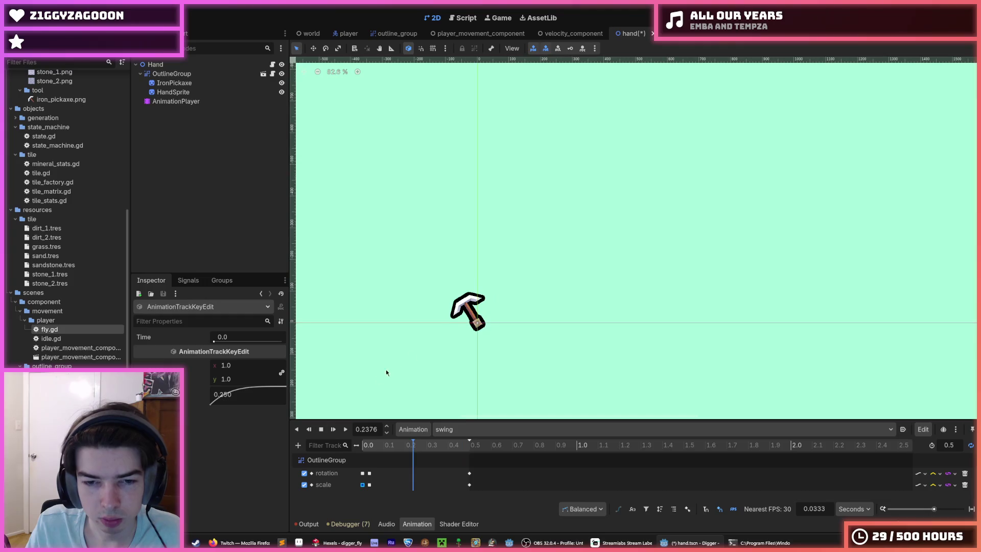
scroll(432, 334, up, 6)
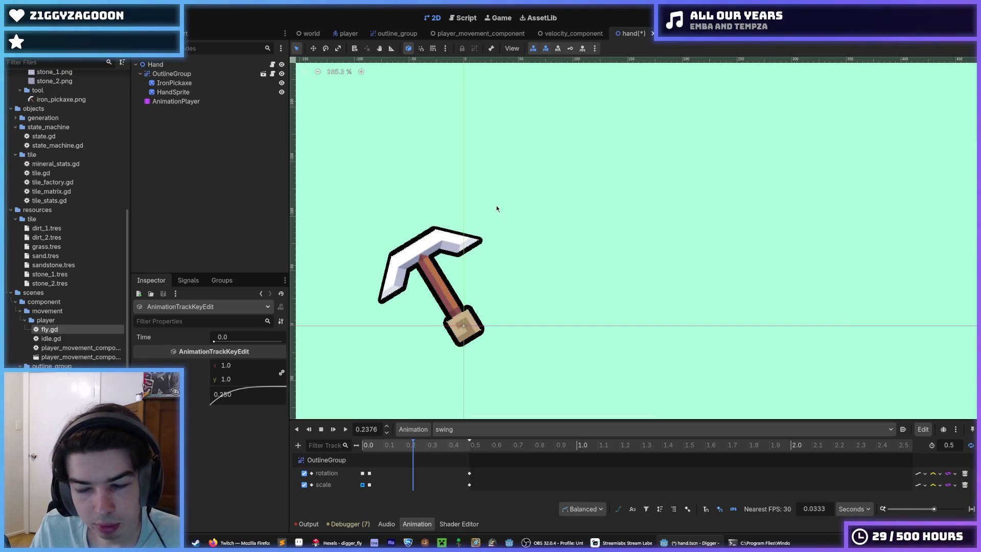
drag(497, 208, 520, 218)
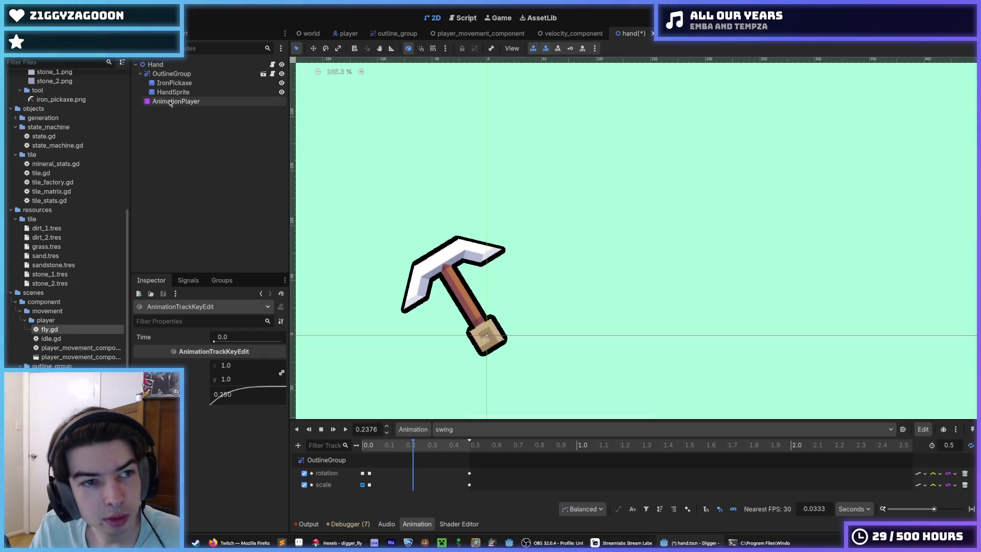
click(166, 67)
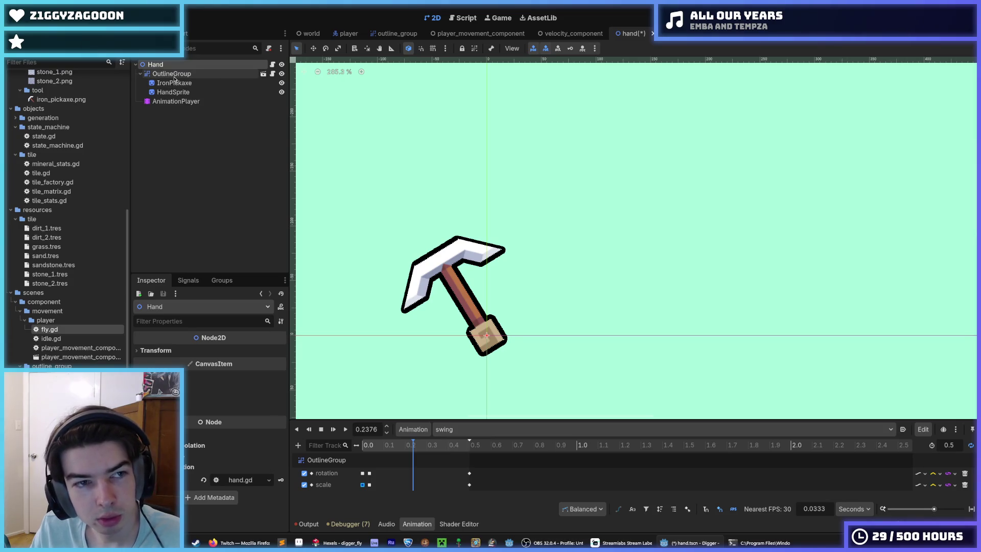
click(170, 72)
click(167, 66)
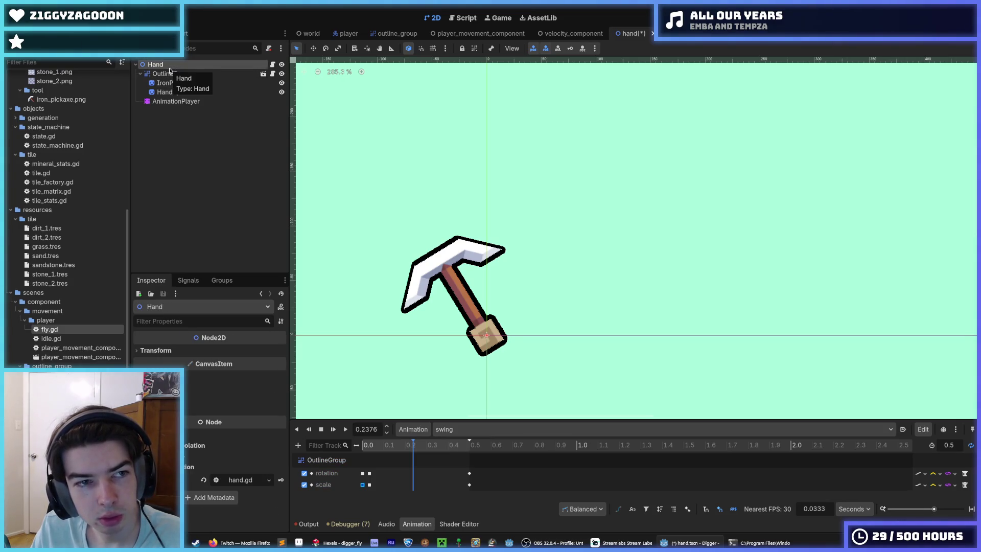
right_click(170, 68)
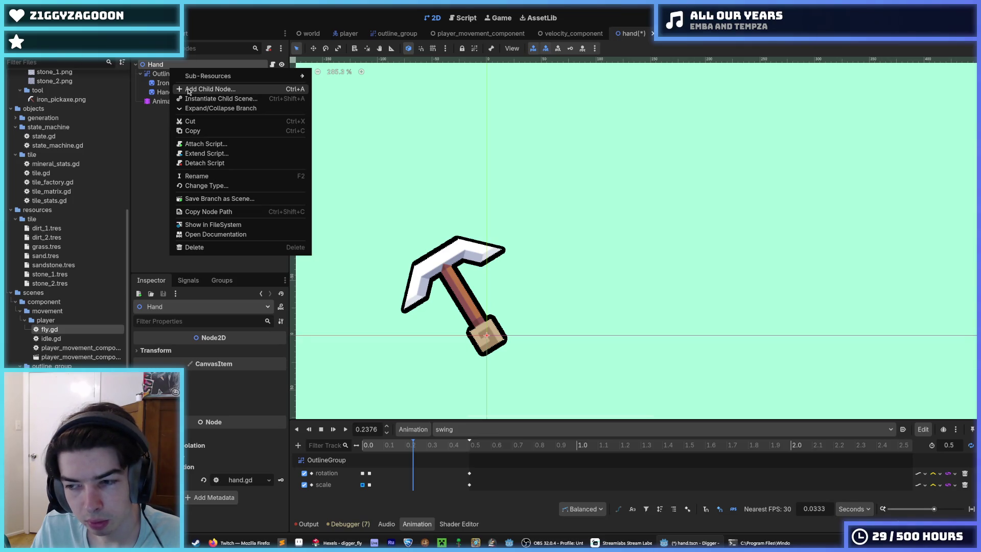
click(348, 155)
drag(453, 188, 491, 175)
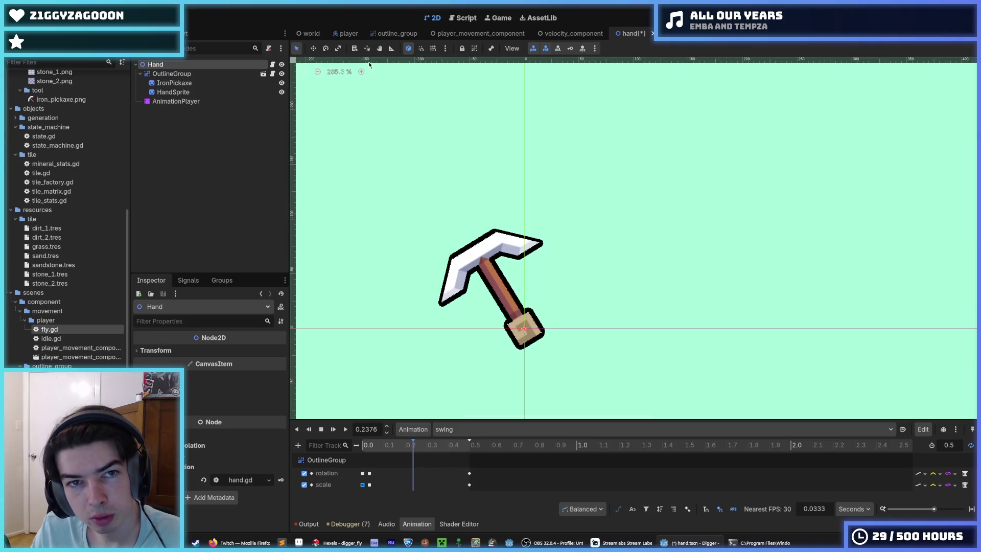
mouse_move(332, 33)
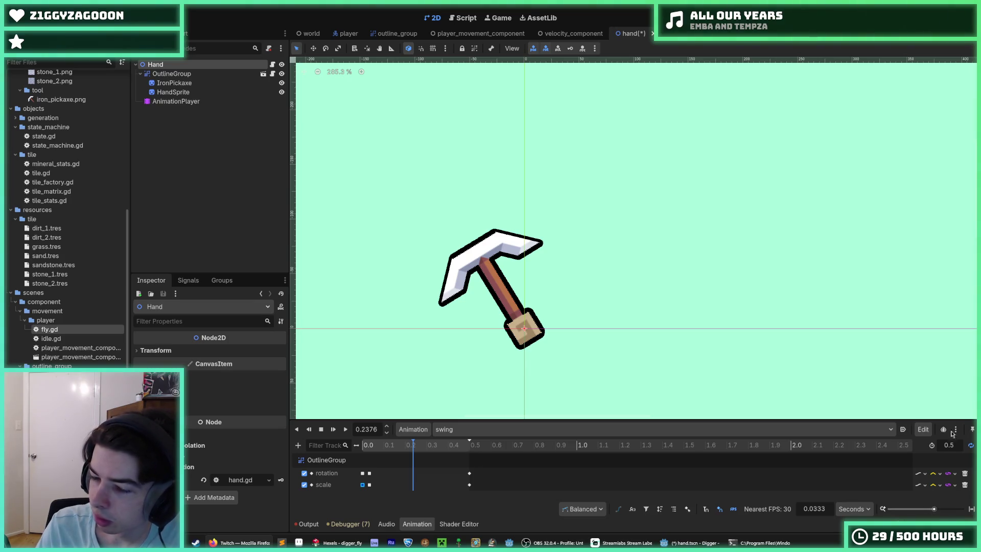
- Add a Node2D child under Hand and nest OutlineGroup inside it
click(346, 430)
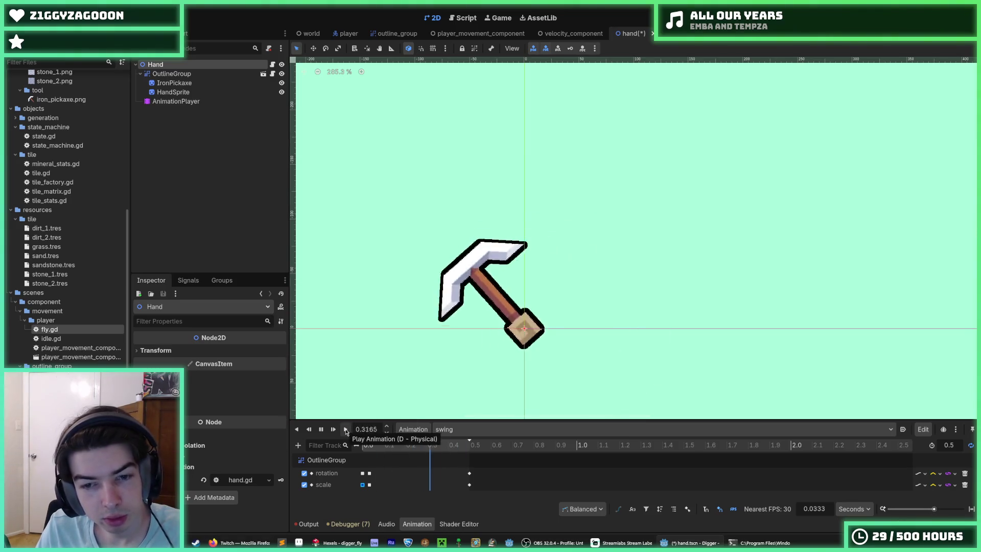
click(321, 430)
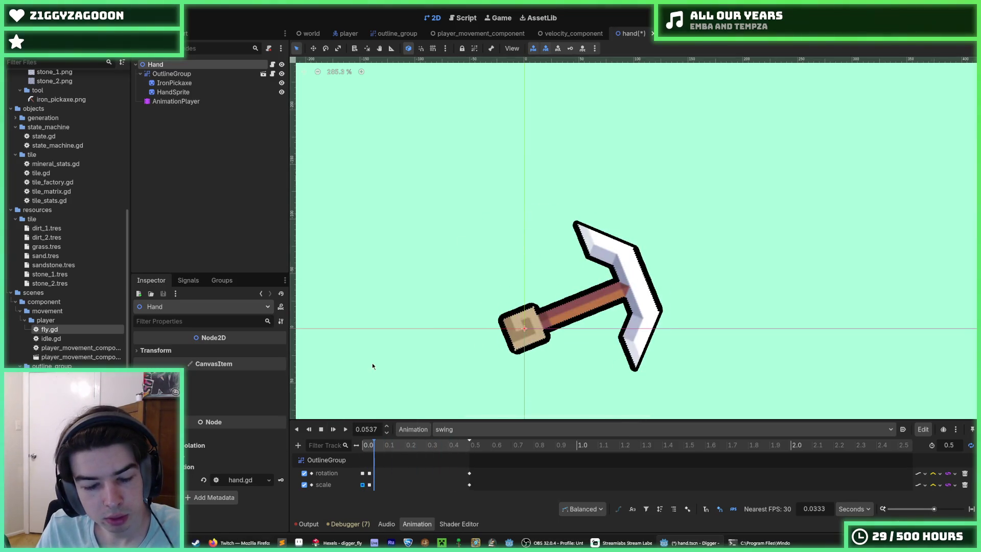
right_click(172, 65)
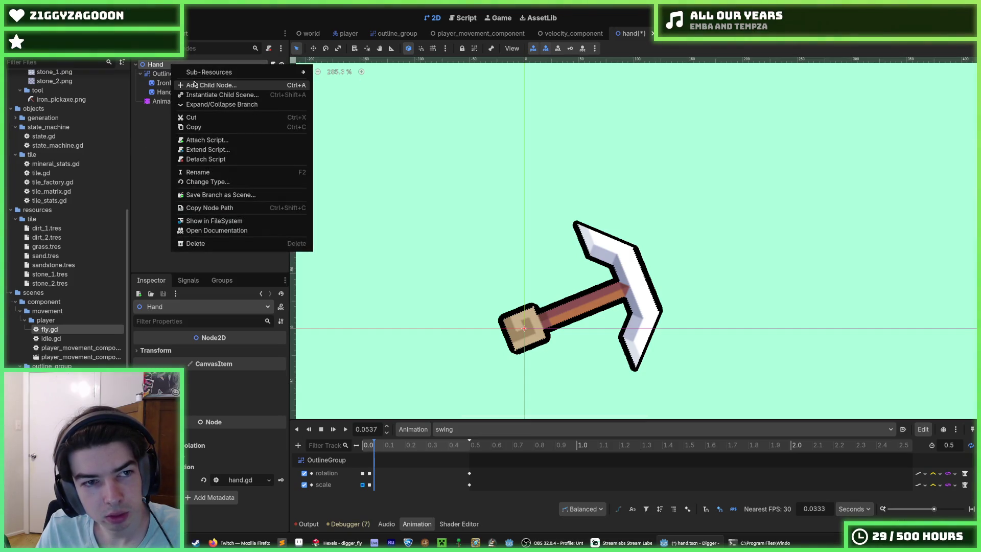
click(195, 85)
text(node2d)
key(Return)
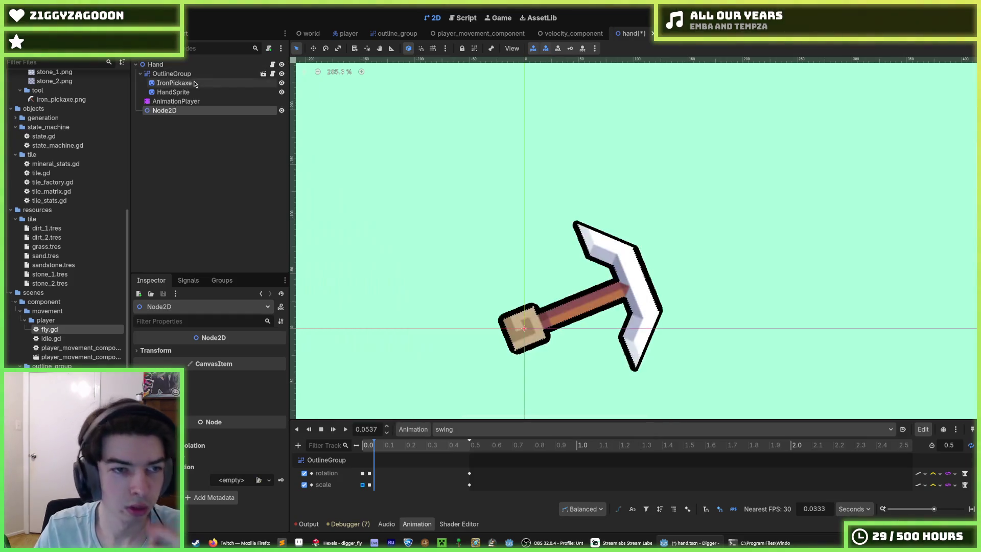
mouse_move(167, 108)
mouse_down()
mouse_move(170, 70)
mouse_move(177, 75)
mouse_up()
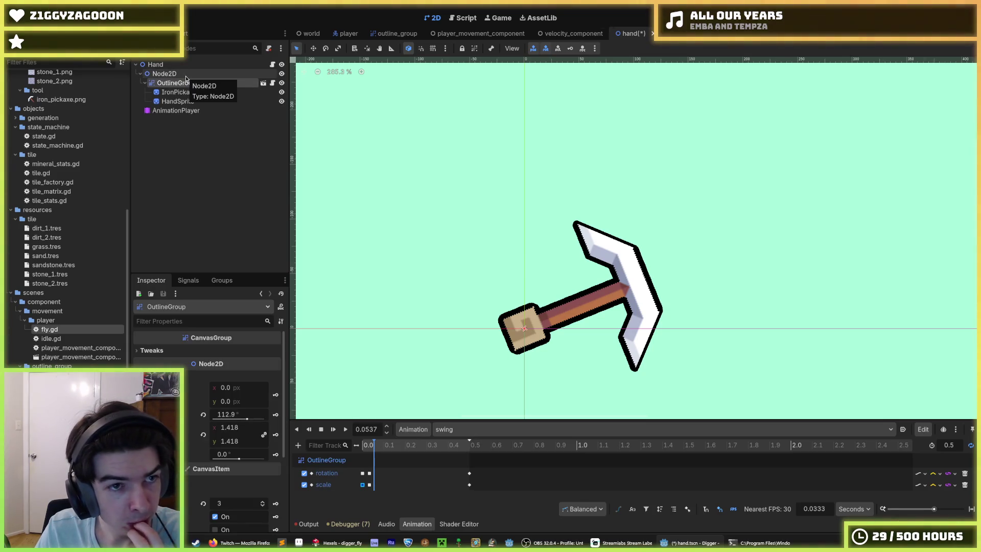
- Lock the IronPickaxe and HandSprite sprites against canvas edits
drag(484, 190, 403, 132)
drag(450, 276, 404, 227)
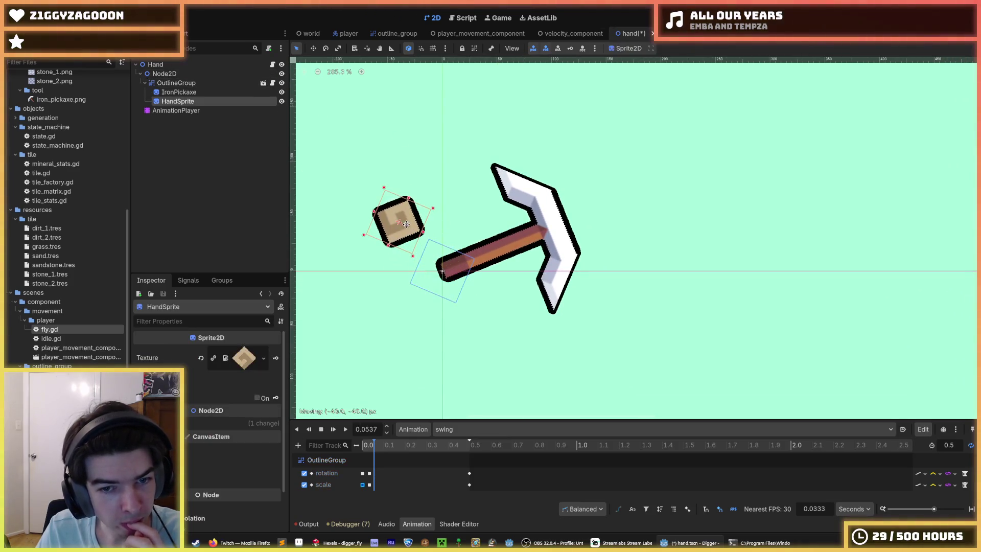
key(ctrl+z)
click(180, 83)
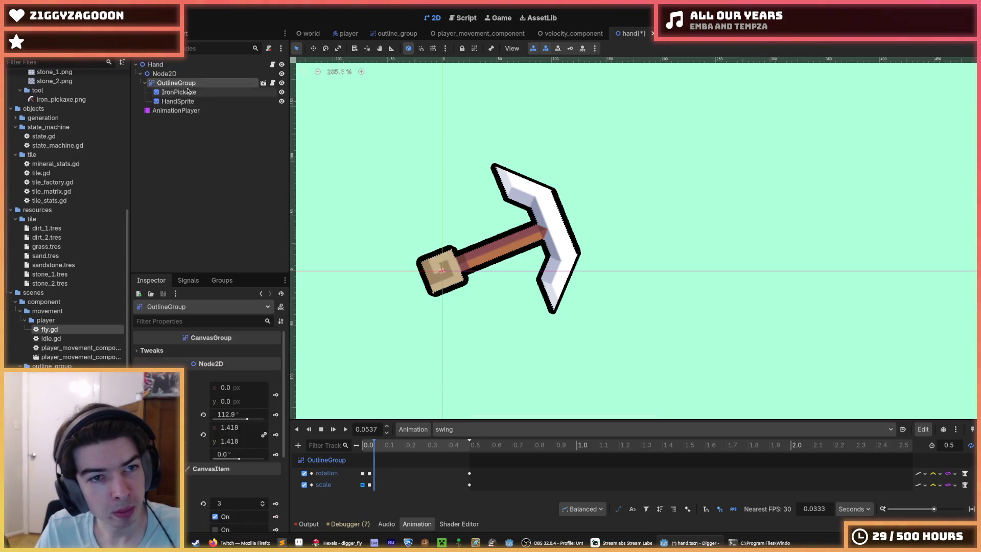
click(231, 95)
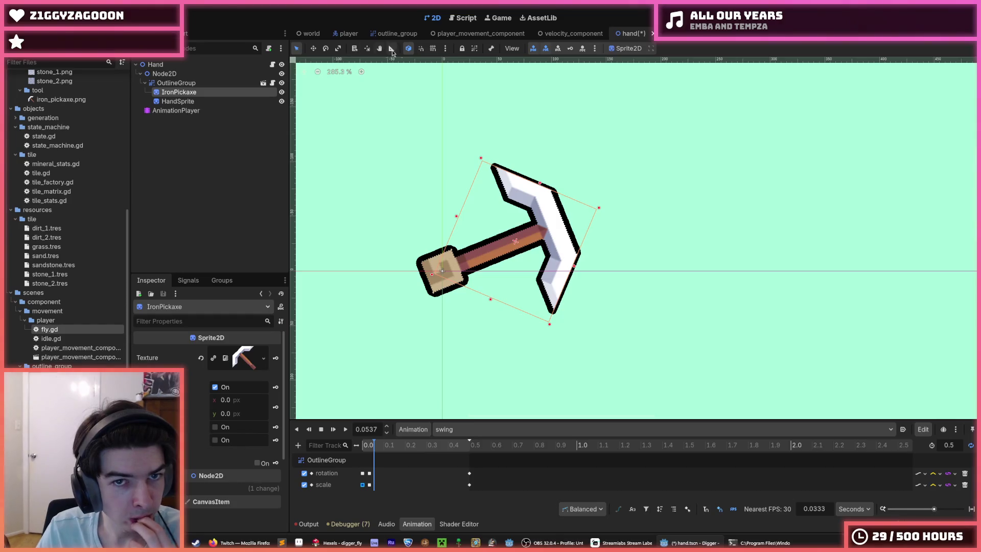
click(461, 49)
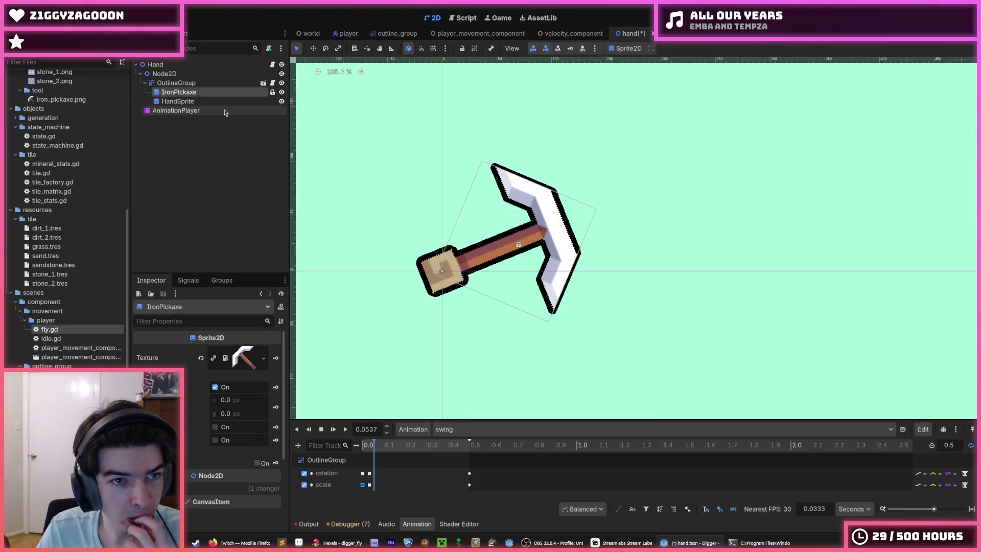
key(Down)
click(460, 49)
key(Escape)
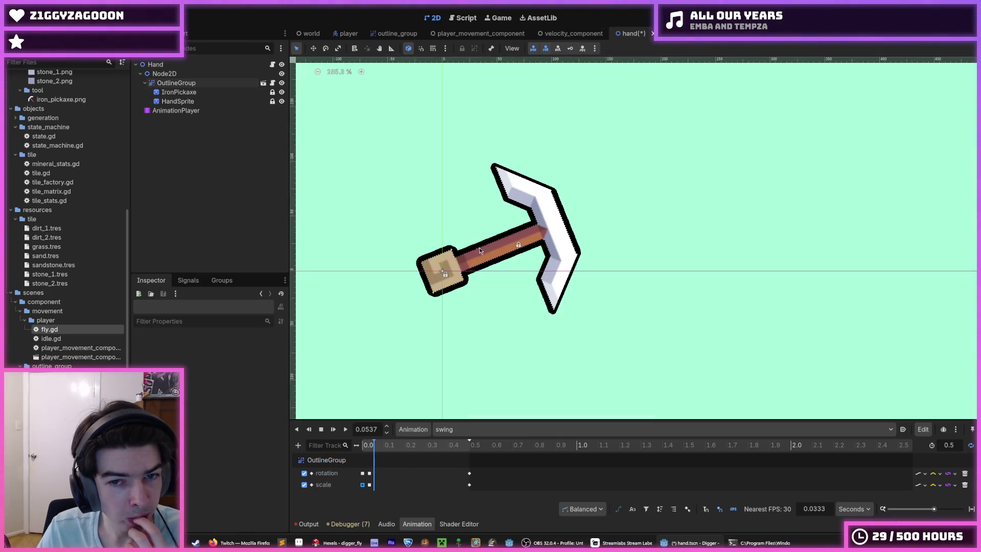
- Move the pickaxe OutlineGroup on the canvas to position (-86, -38)
mouse_move(444, 271)
mouse_down()
mouse_move(428, 237)
mouse_move(365, 202)
mouse_up()
key(s)
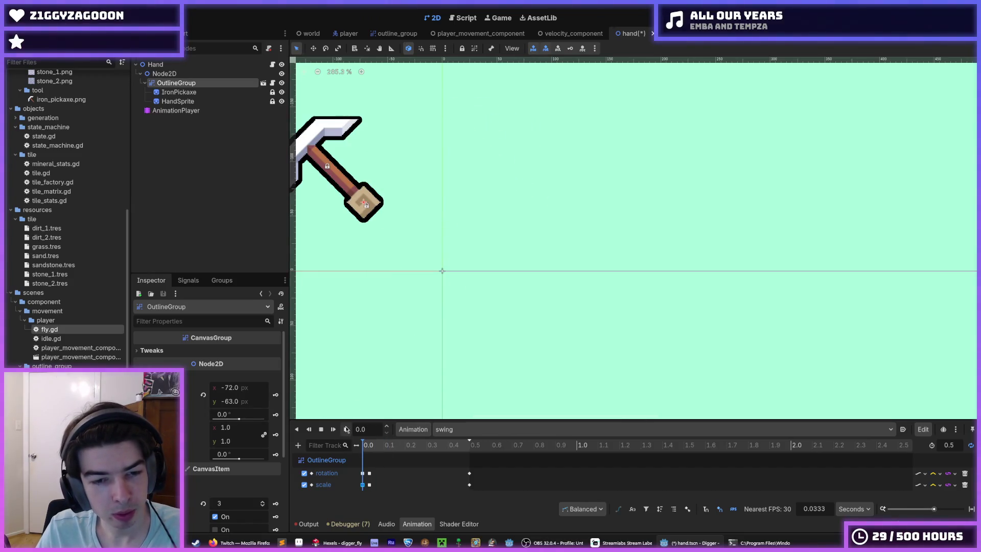
right_click(506, 268)
click(434, 235)
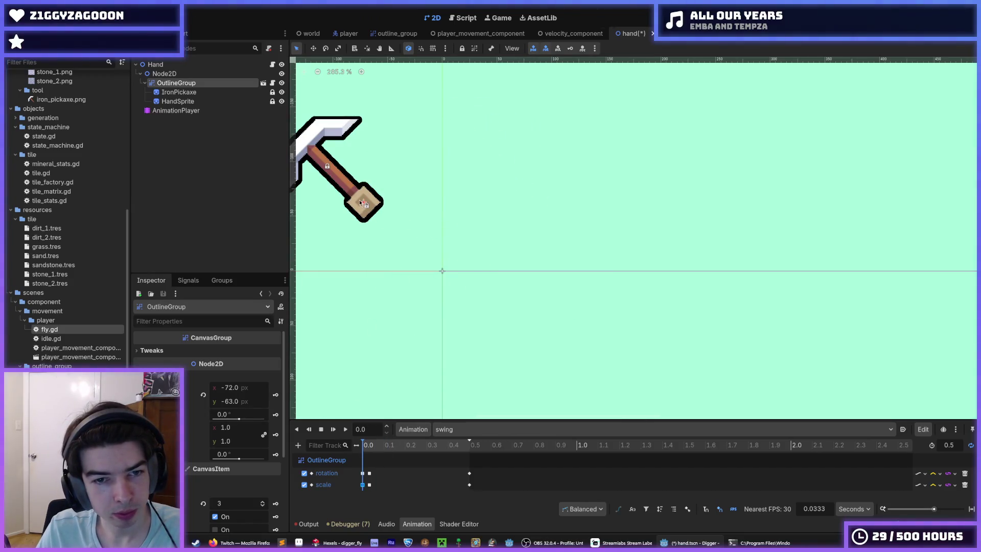
mouse_move(359, 200)
mouse_down()
mouse_move(346, 228)
mouse_move(511, 236)
mouse_move(540, 248)
mouse_up()
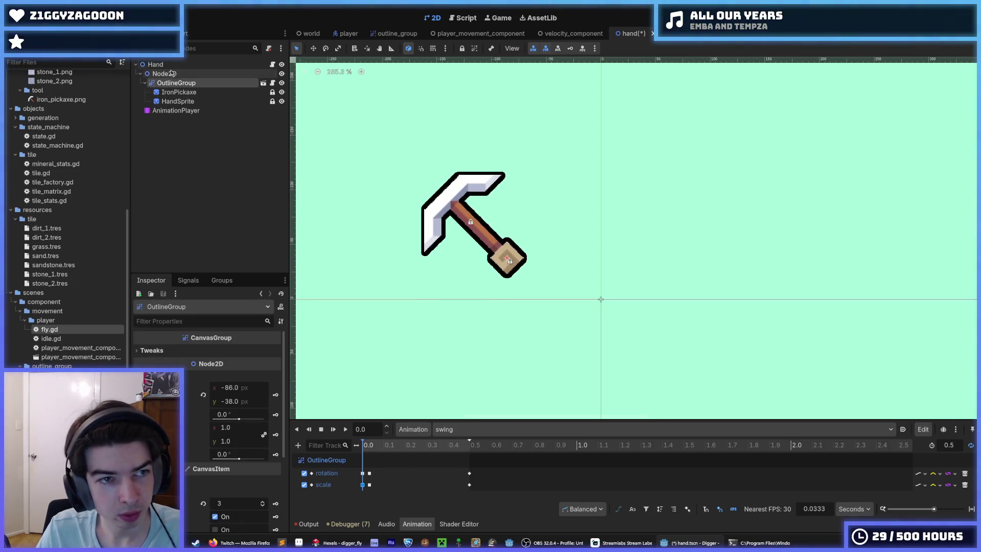
click(176, 110)
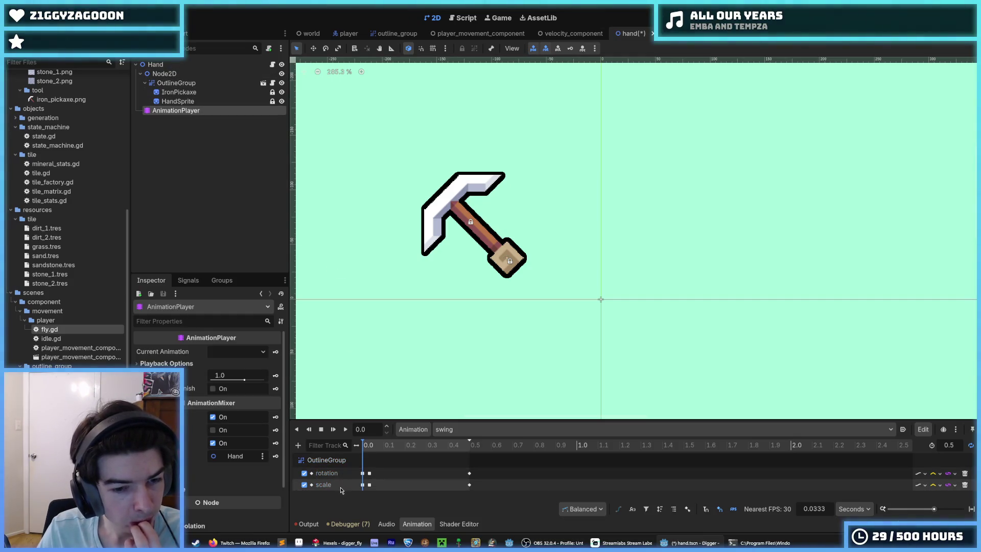
- Add a Node2D rotation property track to swing with a key at 0.0 s
click(298, 445)
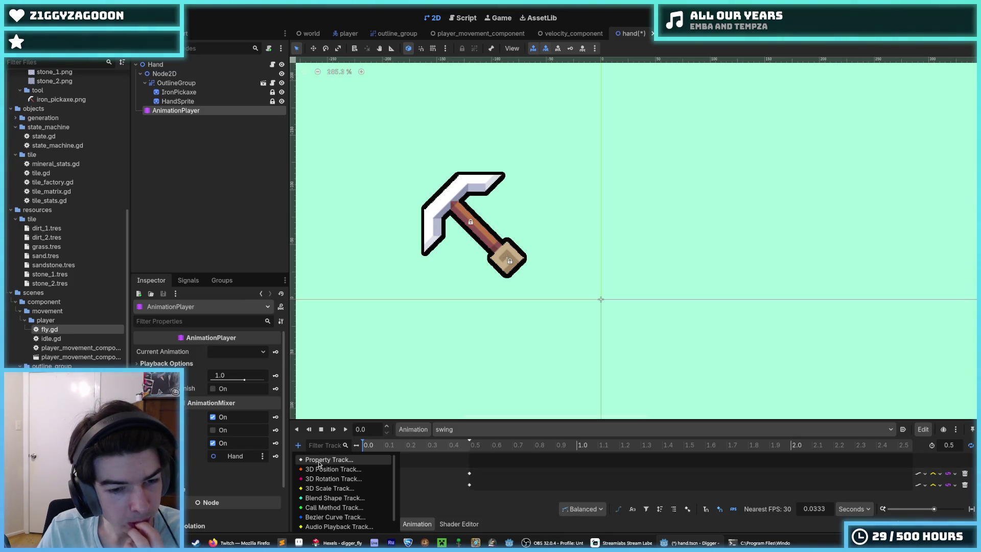
click(318, 460)
double_click(480, 188)
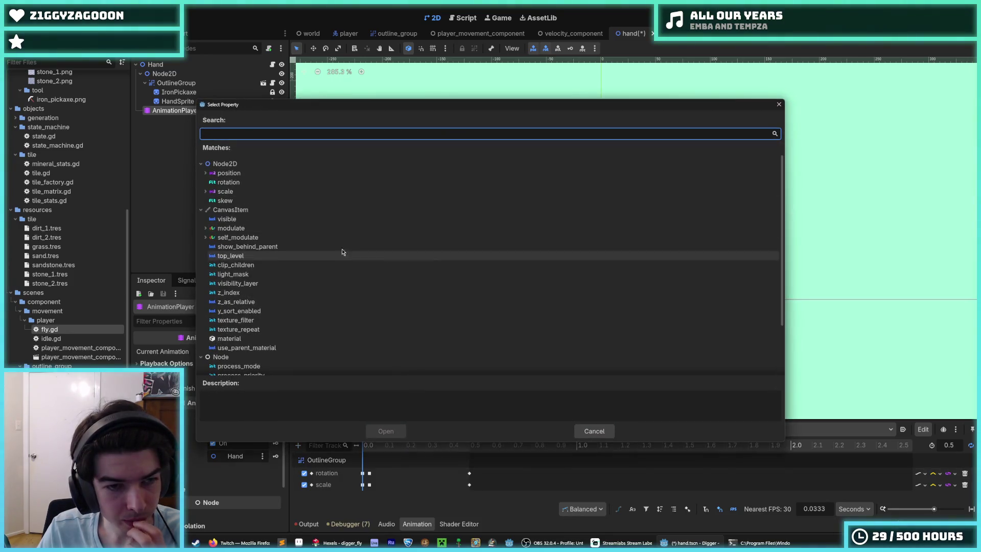
double_click(256, 182)
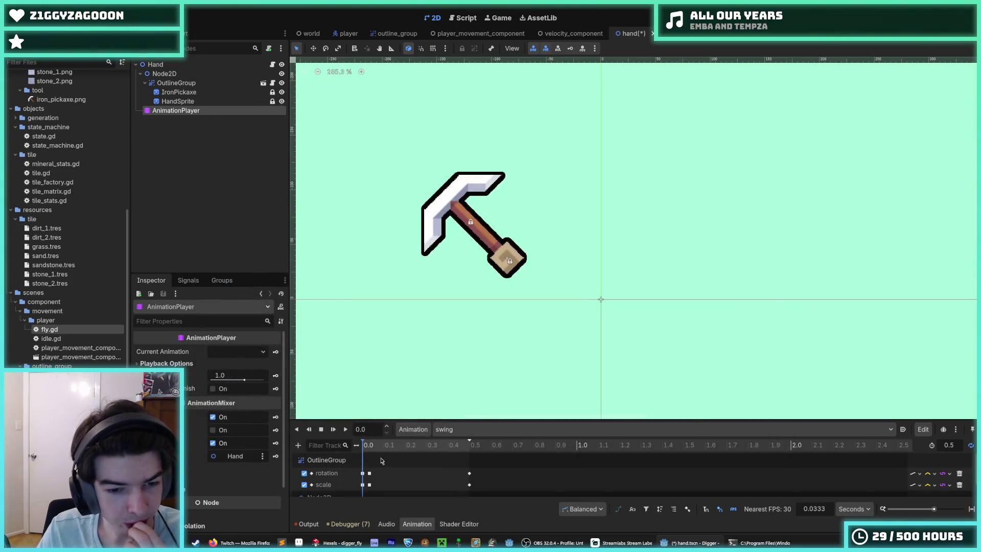
right_click(363, 489)
click(365, 496)
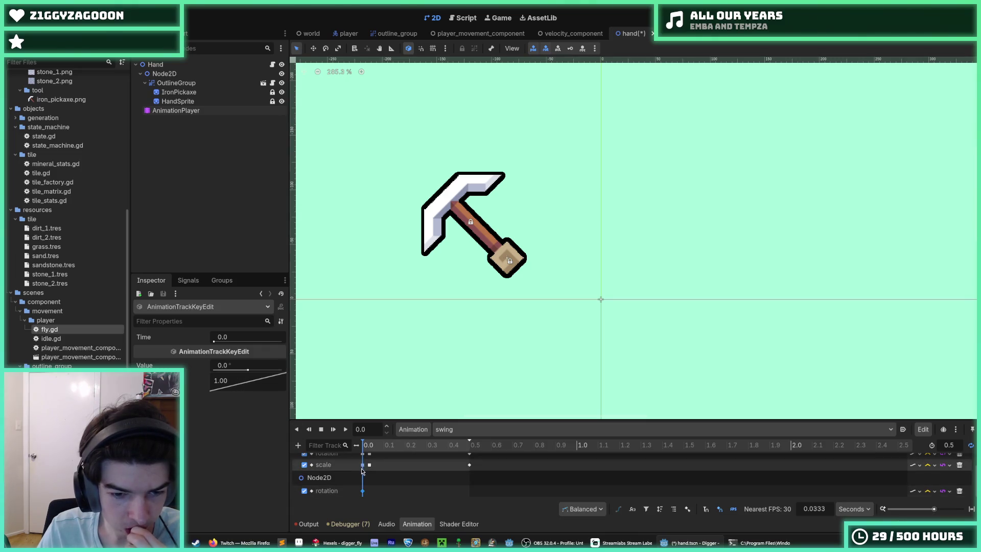
- Select Node2D, show its Transform properties, and try a rotated pickaxe pose
click(164, 74)
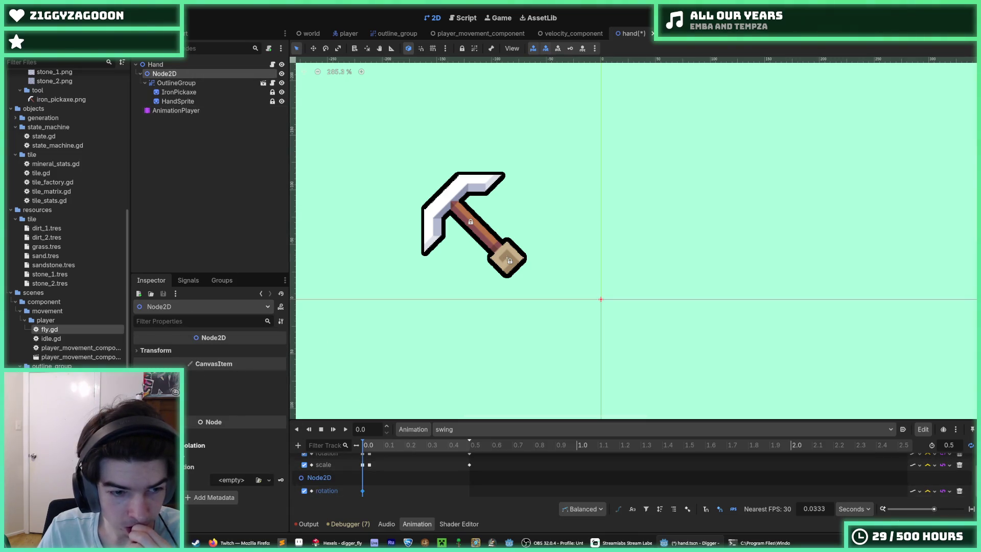
click(178, 352)
click(177, 352)
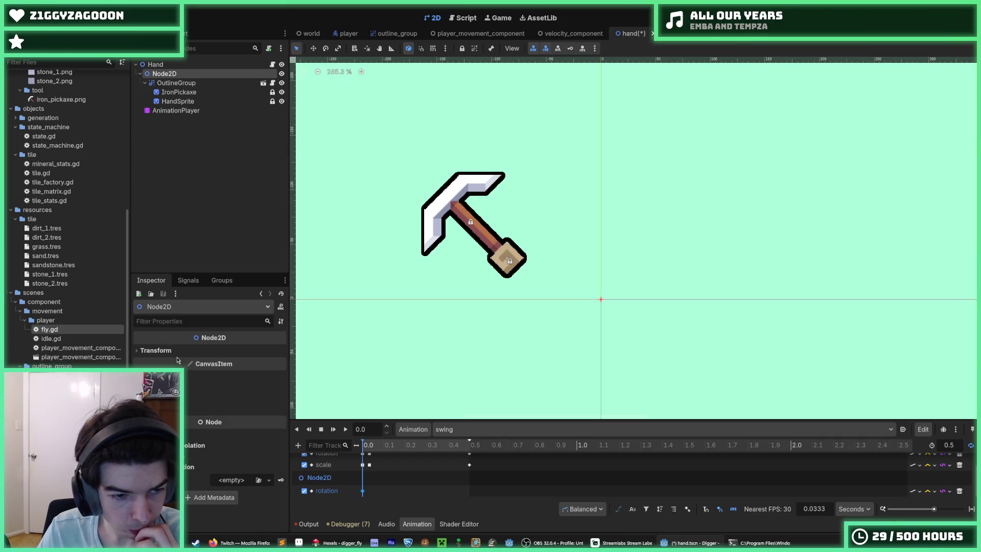
click(178, 351)
drag(238, 392, 246, 398)
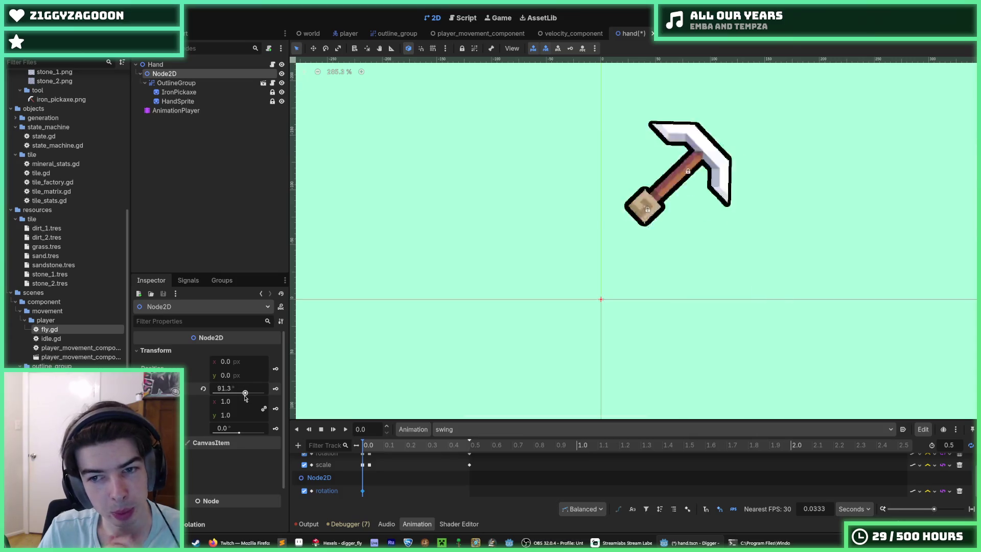
- Reset Node2D's rotation to 0° and select OutlineGroup, sitting at (-86, -38)
drag(245, 398, 239, 397)
click(203, 388)
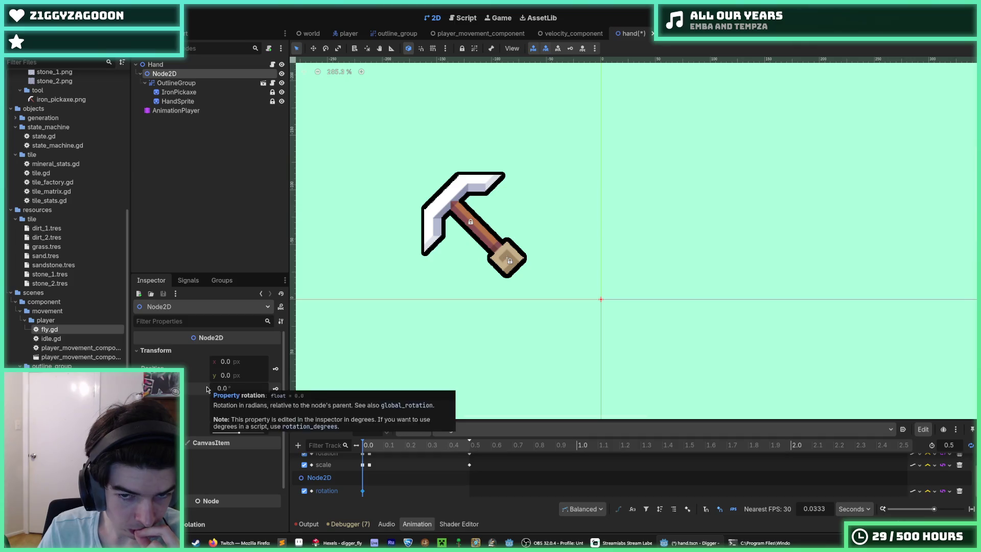
scroll(333, 475, up, 2)
mouse_move(333, 475)
mouse_down()
mouse_move(332, 486)
mouse_move(318, 467)
mouse_up()
click(176, 82)
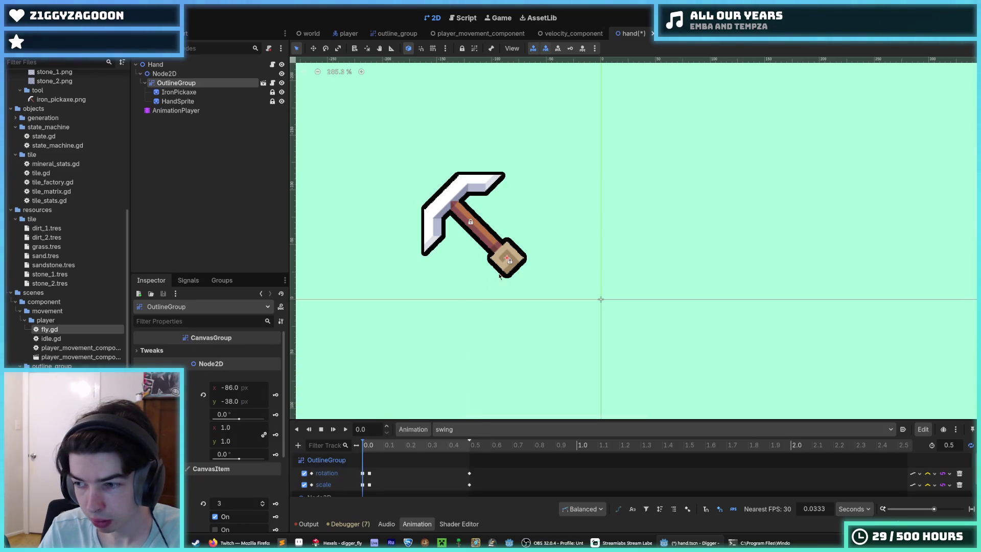
scroll(498, 262, up, 2)
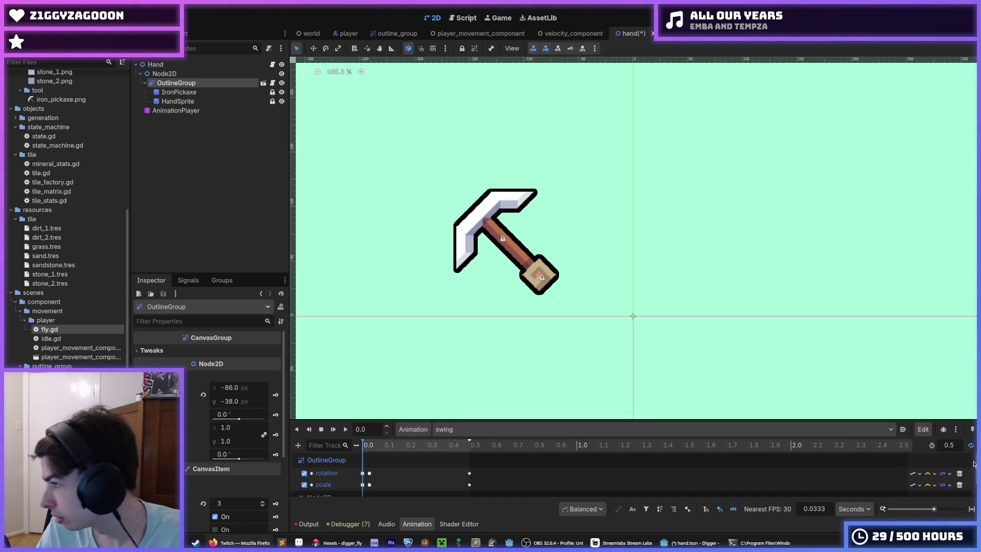
- Preview swing, then key Node2D's 0° rotation at the start of the animation
click(345, 430)
click(322, 429)
scroll(450, 322, down, 2)
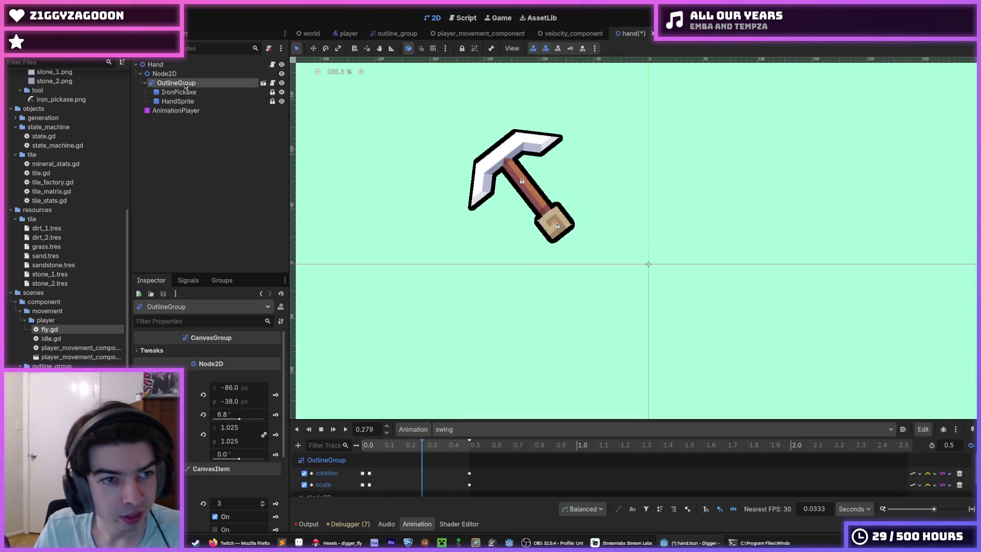
scroll(207, 403, down, 3)
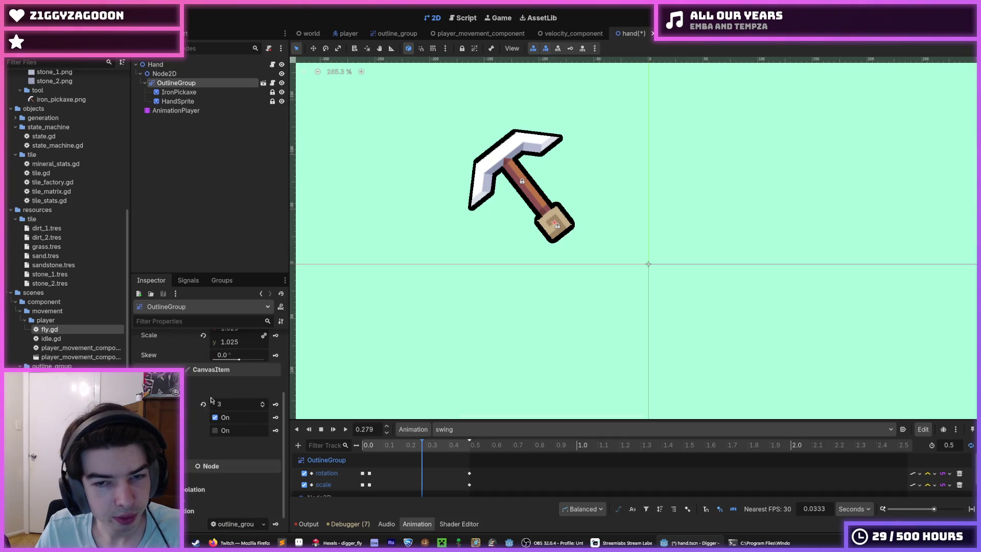
scroll(196, 369, up, 3)
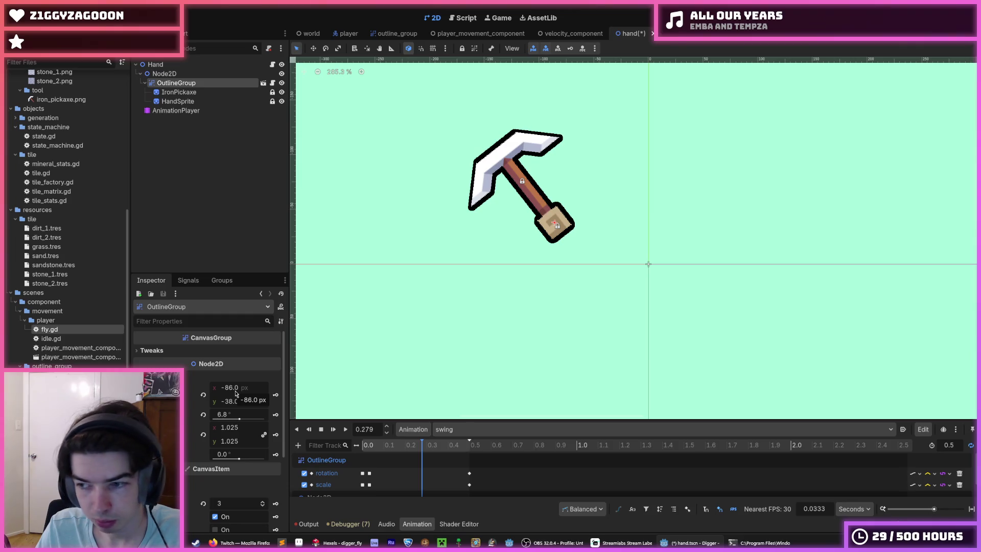
click(179, 76)
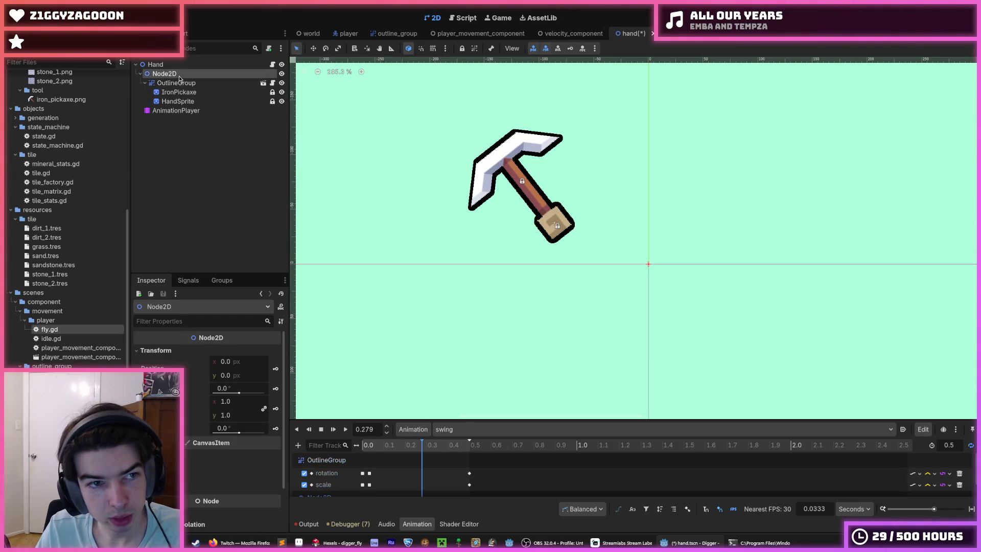
scroll(223, 381, down, 2)
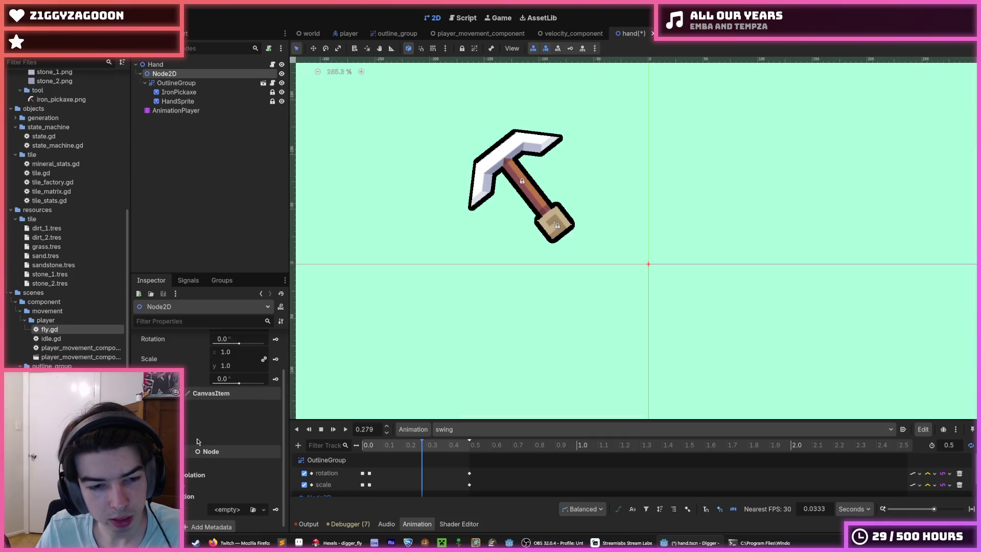
click(276, 335)
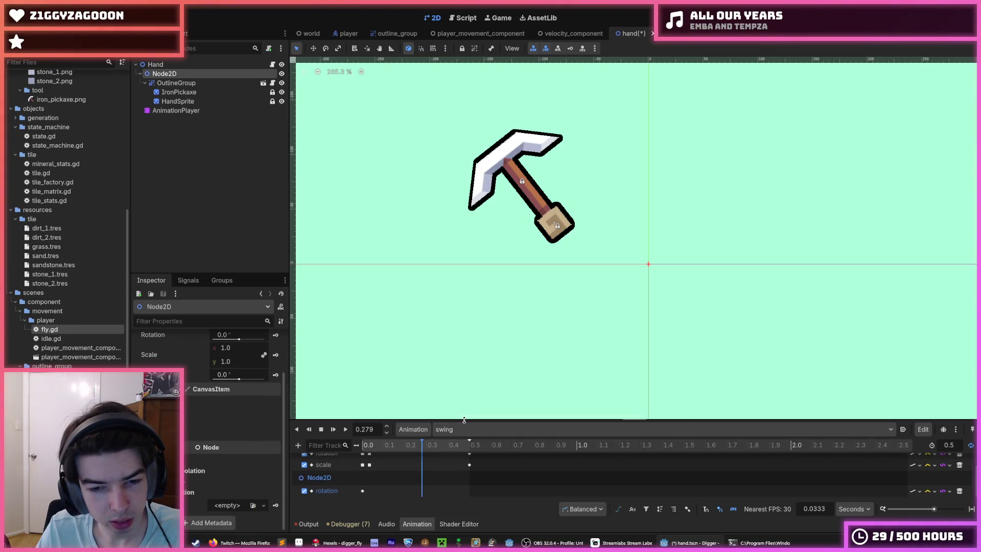
- Retarget the OutlineGroup rotation track's path to Node2D:rotation
drag(463, 420, 467, 353)
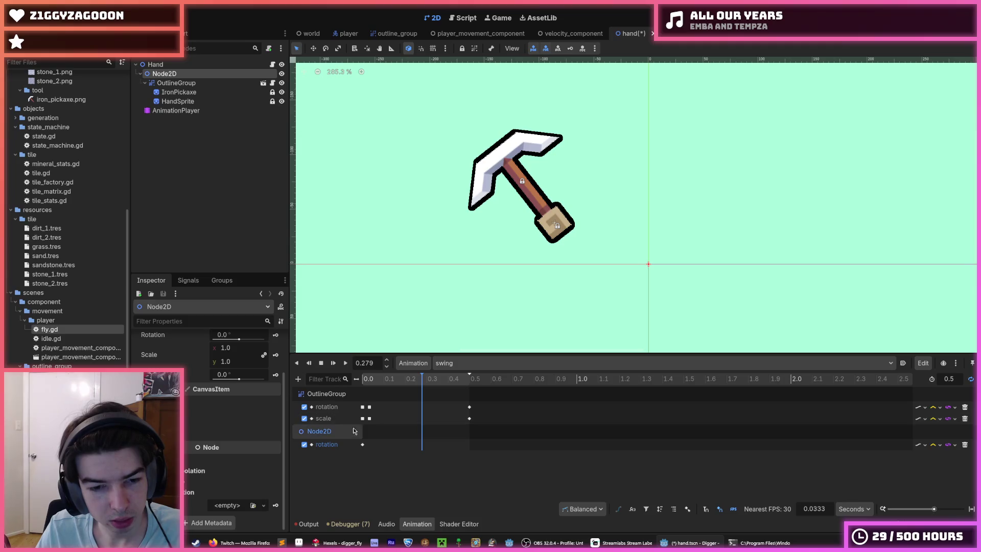
double_click(322, 406)
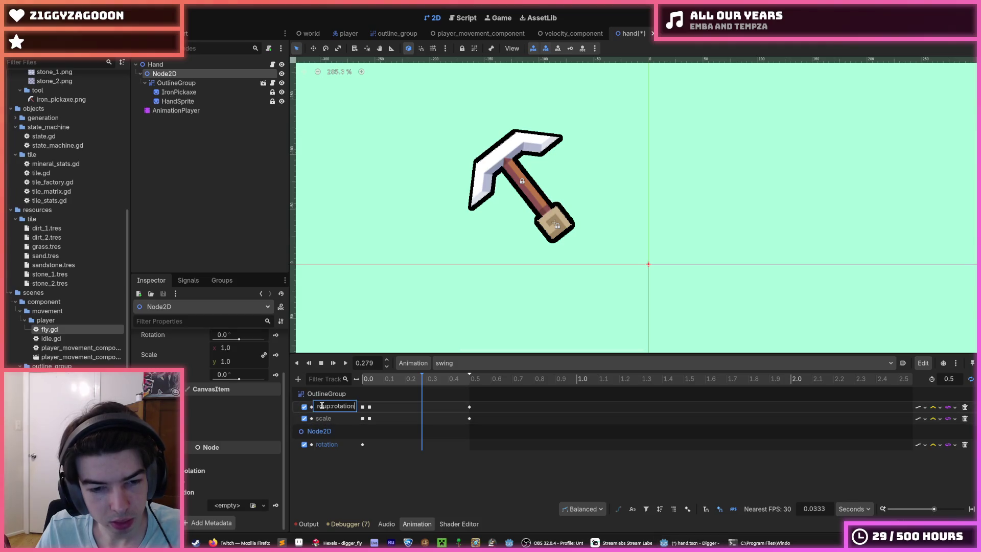
double_click(323, 444)
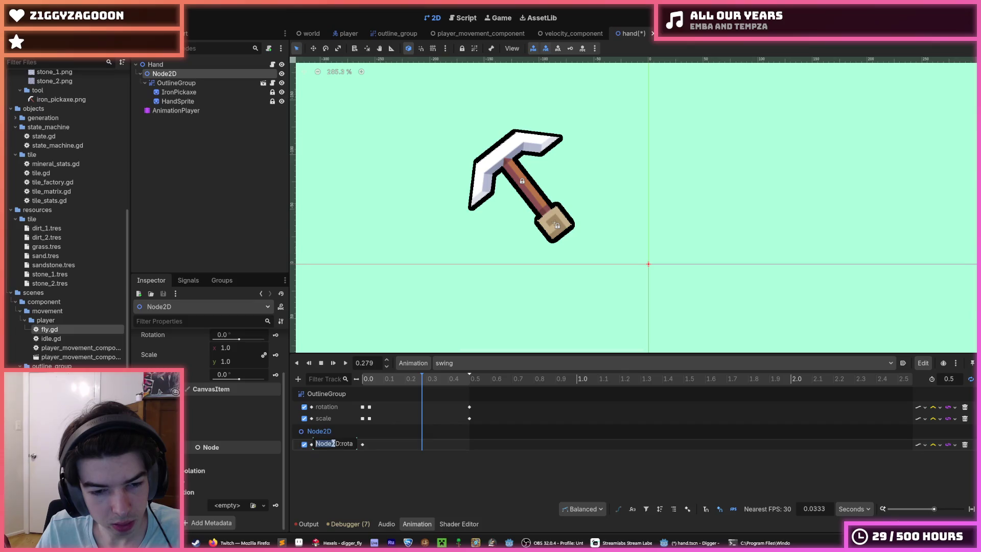
double_click(323, 407)
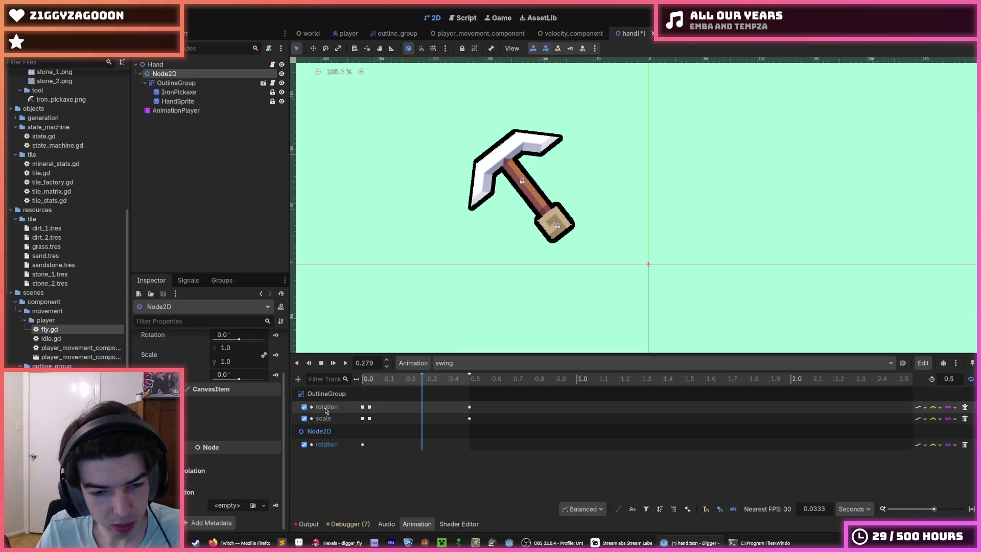
key(Home)
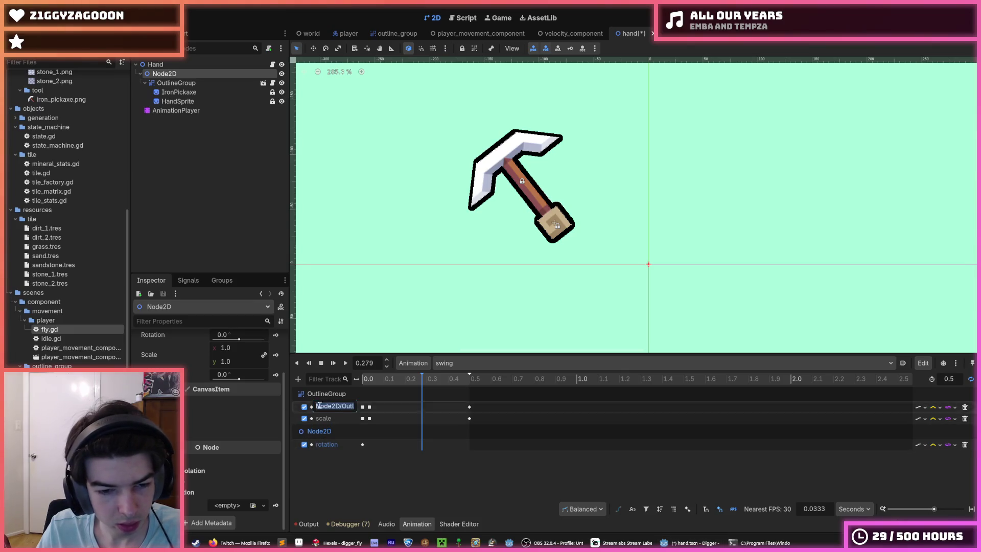
drag(351, 408, 343, 412)
double_click(343, 418)
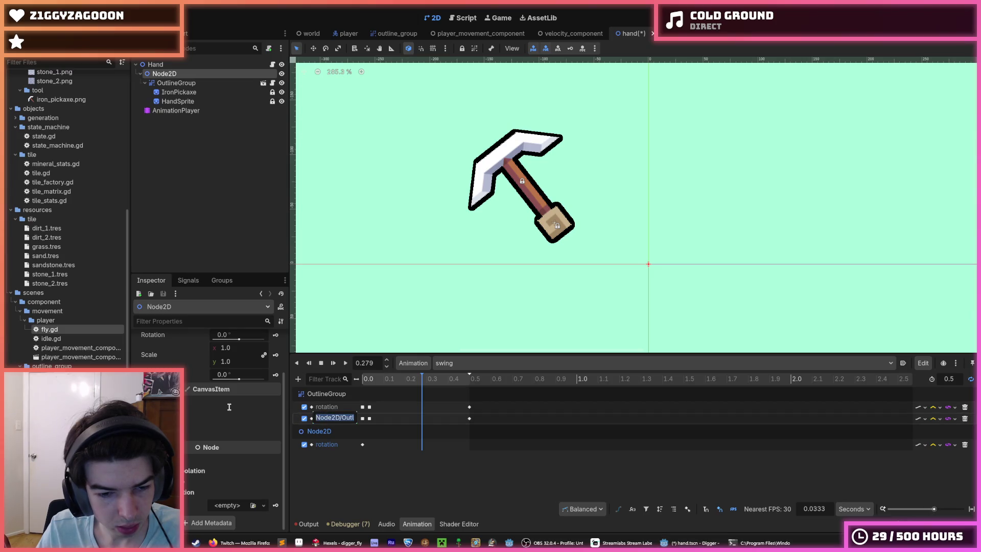
key(Escape)
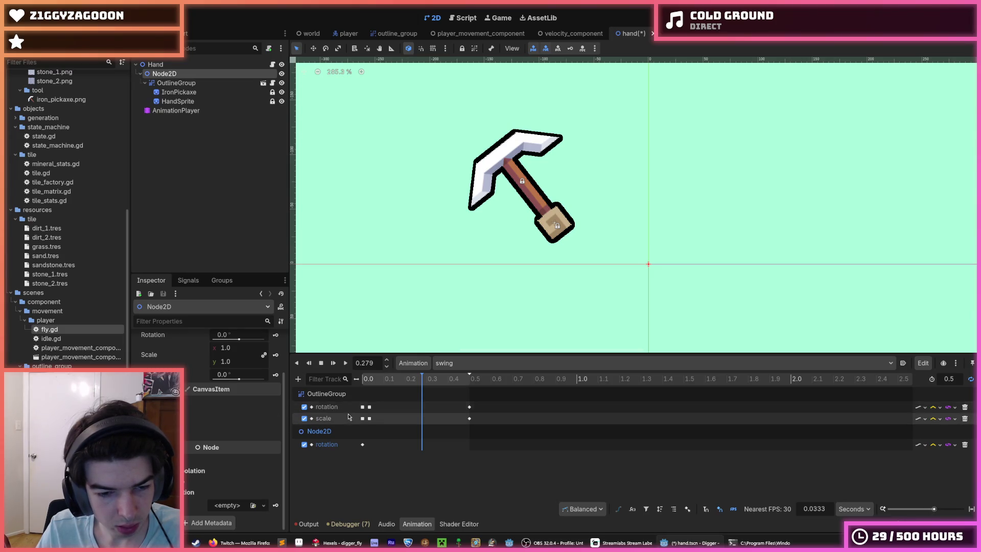
double_click(325, 407)
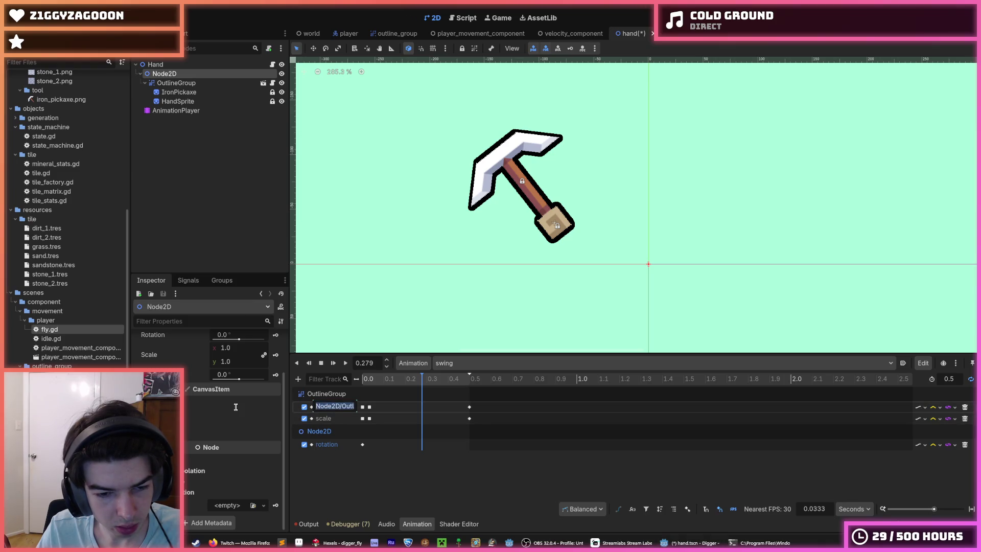
key(BackSpace)
key(Return)
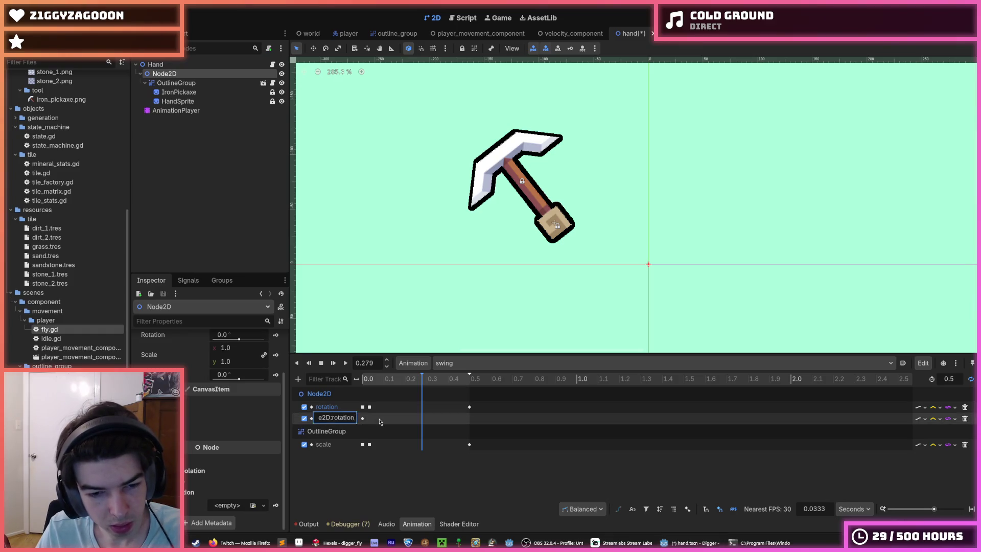
- Delete the duplicate rotation track and save hand.tscn
click(965, 419)
key(ctrl+s)
click(345, 364)
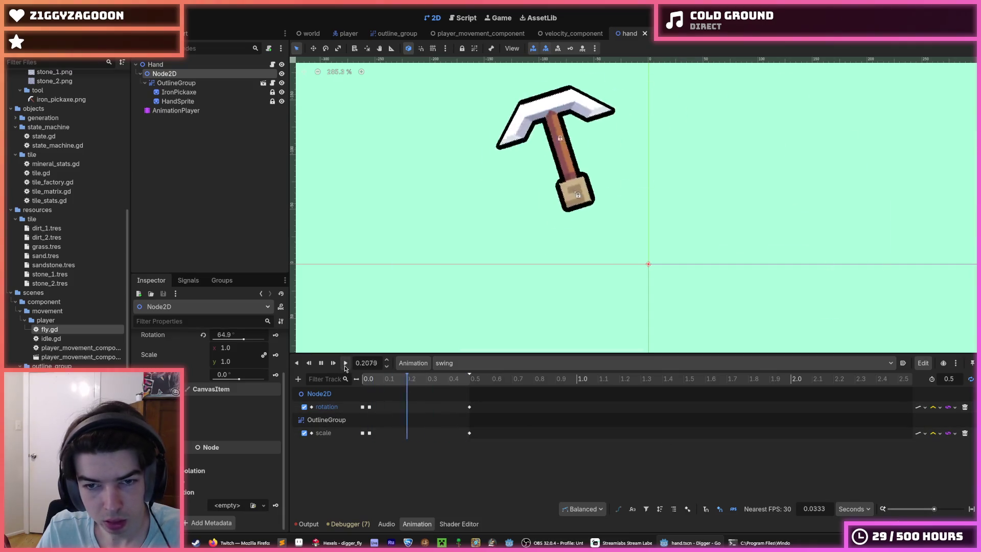
scroll(587, 245, down, 5)
scroll(529, 250, up, 3)
scroll(368, 258, left, 3)
scroll(392, 250, up, 3)
scroll(409, 272, down, 2)
scroll(392, 271, up, 2)
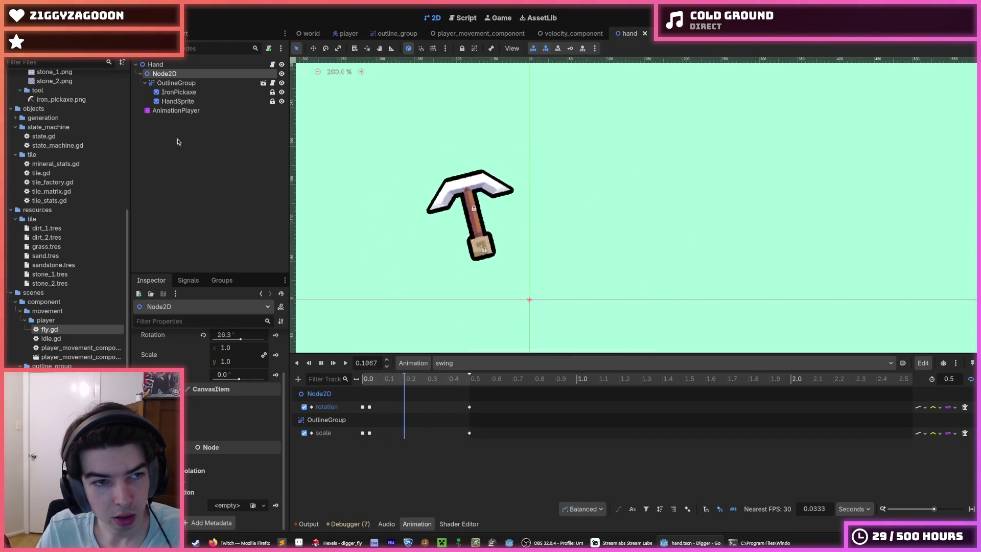
click(155, 65)
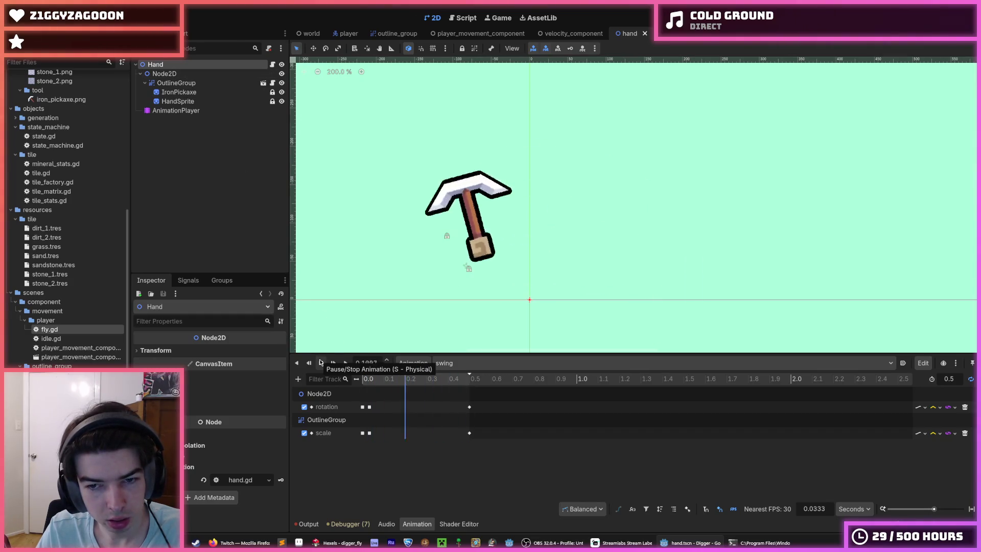
click(370, 408)
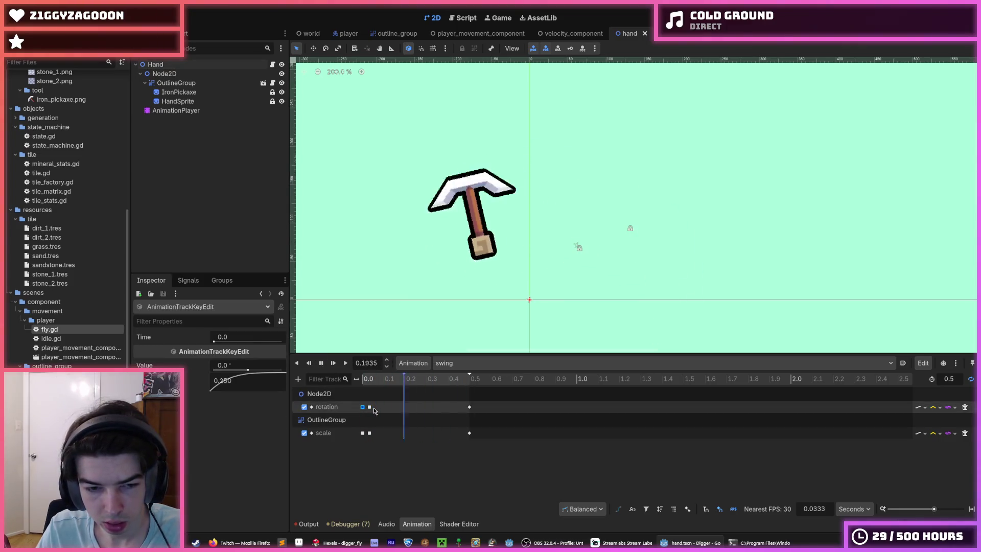
click(370, 407)
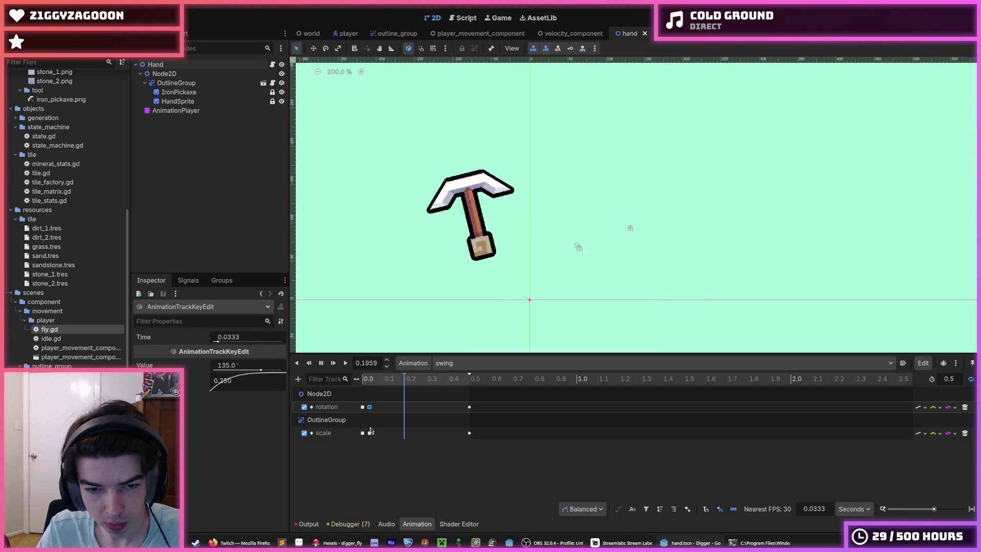
click(369, 433)
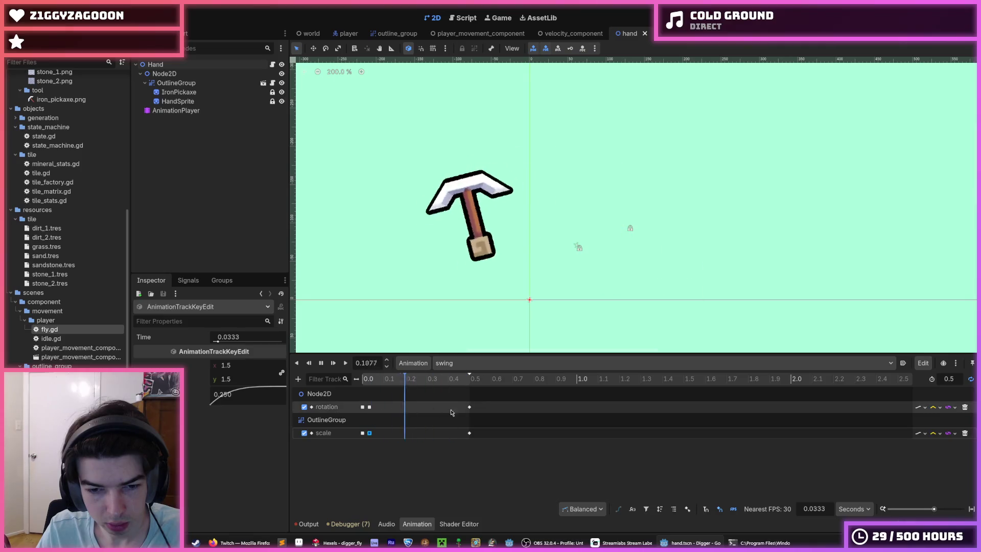
click(470, 407)
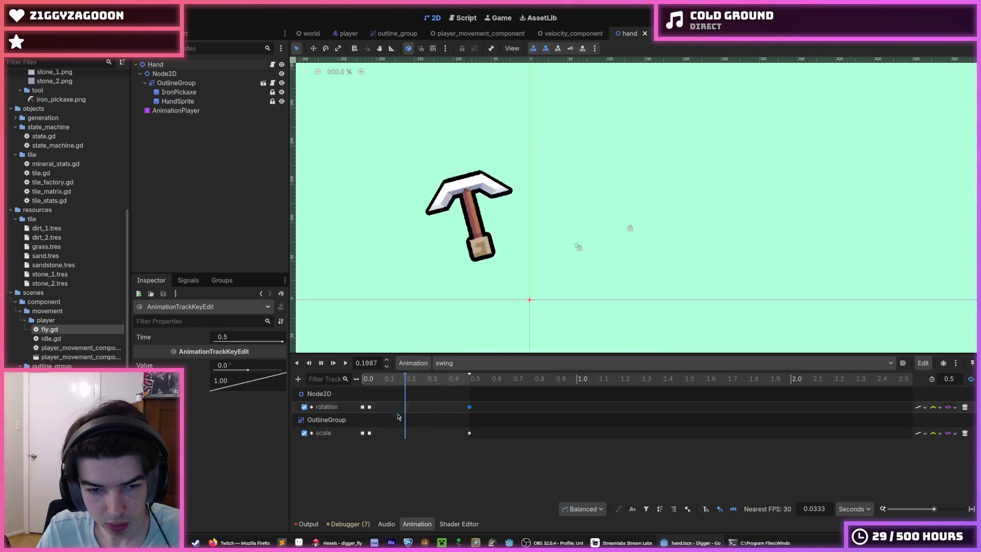
click(164, 74)
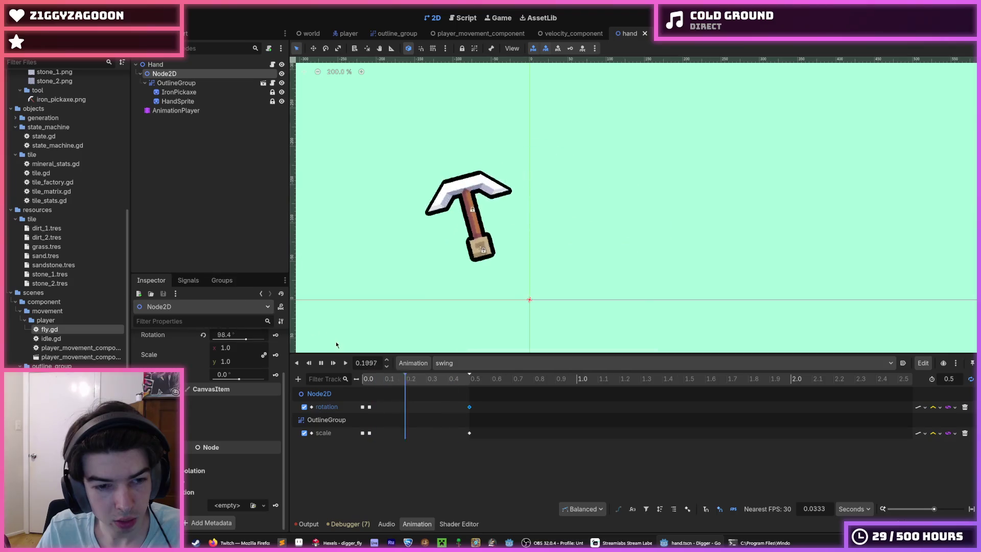
scroll(188, 370, up, 2)
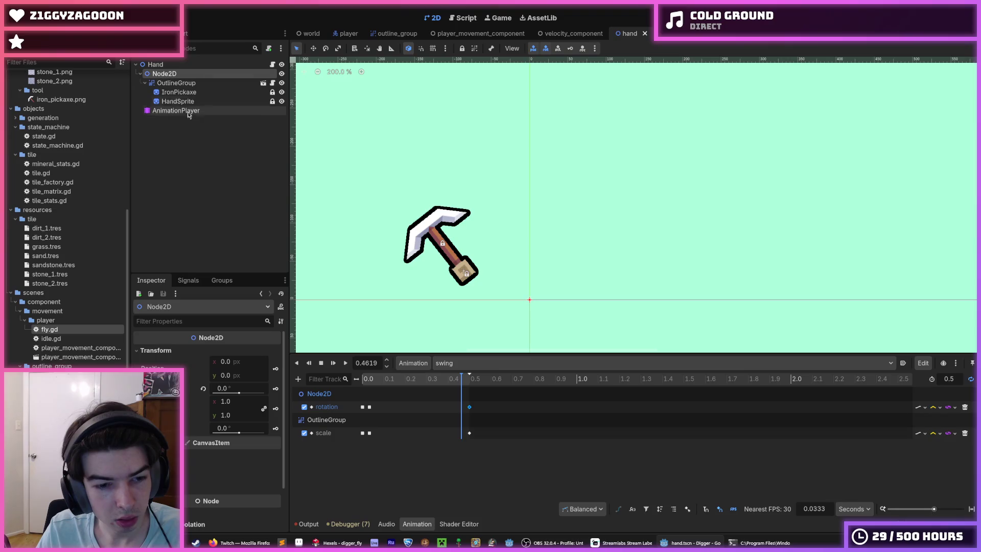
- Position the OutlineGroup pickaxe at (-48, -48)
drag(461, 284, 478, 293)
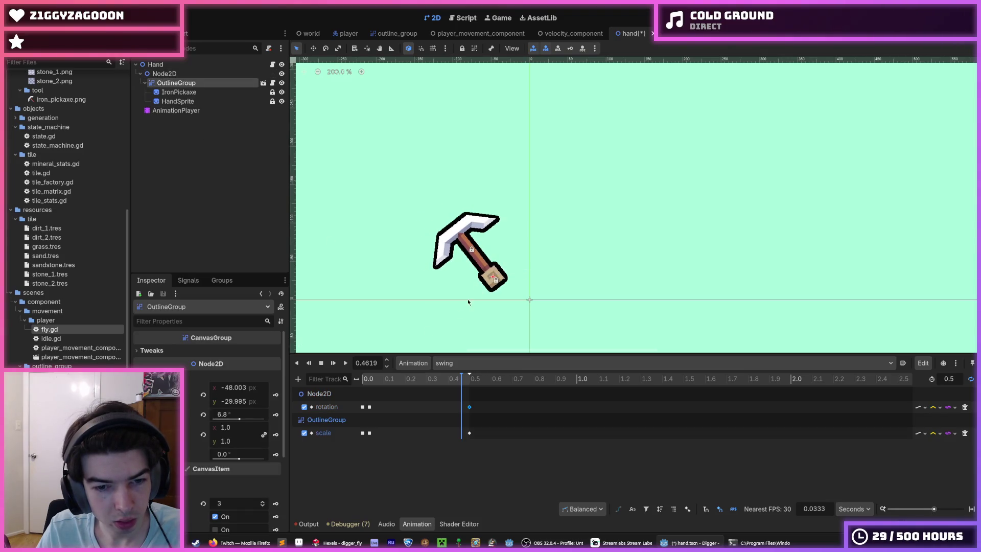
click(346, 364)
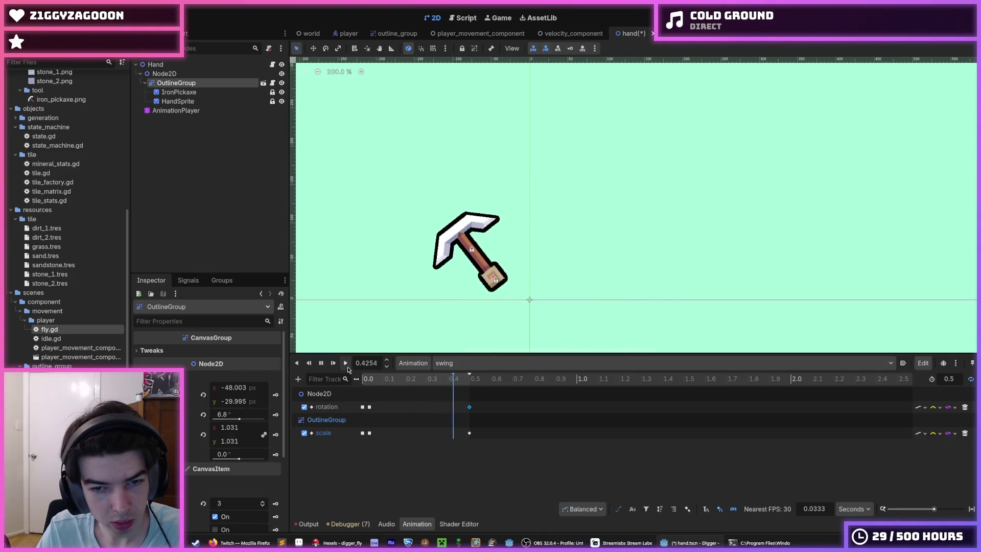
key(s)
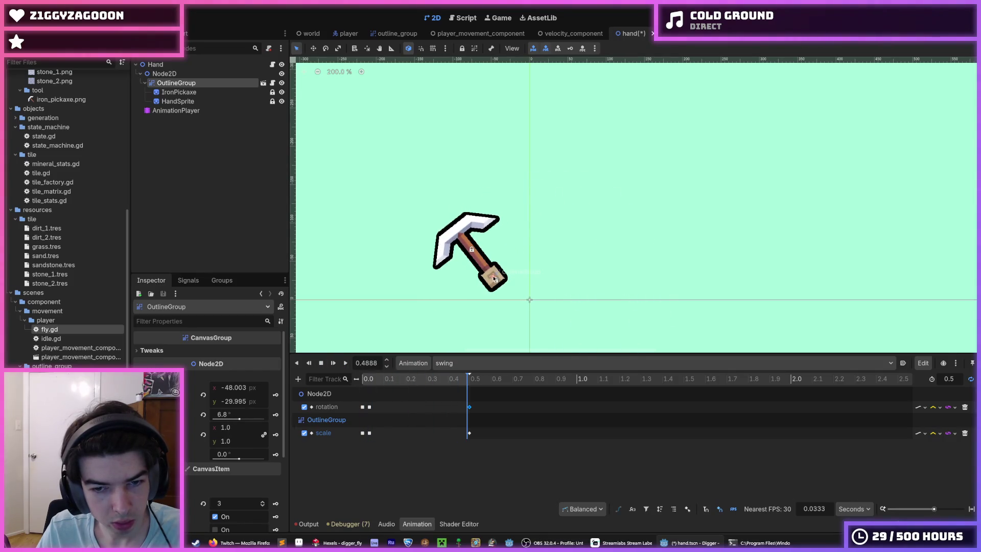
drag(493, 278, 506, 272)
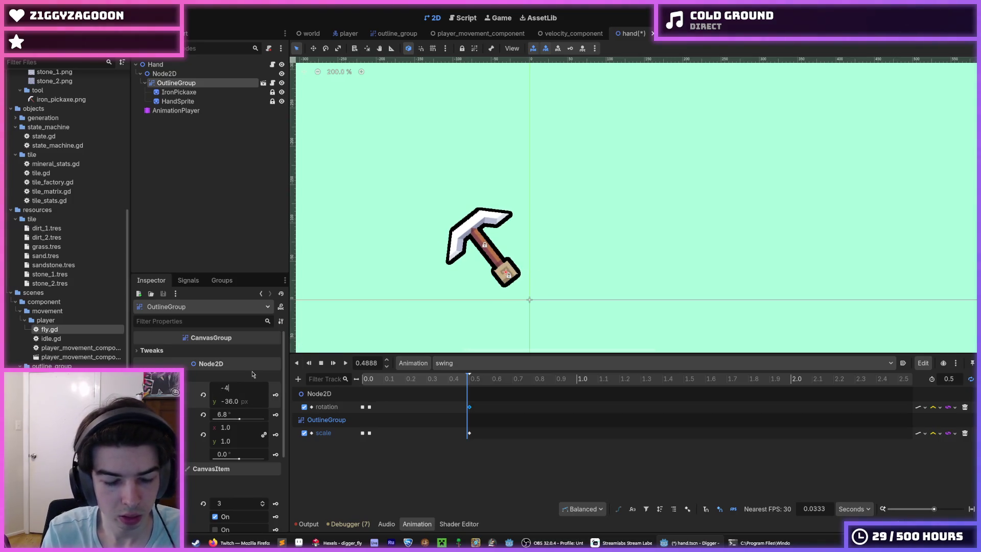
key(Tab)
text(-)
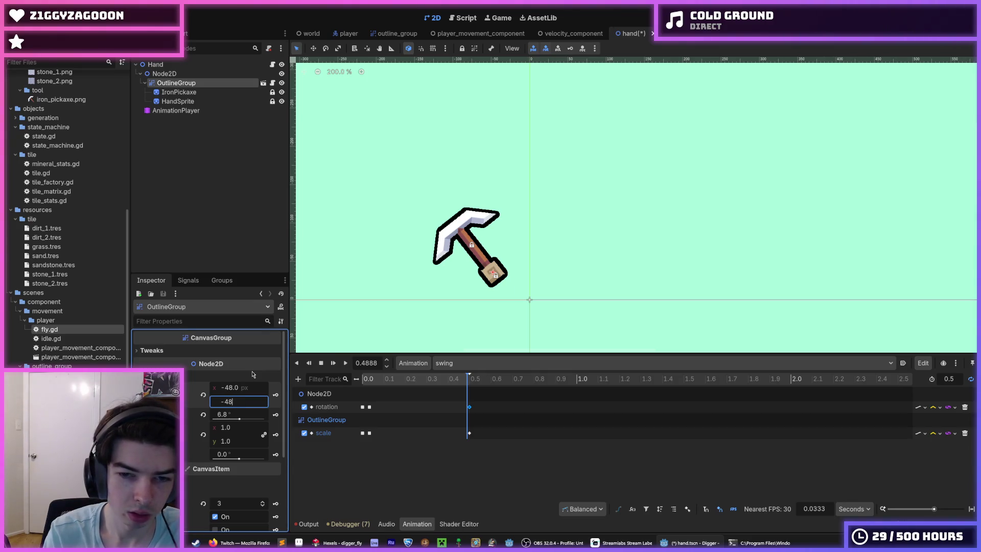
key(Return)
- Preview the swing at the new position, pause it, and save the hand scene
click(334, 363)
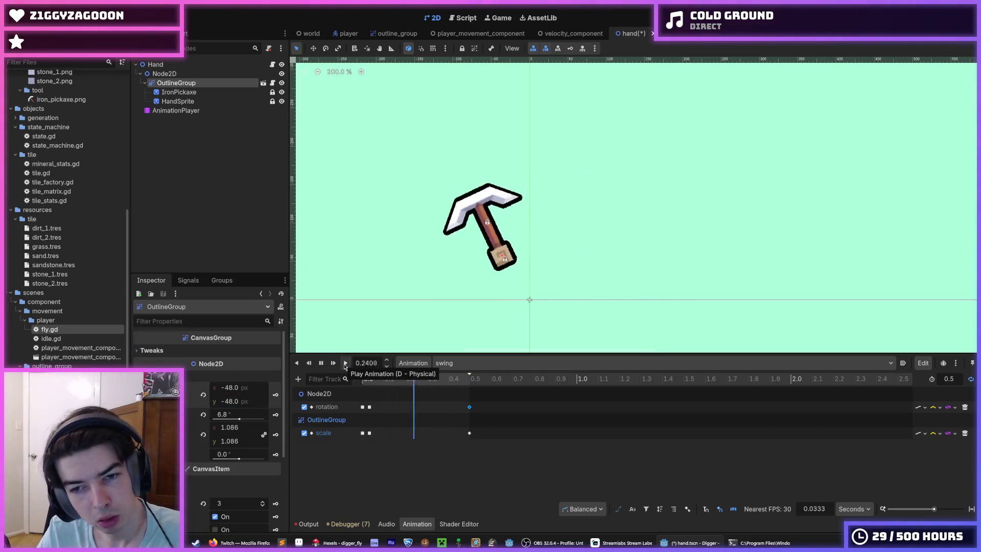
scroll(457, 289, down, 5)
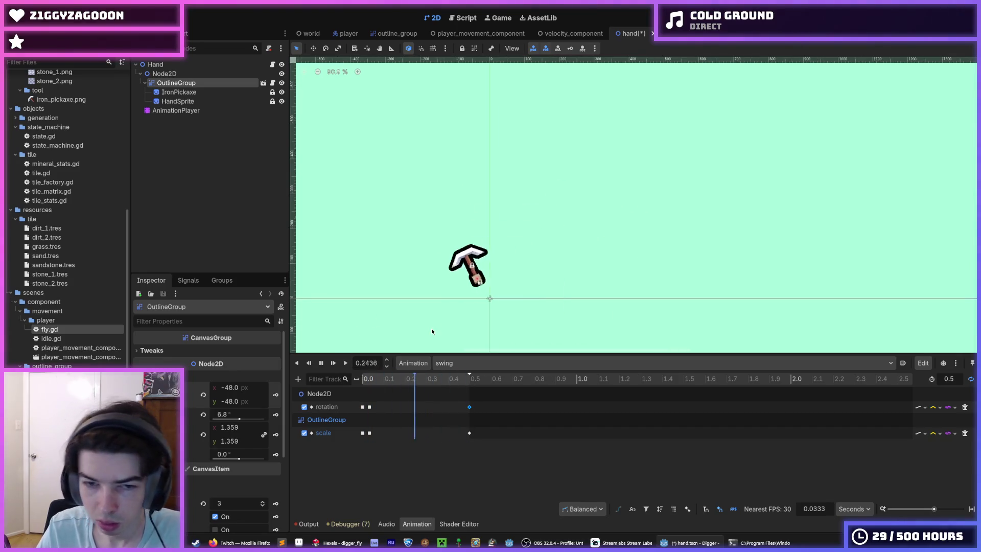
scroll(431, 331, up, 2)
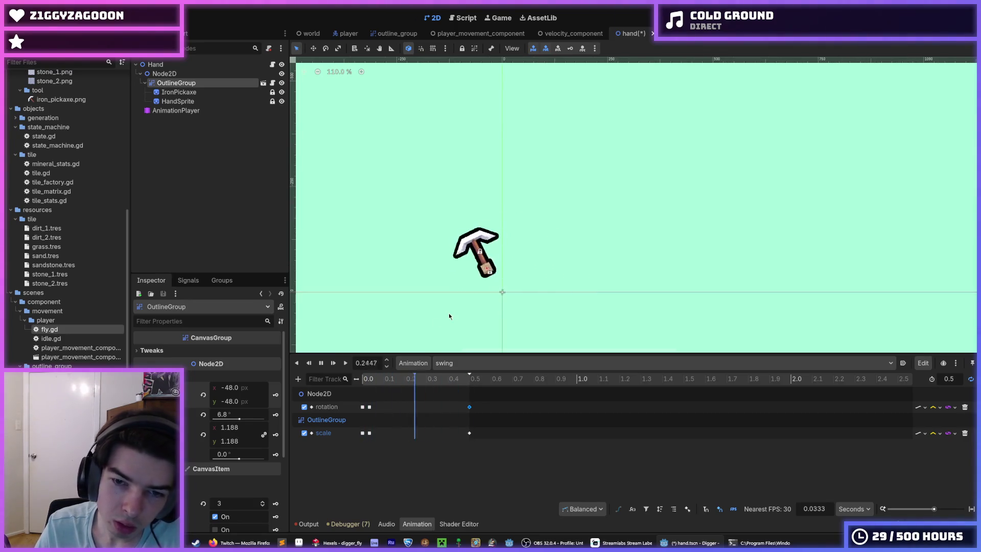
click(321, 367)
click(177, 110)
key(ctrl+s)
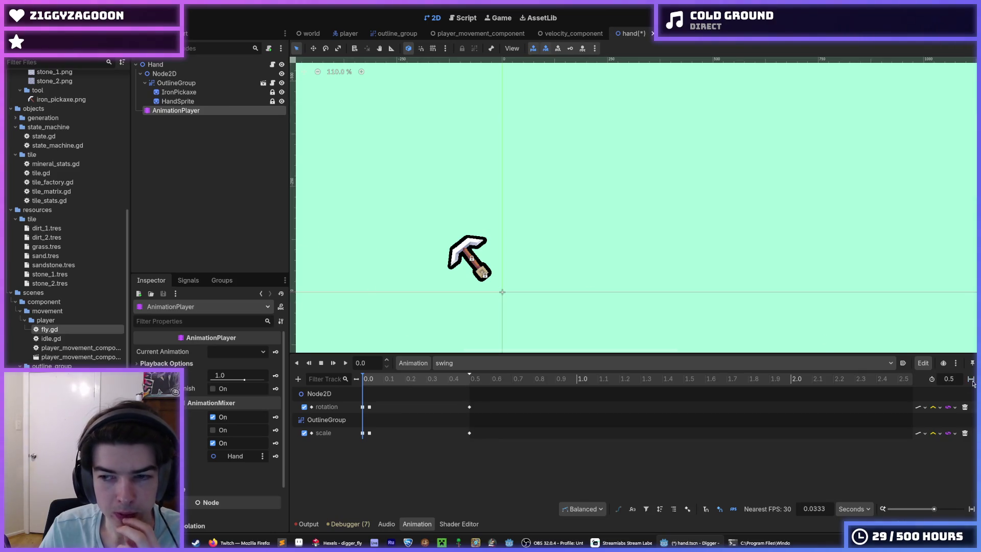
- Replay the swing animation several times, then open the Hand node's hand.gd script
click(346, 364)
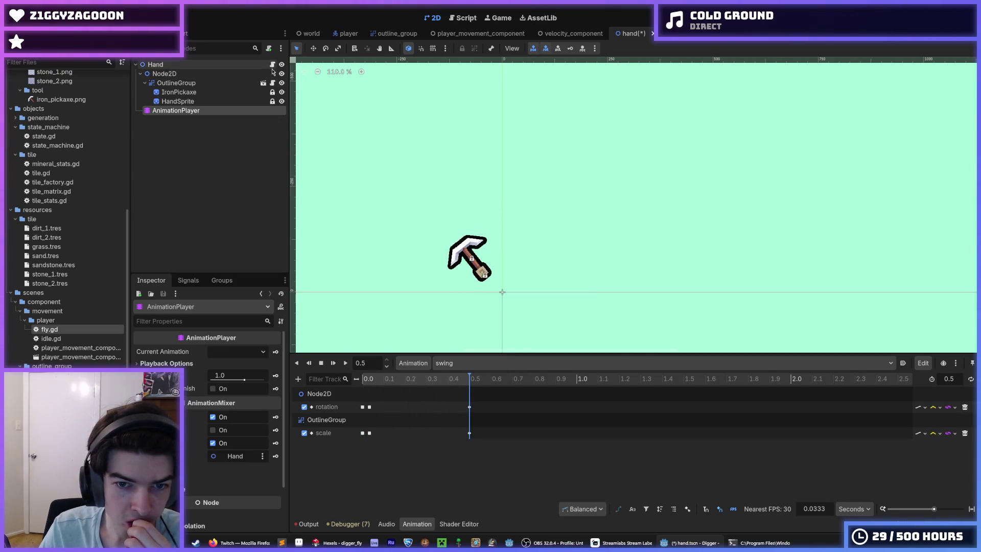
click(348, 369)
click(348, 369)
click(348, 369)
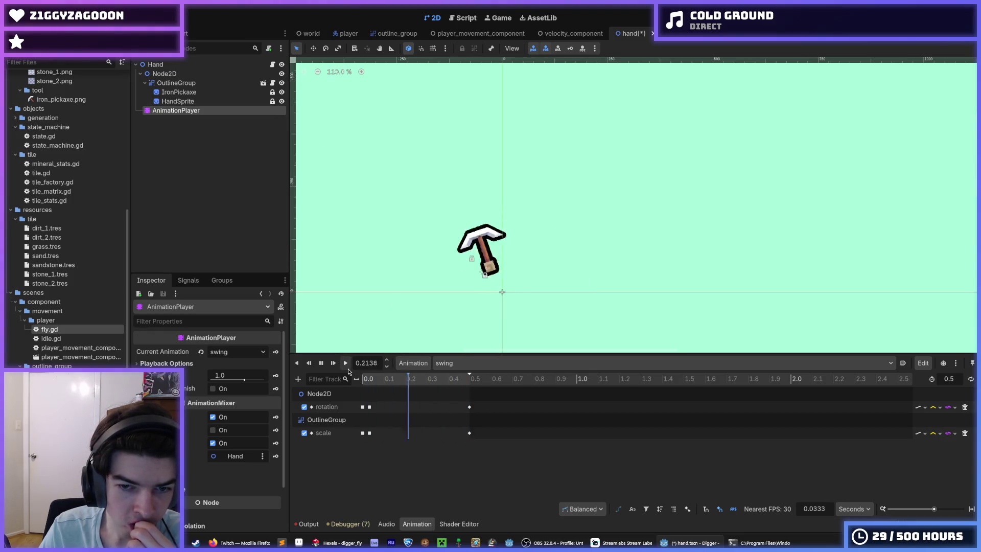
click(348, 369)
click(348, 369)
click(349, 370)
click(348, 369)
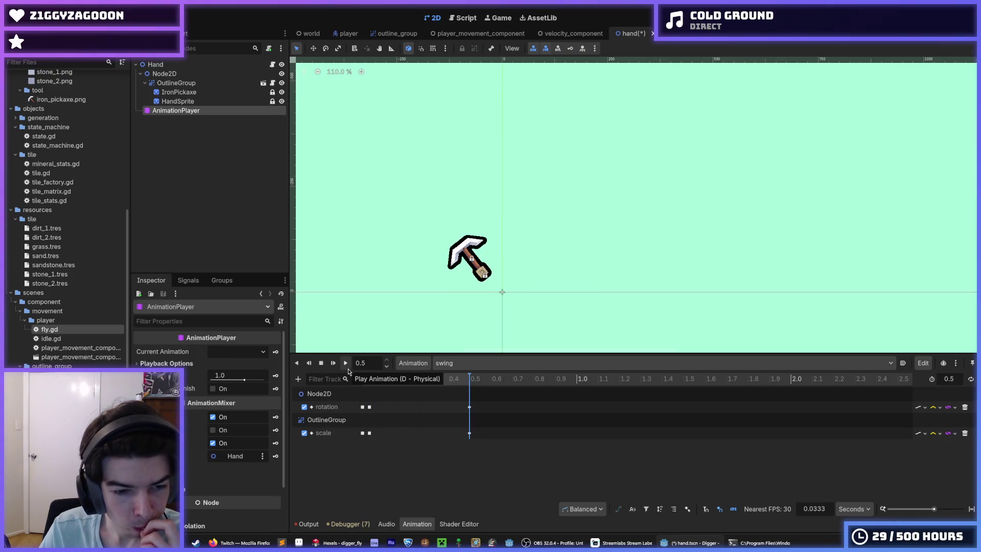
click(348, 370)
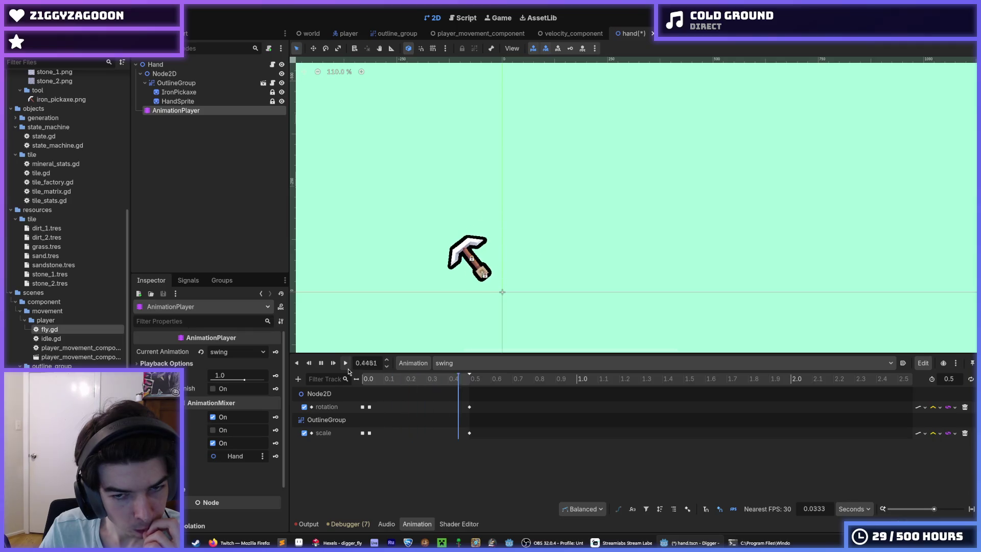
click(272, 64)
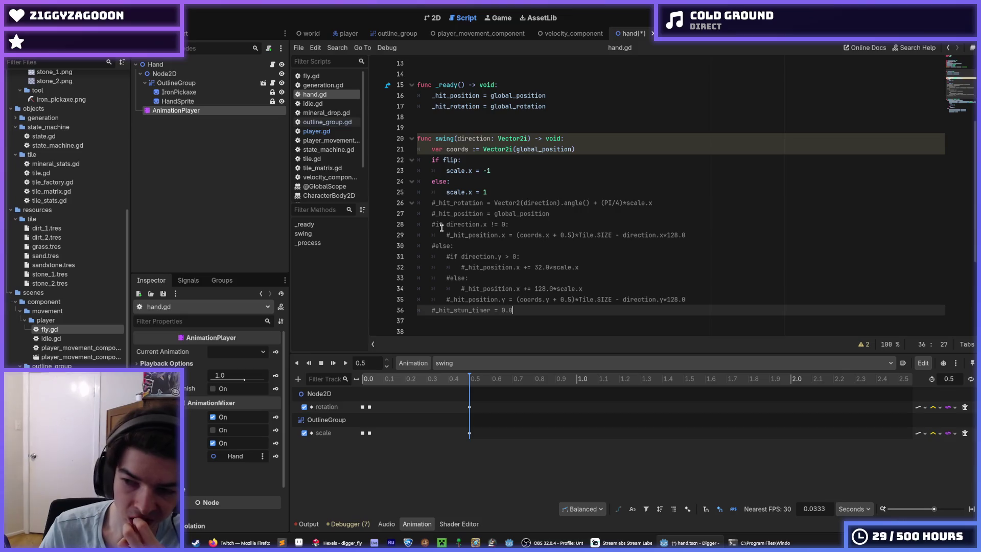
- Review hand.gd's swing function and its commented-out hit logic, then return to the 2D view
click(501, 192)
click(490, 183)
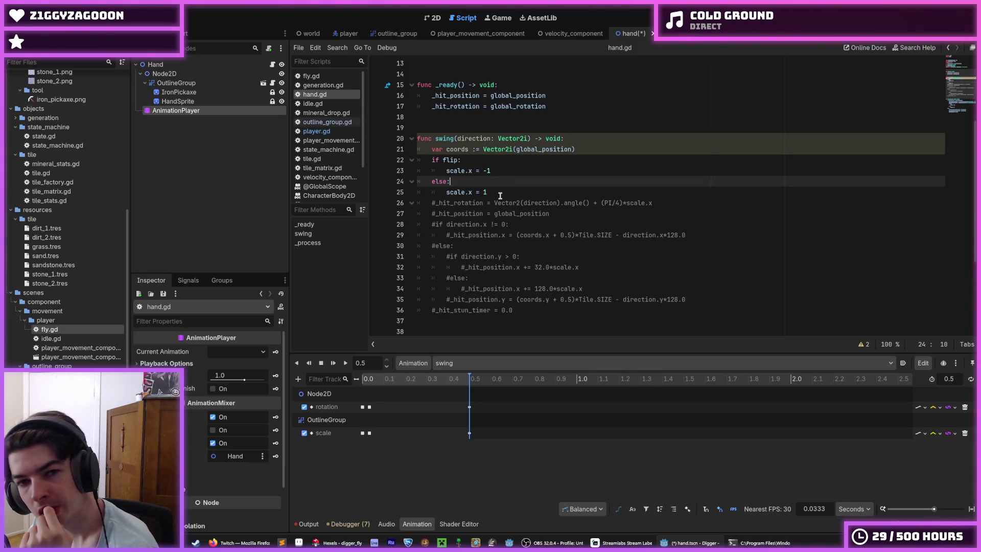
scroll(500, 196, down, 3)
drag(523, 214, 410, 175)
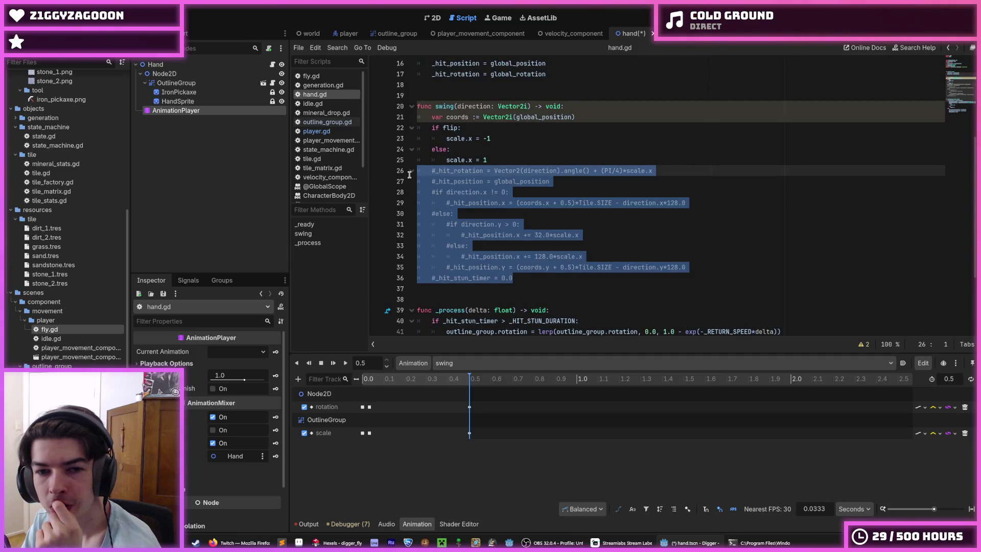
click(525, 278)
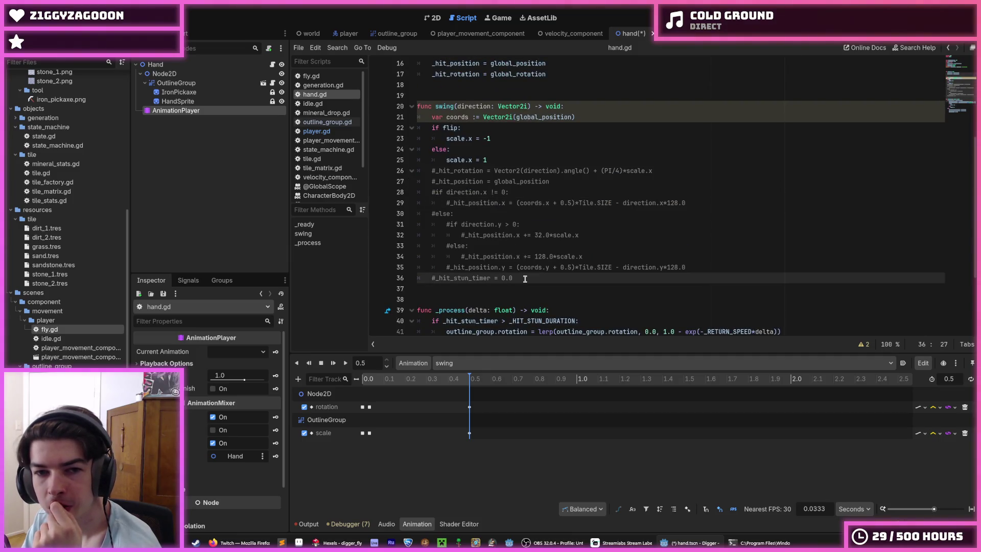
click(432, 18)
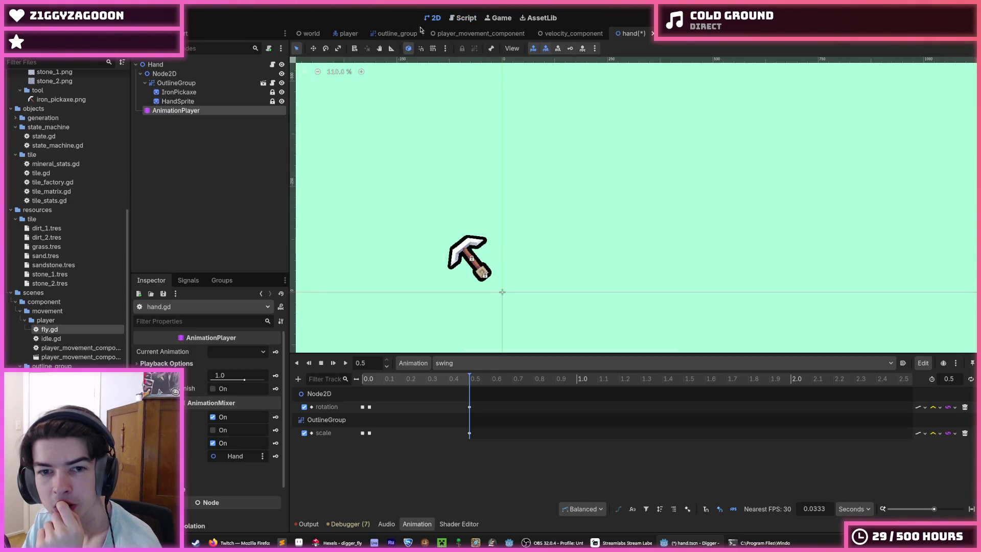
- Inspect the early rotation keys at 0.0333 and 0.0667 s and select the 0.0333 key
click(369, 407)
right_click(370, 407)
click(378, 412)
click(377, 409)
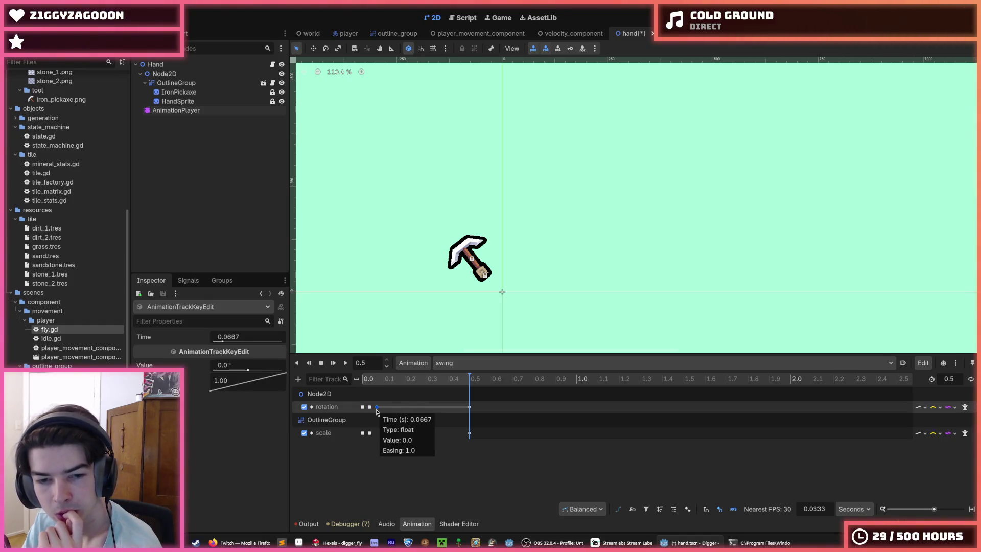
click(370, 408)
click(376, 408)
scroll(376, 416, up, 5)
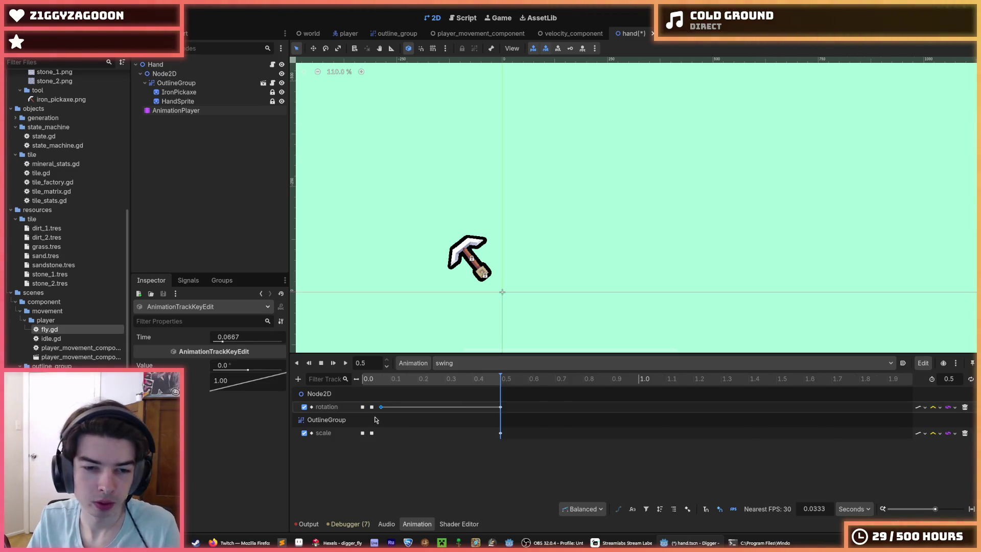
click(379, 407)
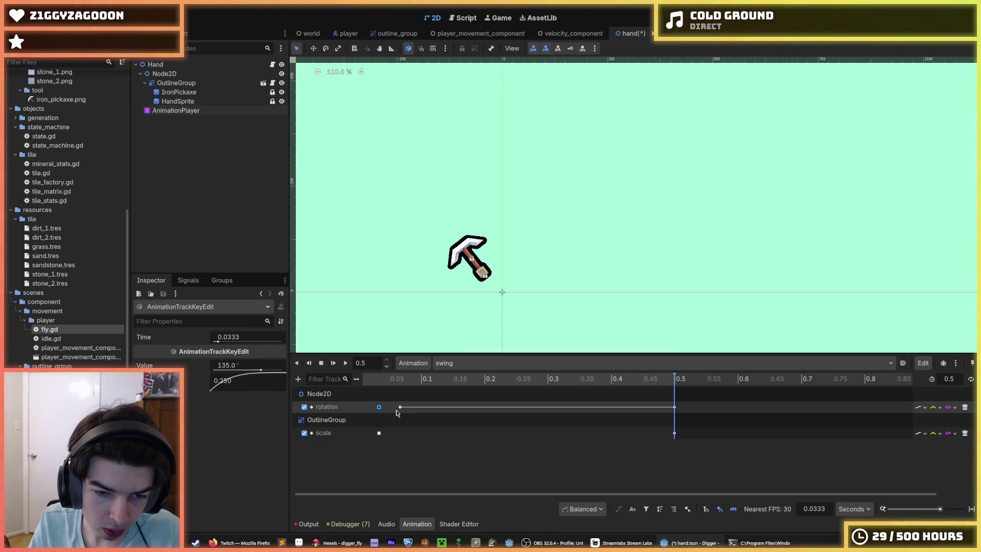
scroll(392, 460, up, 2)
drag(392, 491, 379, 492)
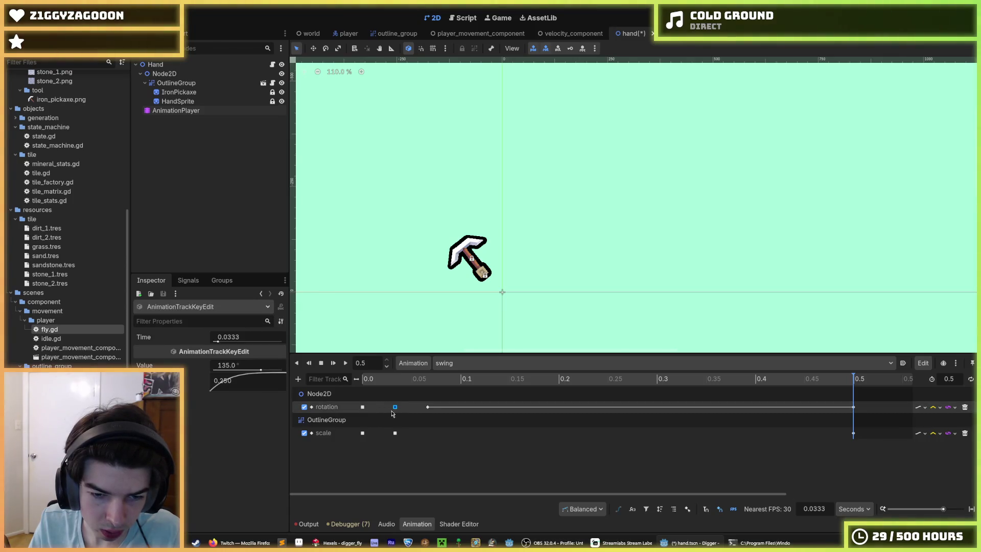
- Move the early rotation and scale keys to 0.05 s and the next rotation key to 0.1 s
double_click(239, 338)
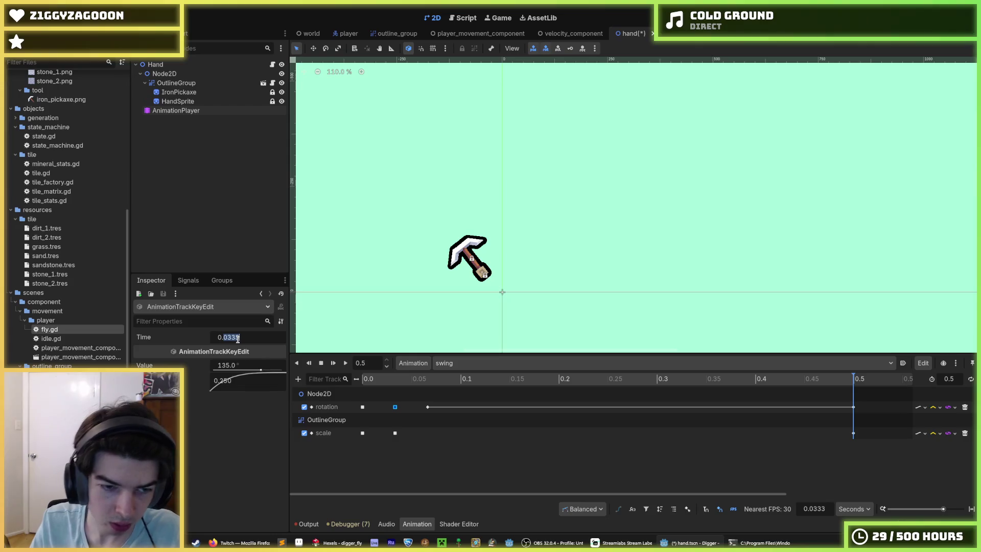
text(0.)
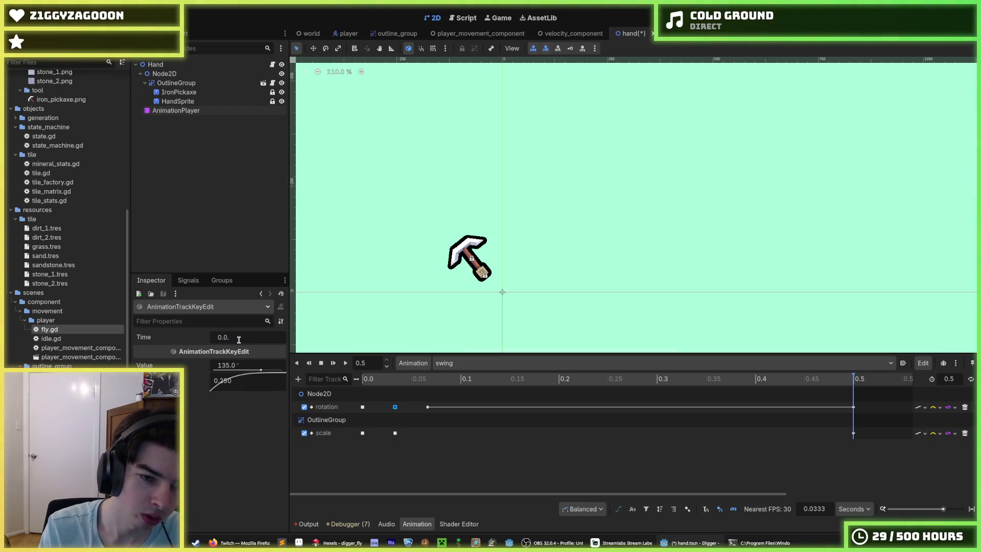
key(Return)
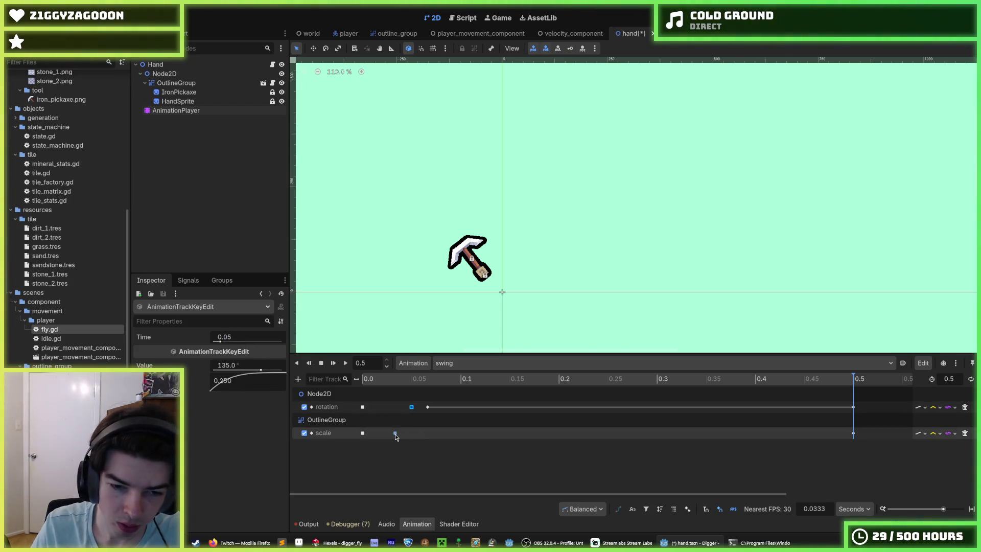
drag(395, 433, 414, 440)
click(235, 337)
text(0.05)
key(Return)
drag(428, 407, 461, 409)
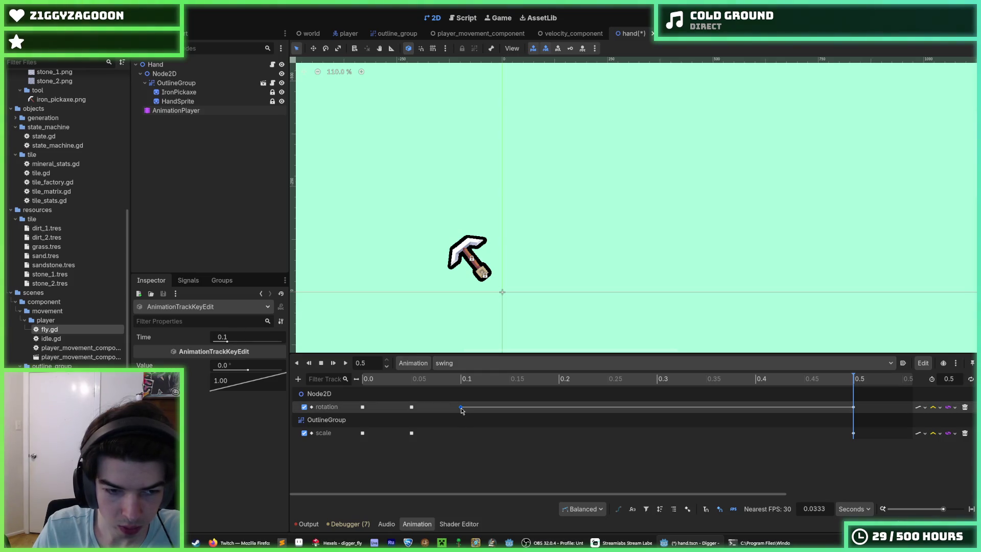
right_click(460, 435)
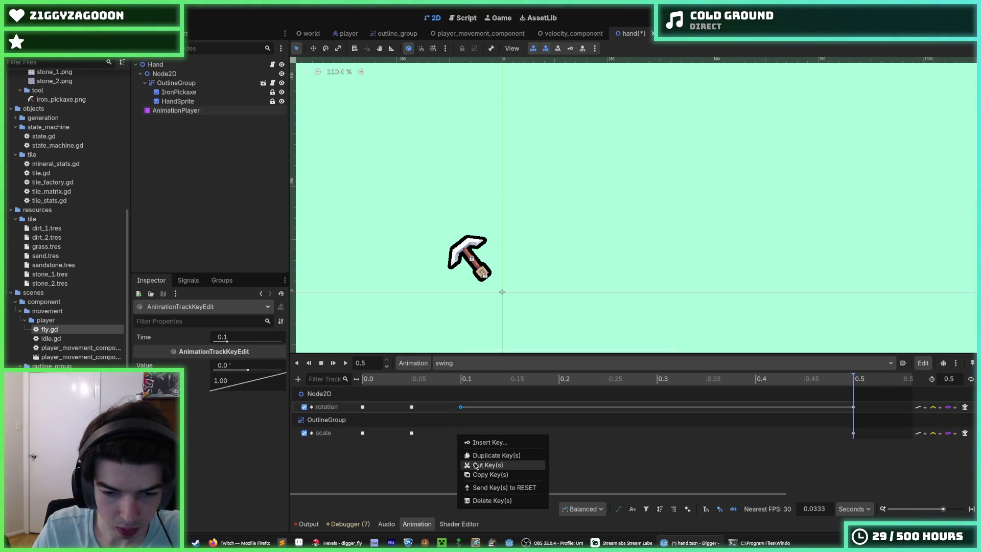
- Insert a scale key at 0.1 s set to 1.5 with 0.25 easing, and save the hand scene
click(490, 442)
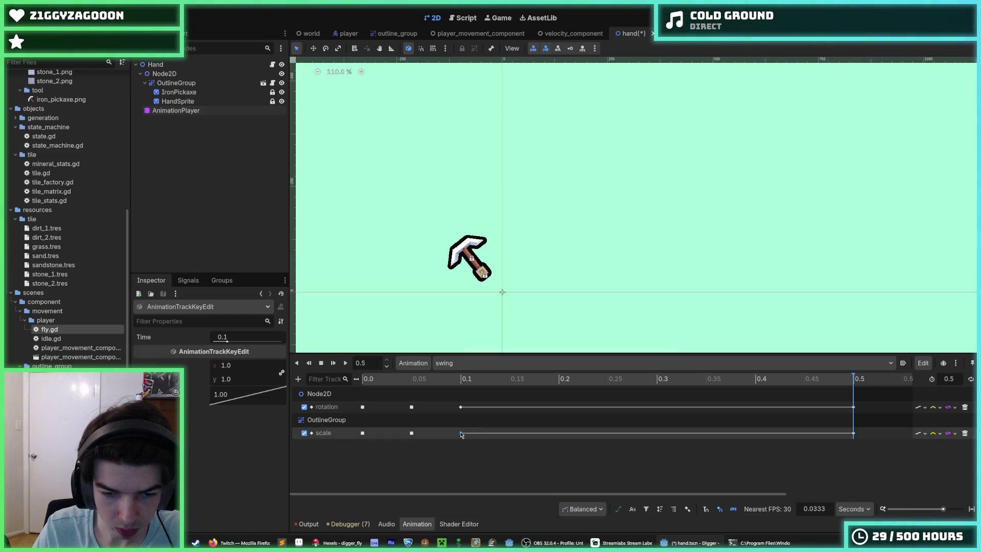
click(412, 433)
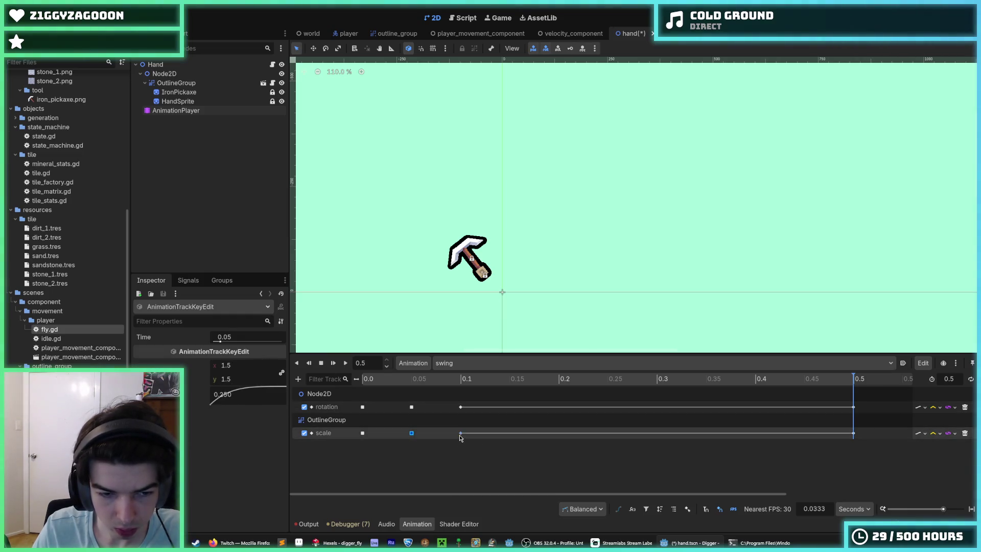
click(461, 435)
click(246, 367)
text(.5)
key(Tab)
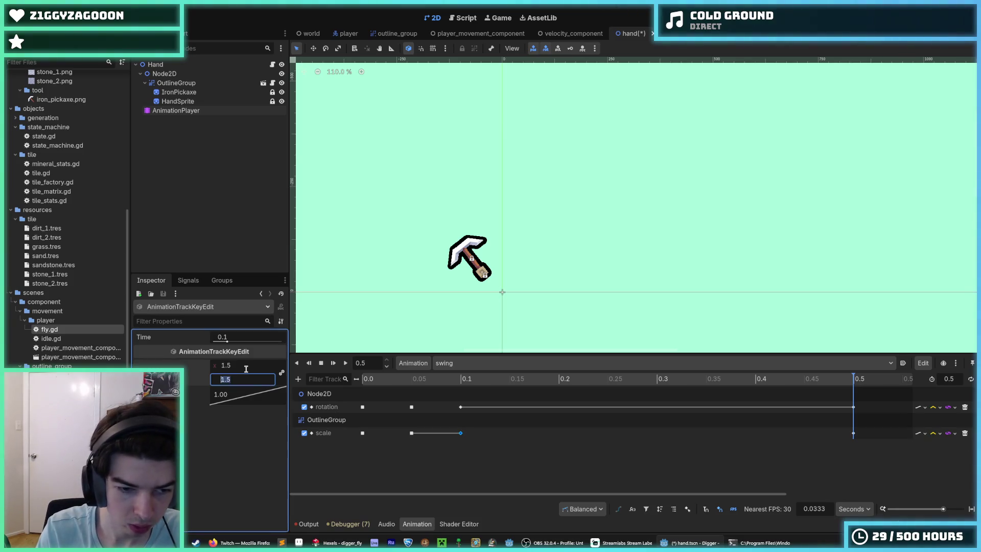
key(Return)
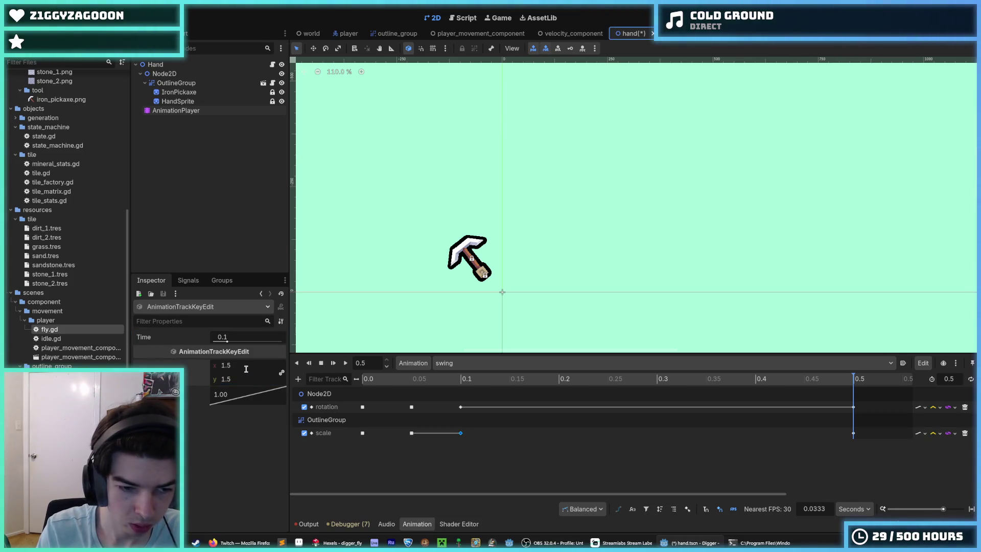
double_click(248, 394)
text(0.25)
key(Return)
key(ctrl+s)
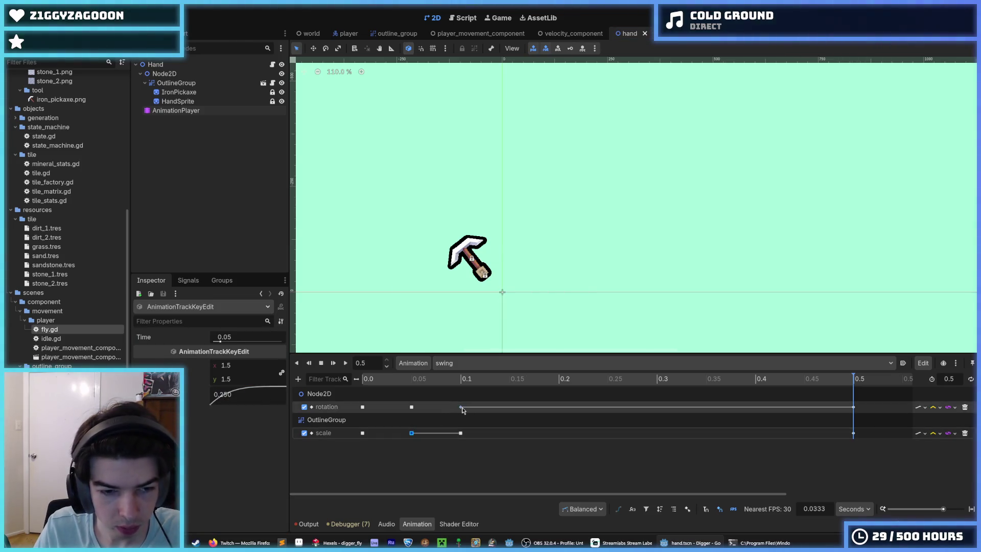
- Set the 0.1 s rotation key to 135 degrees with 0.25 easing
click(460, 406)
click(243, 366)
key(Return)
double_click(236, 378)
text(25)
key(Return)
- Preview the swing, move both middle keys from 0.1 to 0.2 s, and replay it
click(345, 364)
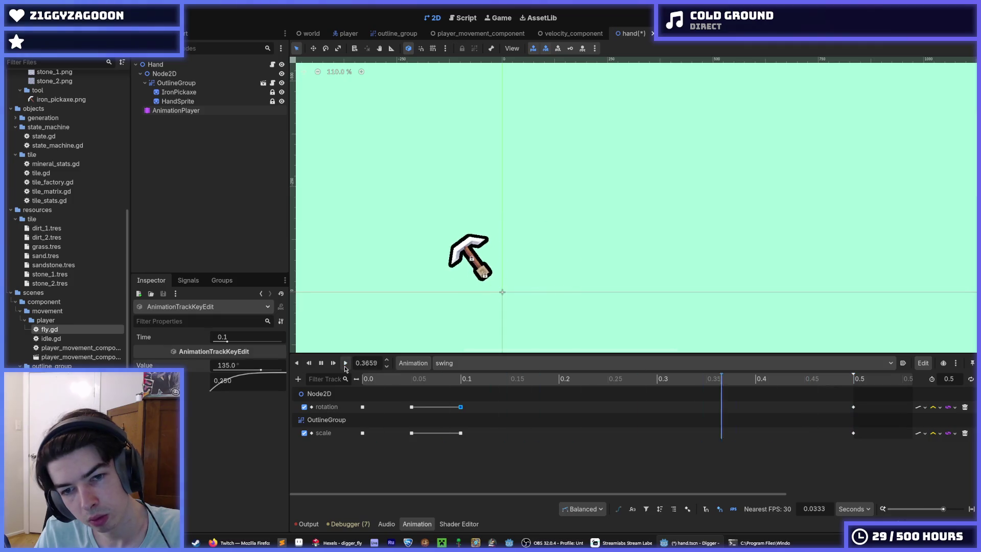
scroll(405, 294, down, 6)
click(347, 364)
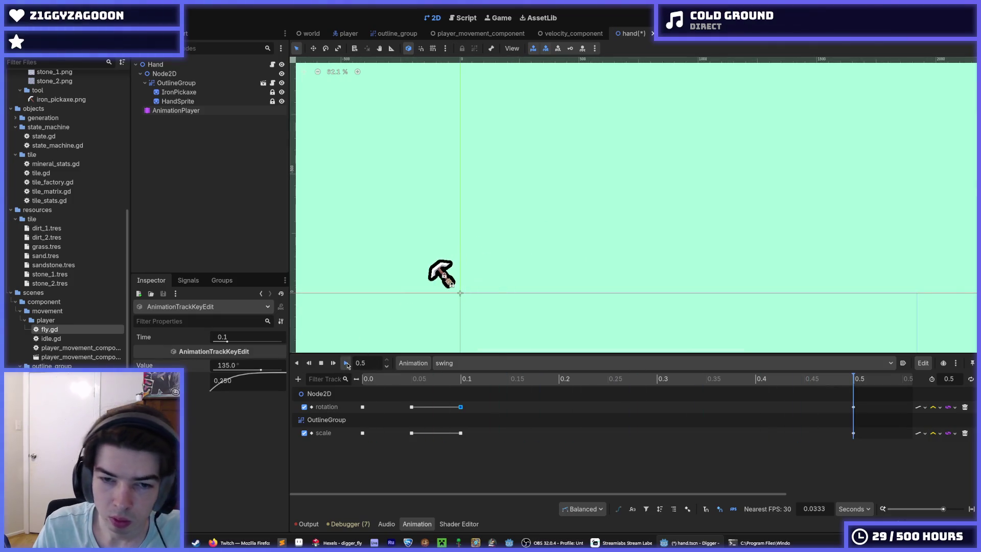
drag(460, 406, 558, 407)
drag(460, 433, 558, 433)
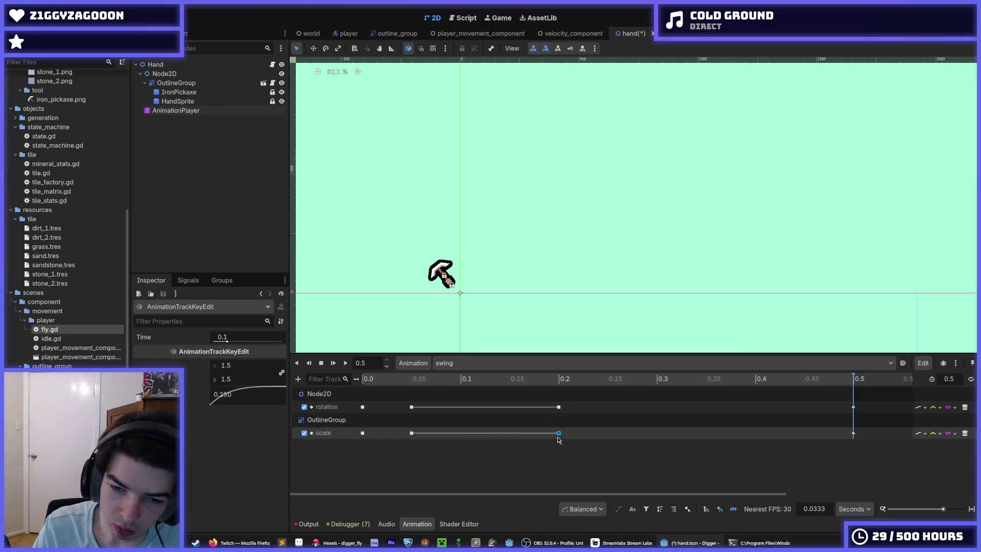
click(346, 363)
click(345, 364)
click(345, 363)
click(346, 363)
click(345, 363)
- Shift both middle keys earlier, to about 0.165 then 0.133 s, replaying each time
mouse_move(559, 407)
mouse_down()
mouse_move(499, 409)
mouse_move(526, 407)
mouse_move(520, 438)
mouse_up()
click(346, 364)
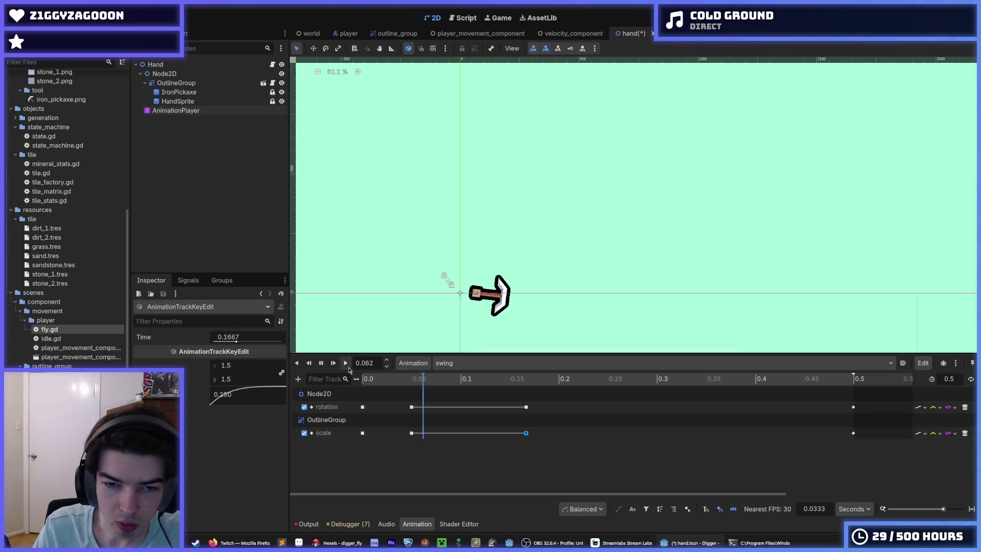
click(347, 364)
mouse_move(526, 407)
mouse_down()
mouse_move(493, 407)
mouse_move(494, 433)
mouse_up()
click(349, 363)
click(348, 363)
click(349, 363)
- Move the middle rotation key back to 0.1 s and replay the swing
click(349, 363)
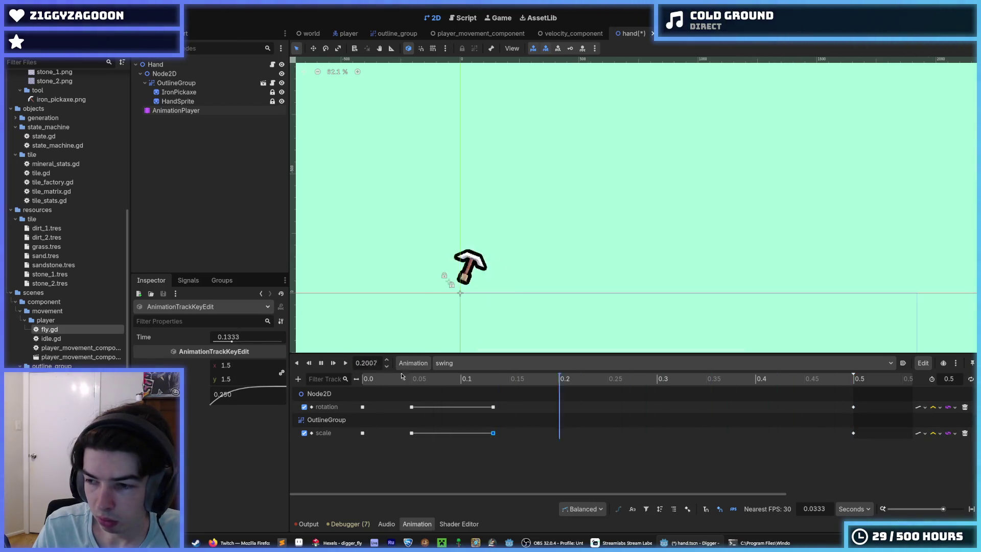
mouse_move(493, 407)
mouse_down()
mouse_move(460, 408)
mouse_move(492, 433)
mouse_move(460, 433)
mouse_up()
click(346, 364)
click(346, 363)
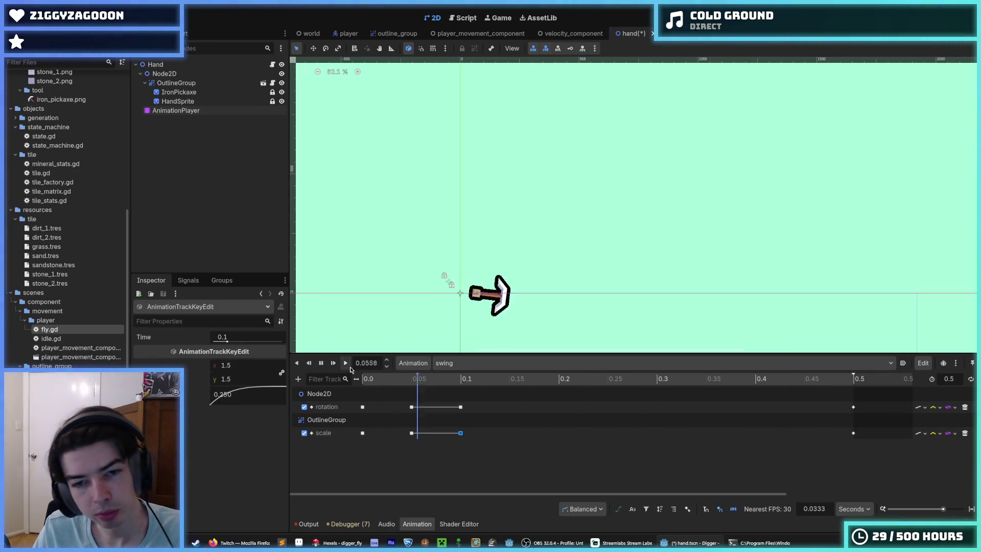
click(347, 363)
click(350, 367)
click(351, 367)
click(351, 368)
- Delete the 0.1 s rotation and scale keys, replay the simplified swing, and save
right_click(461, 406)
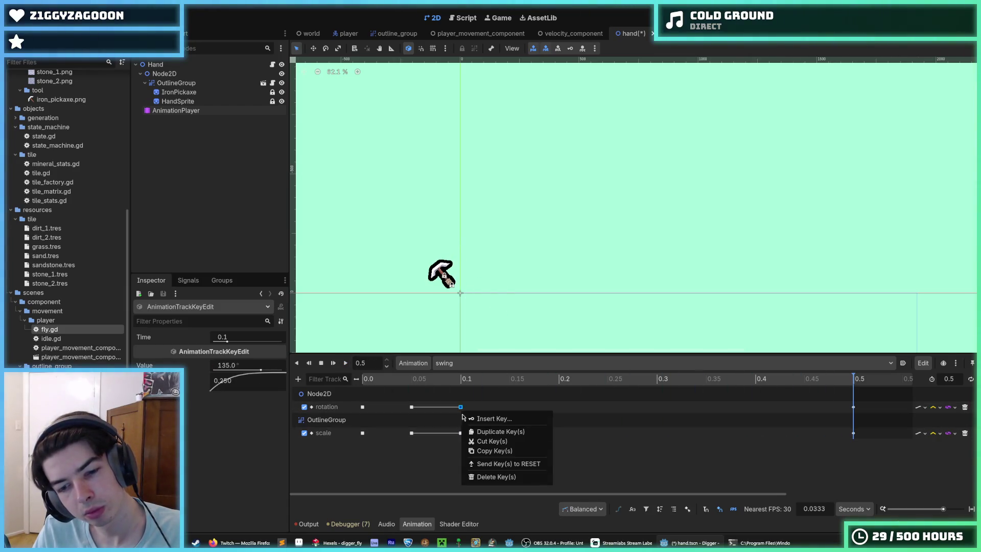
click(491, 477)
right_click(461, 432)
click(491, 487)
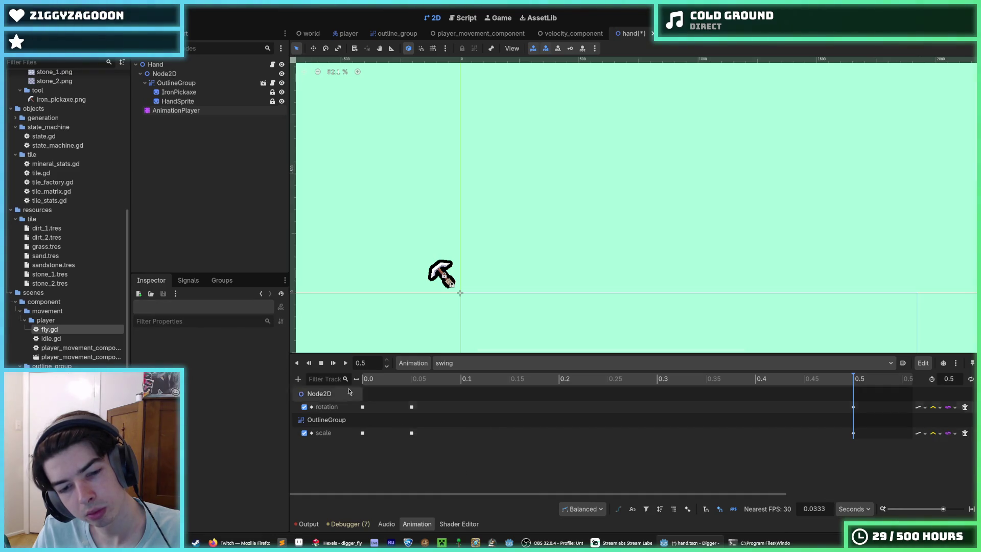
click(346, 364)
click(344, 367)
click(344, 367)
click(344, 367)
key(ctrl+s)
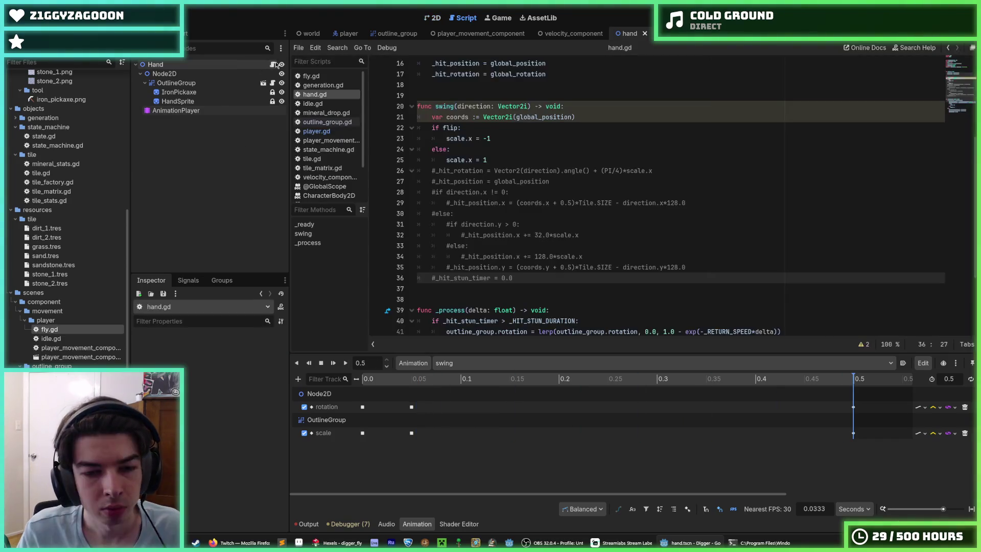
click(272, 64)
- Go to the scale.x = -1 line, then the coords line, in hand.gd's swing function
click(533, 136)
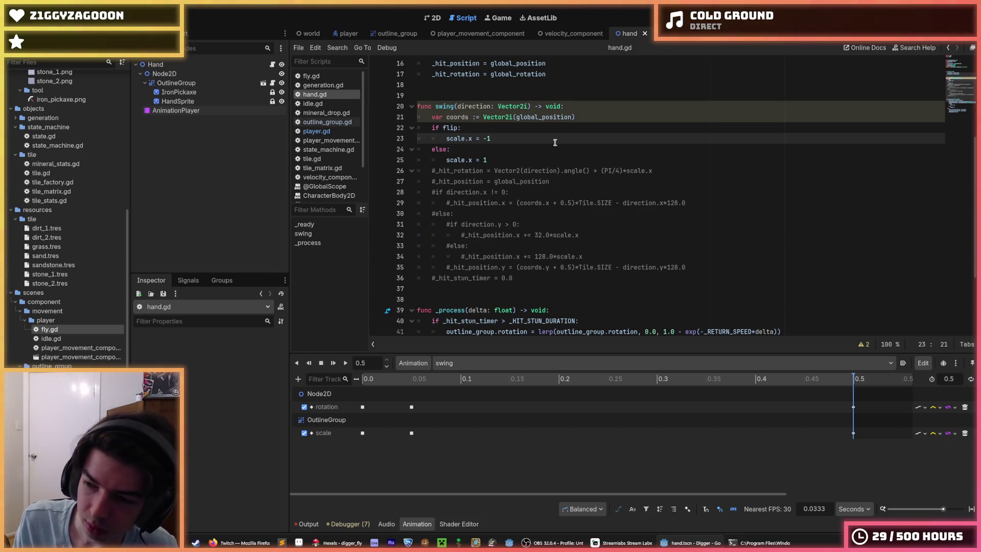
scroll(583, 138, up, 3)
click(583, 215)
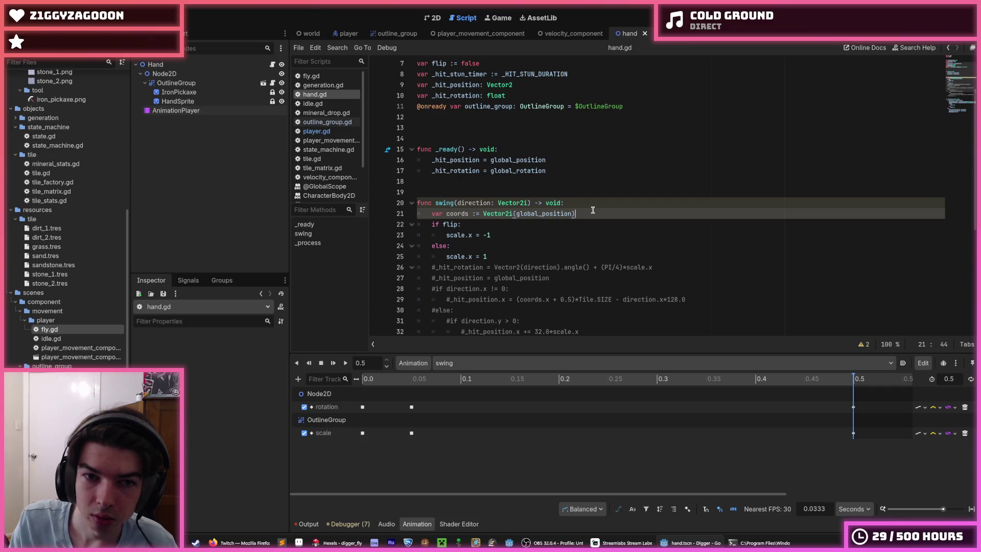
key(Up)
key(Up)
key(Up)
key(BackSpace)
key(Up)
key(Return)
key(Up)
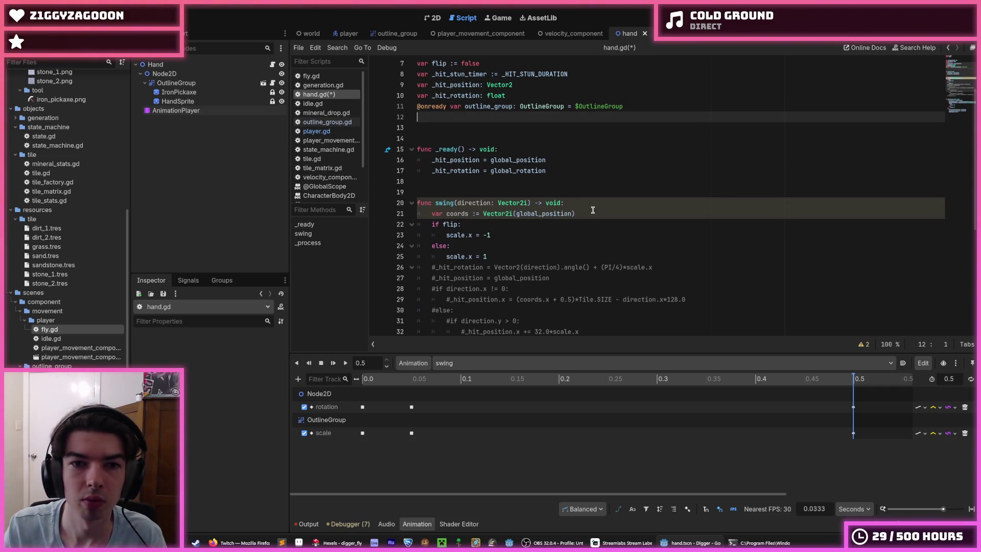
text(@onready var)
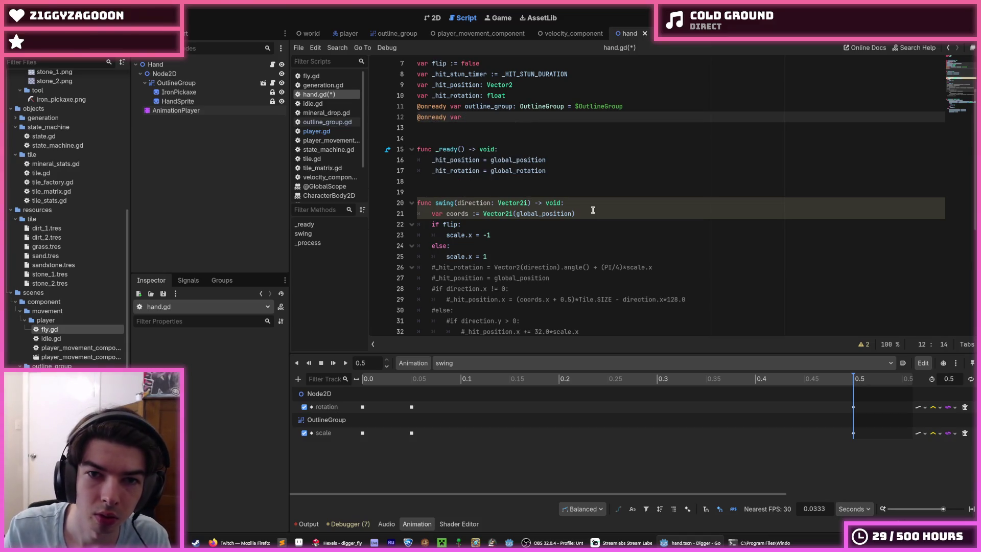
click(223, 85)
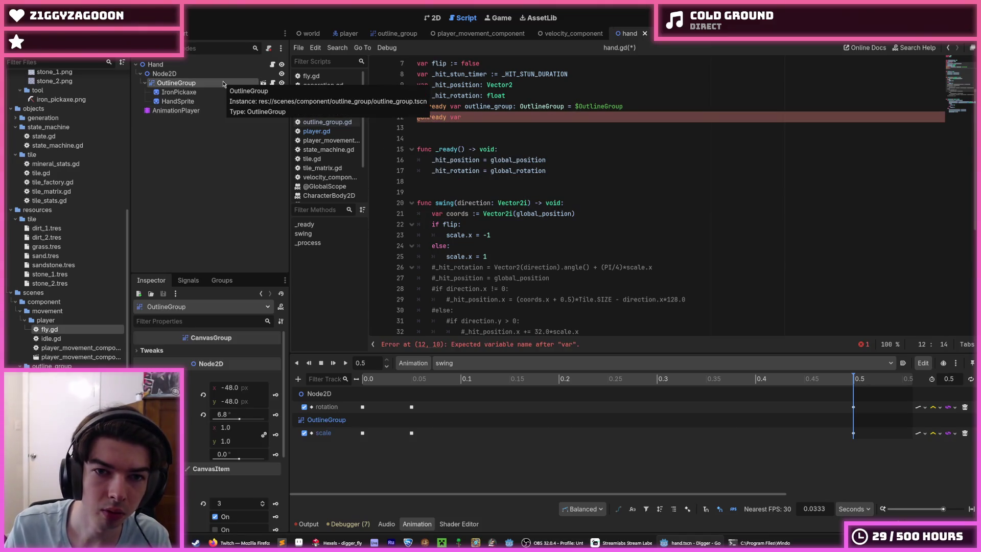
double_click(484, 106)
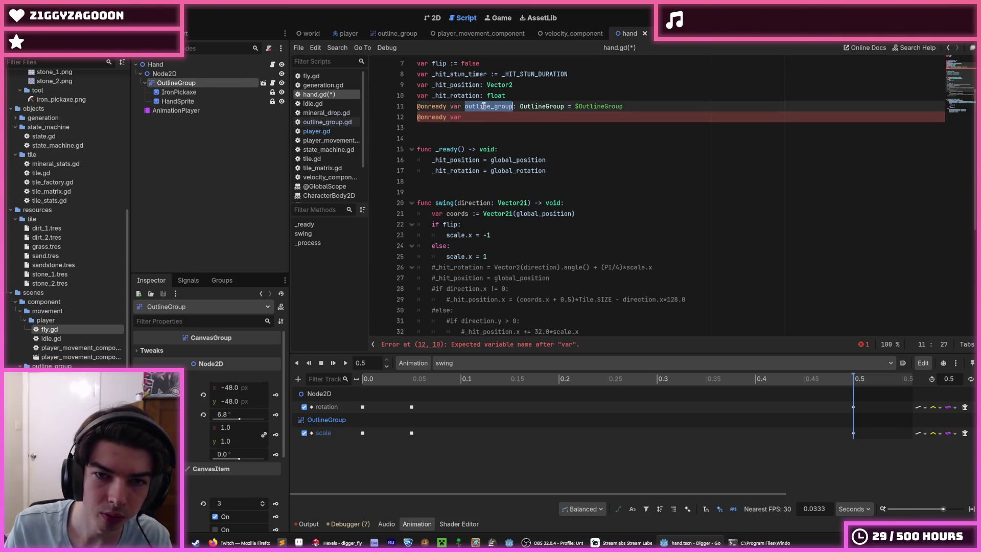
key(ctrl+k)
key(ctrl+k)
key(ctrl+k)
key(ctrl+s)
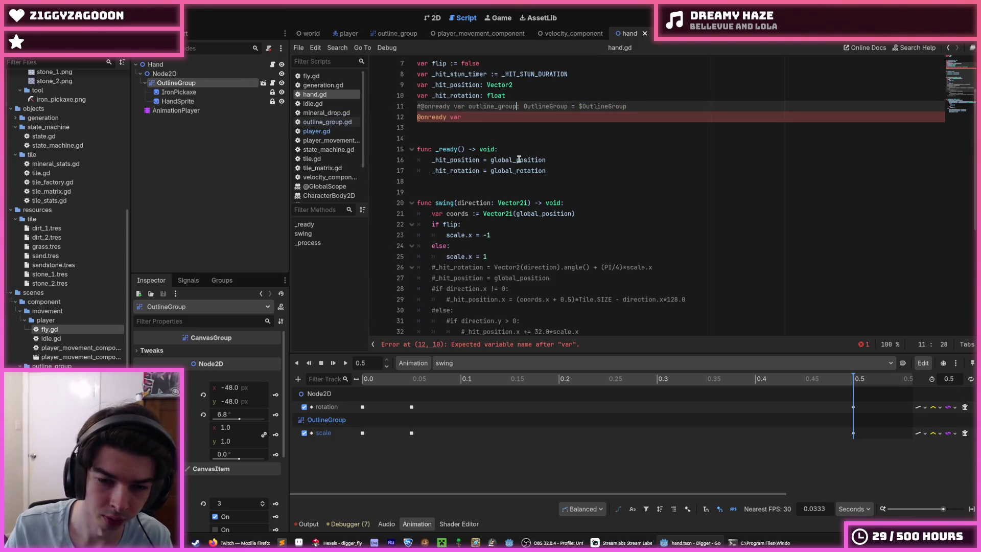
- Comment out the _process body, begin a new line inside it, and save
scroll(526, 171, down, 5)
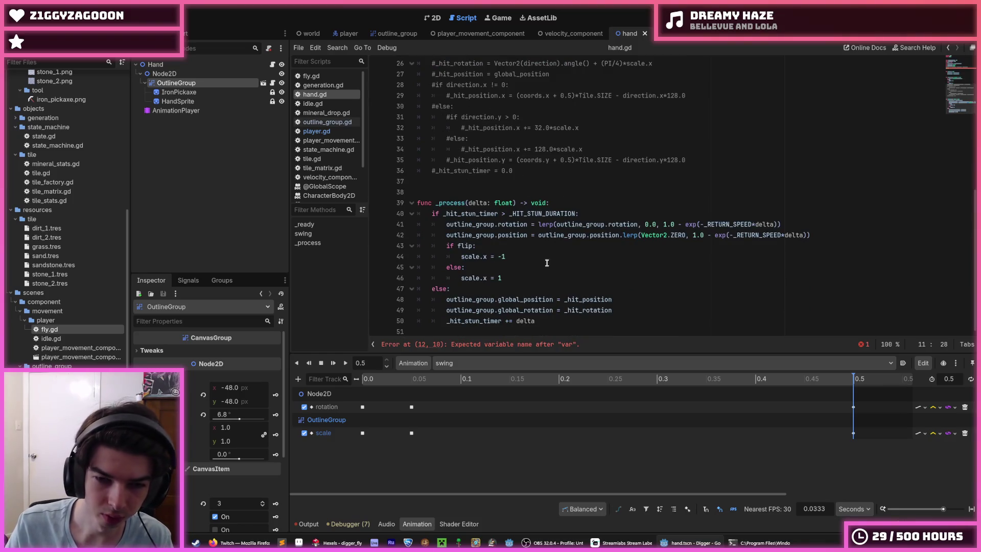
click(558, 309)
drag(549, 321, 492, 215)
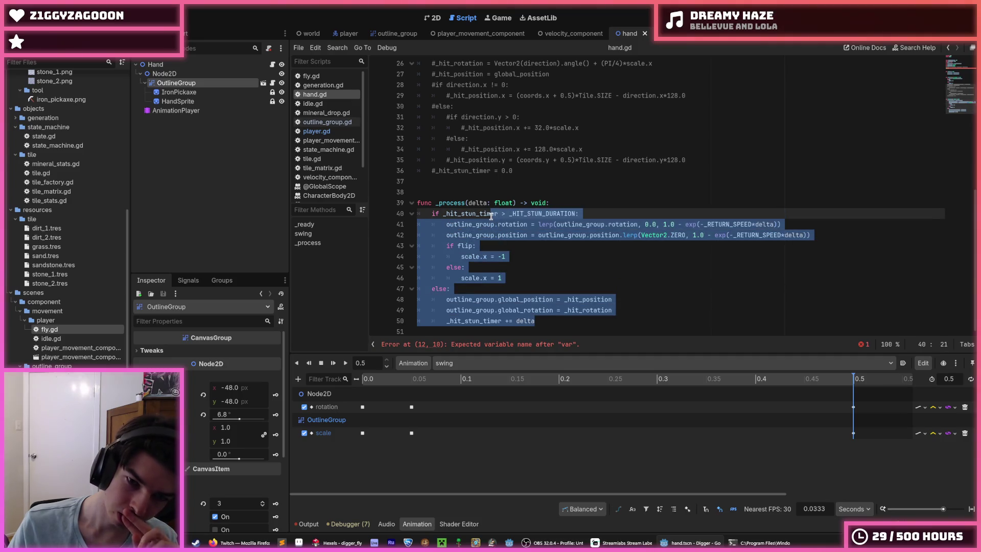
key(ctrl+k)
key(Up)
key(End)
key(Return)
text(p)
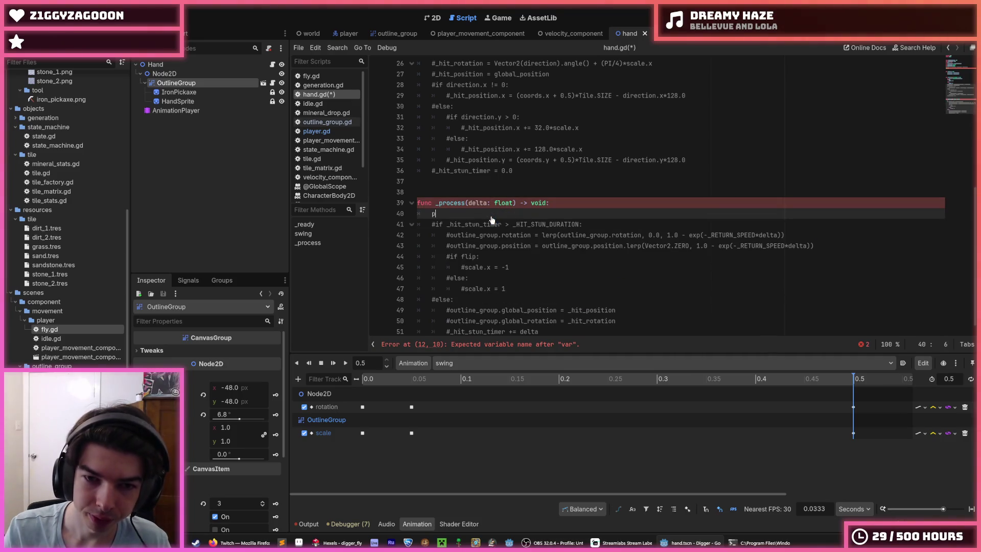
key(ctrl+s)
scroll(492, 220, up, 5)
click(507, 213)
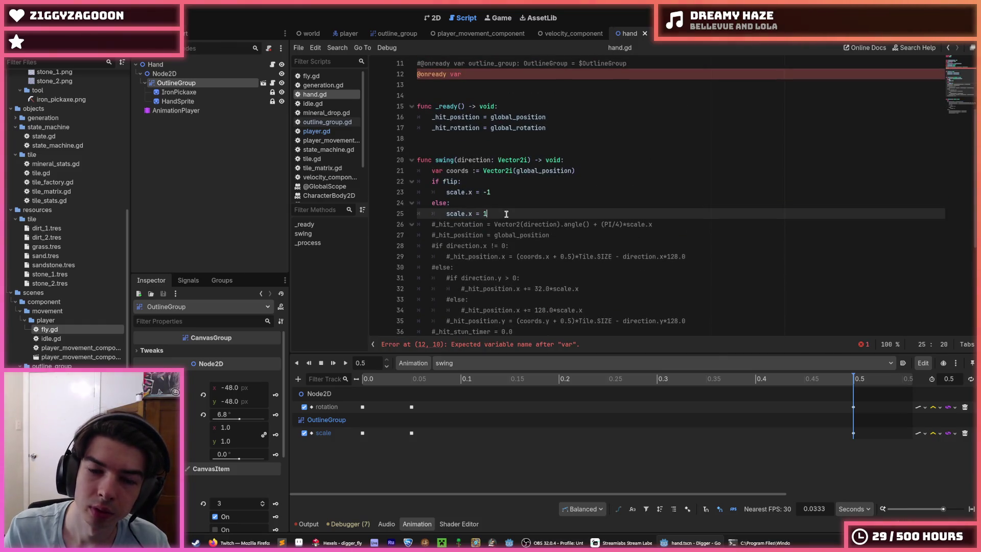
scroll(495, 215, up, 2)
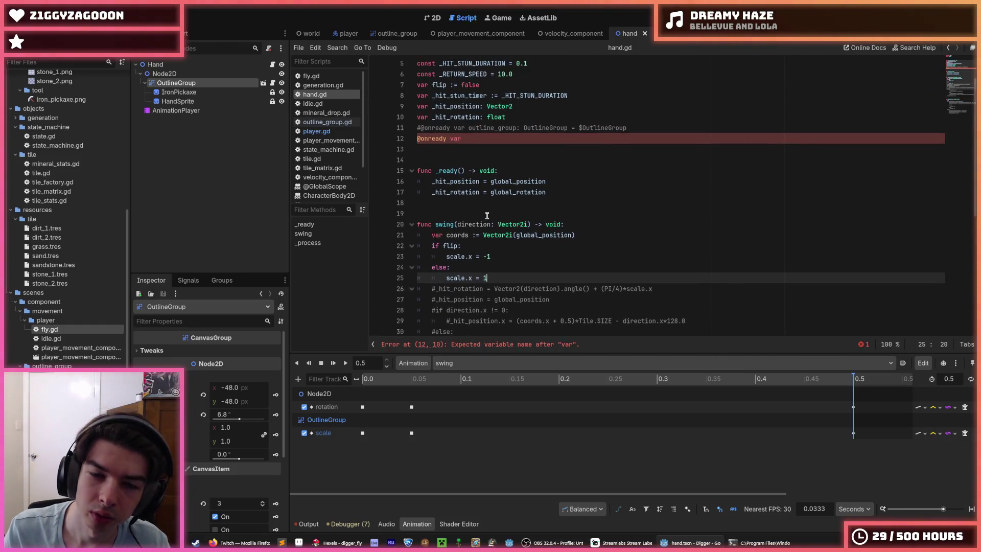
click(471, 143)
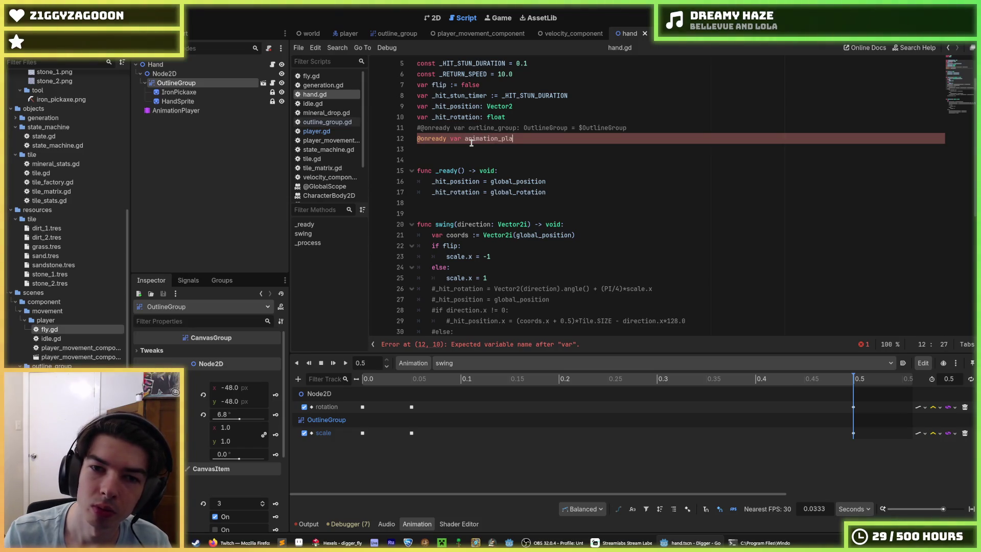
text(ionPlayer = $)
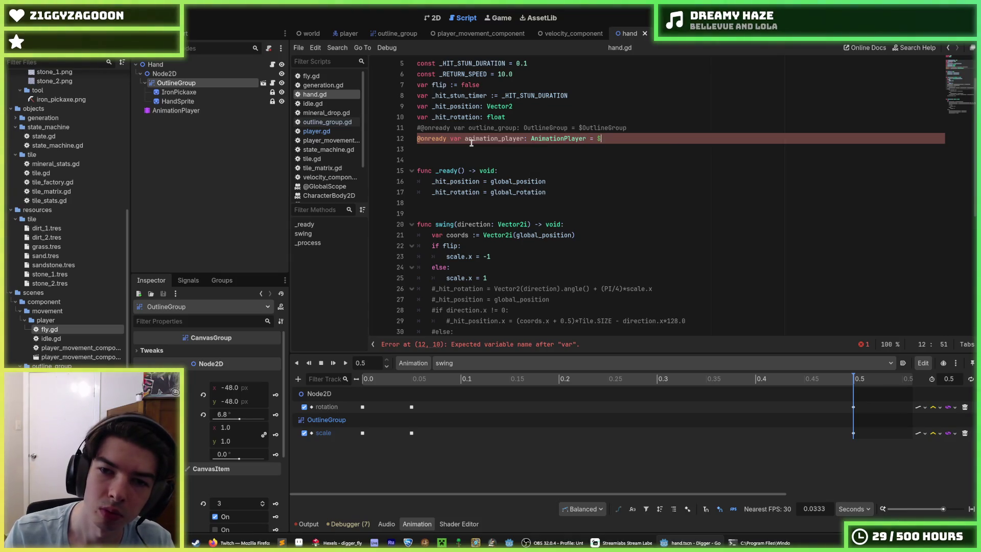
text(Anim)
key(Return)
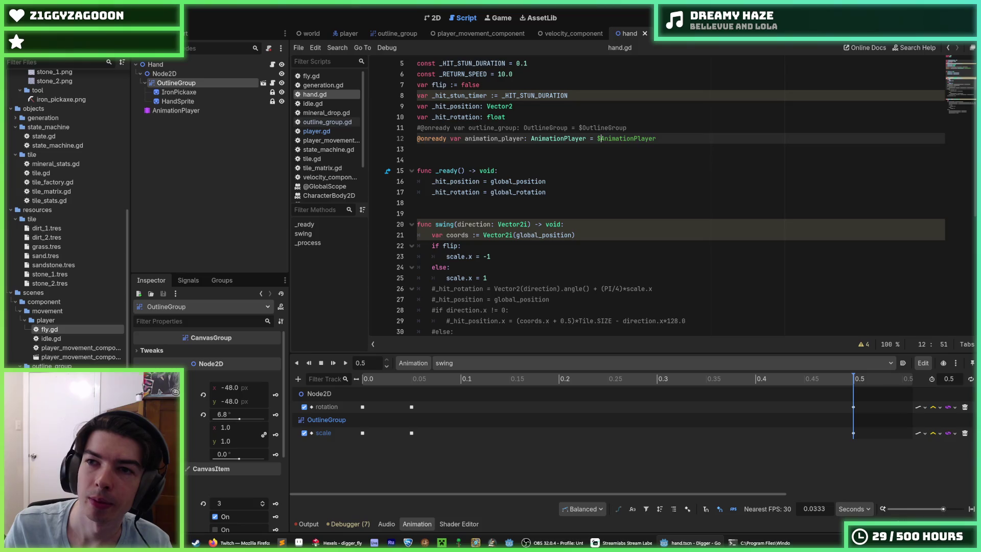
scroll(529, 183, down, 3)
click(519, 181)
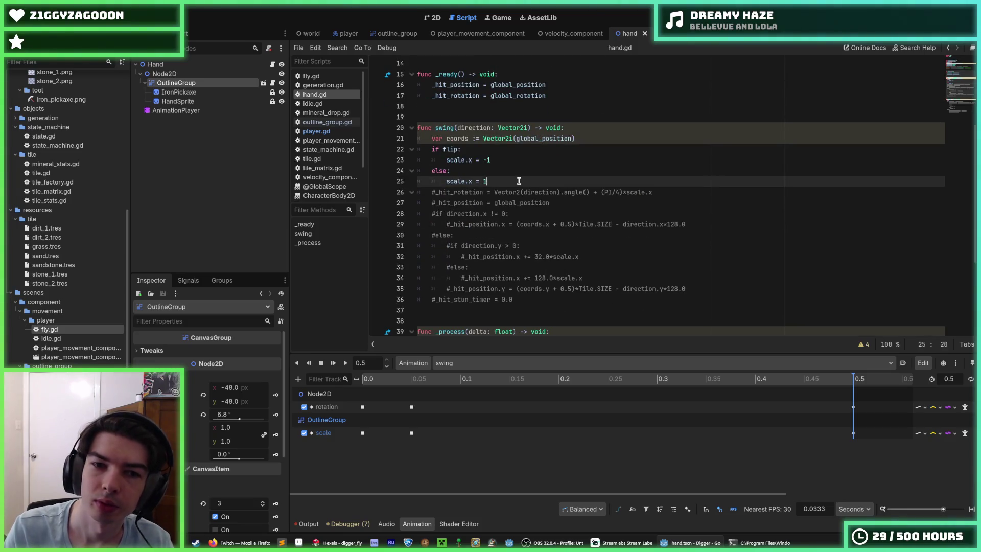
key(Return)
text(anima)
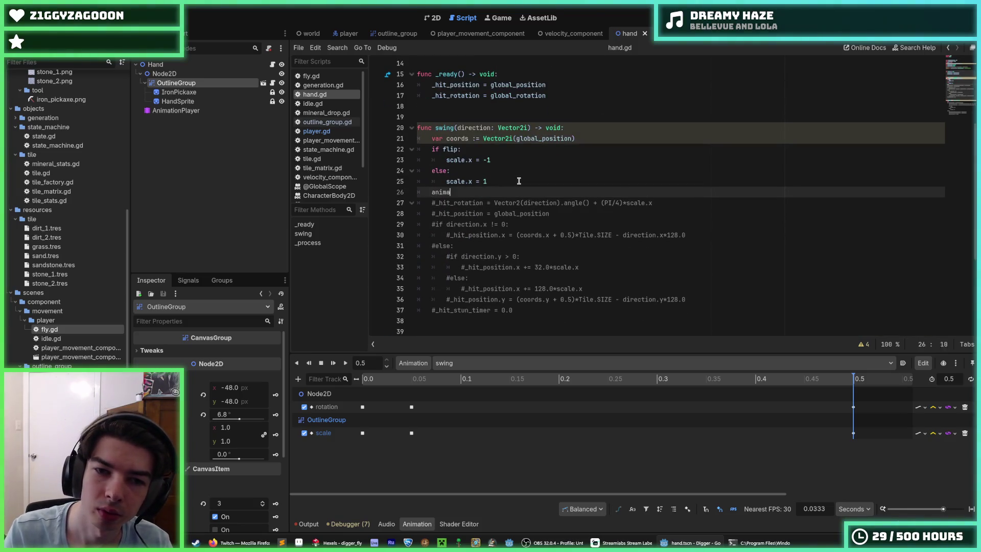
text(_player.)
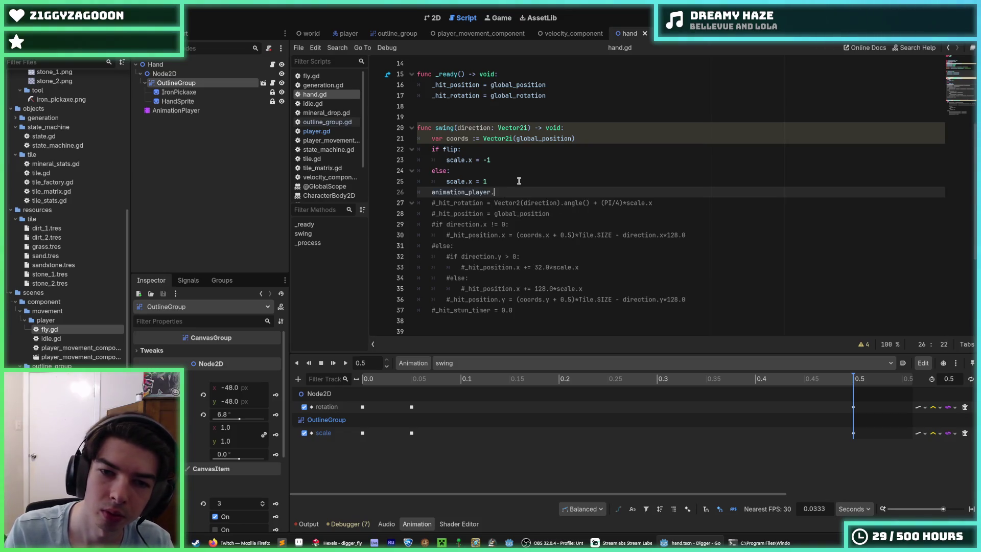
text(())
text(swing)
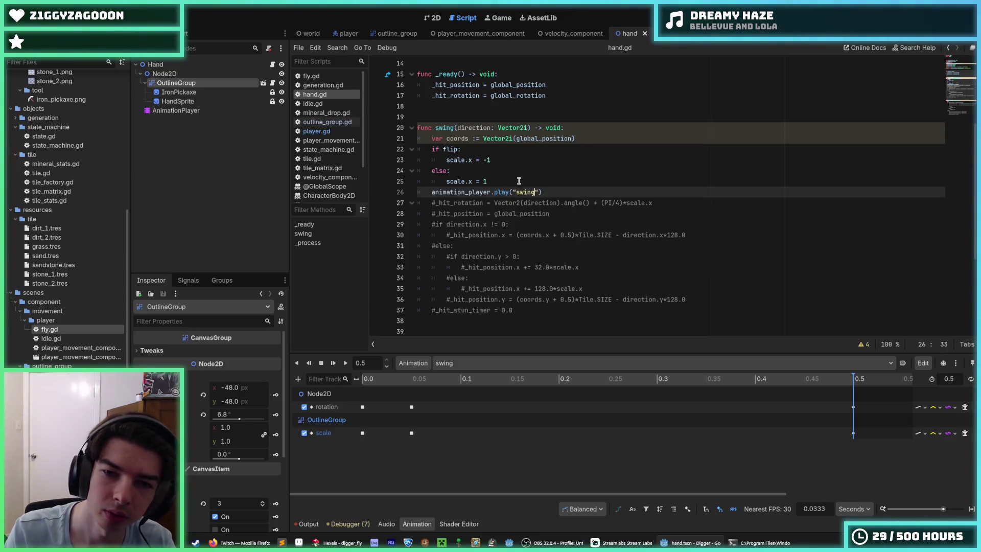
- Rename the variable to _animation_player, save hand.gd, and run the game with F5
click(491, 192)
scroll(492, 150, up, 1)
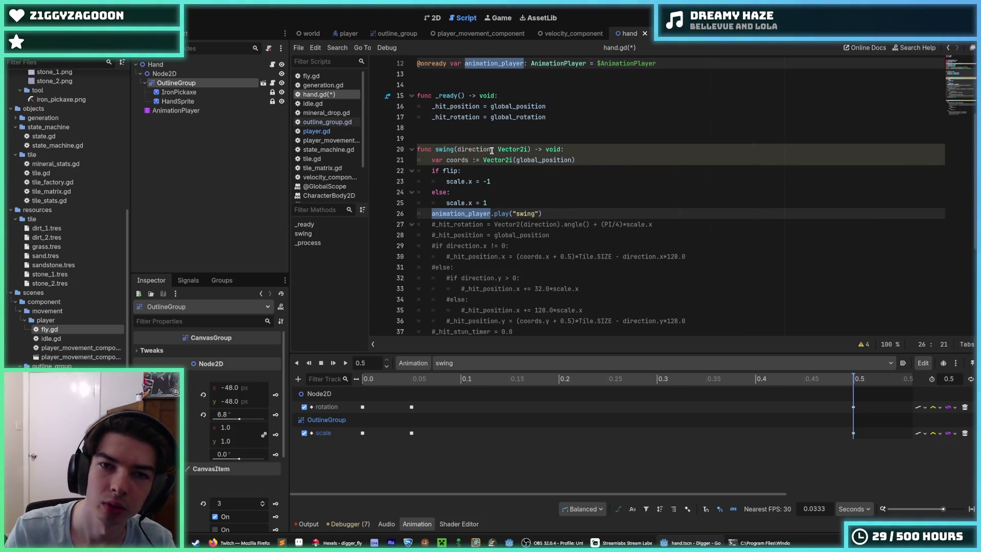
text(_animation_player)
key(ctrl+s)
click(585, 138)
key(F5)
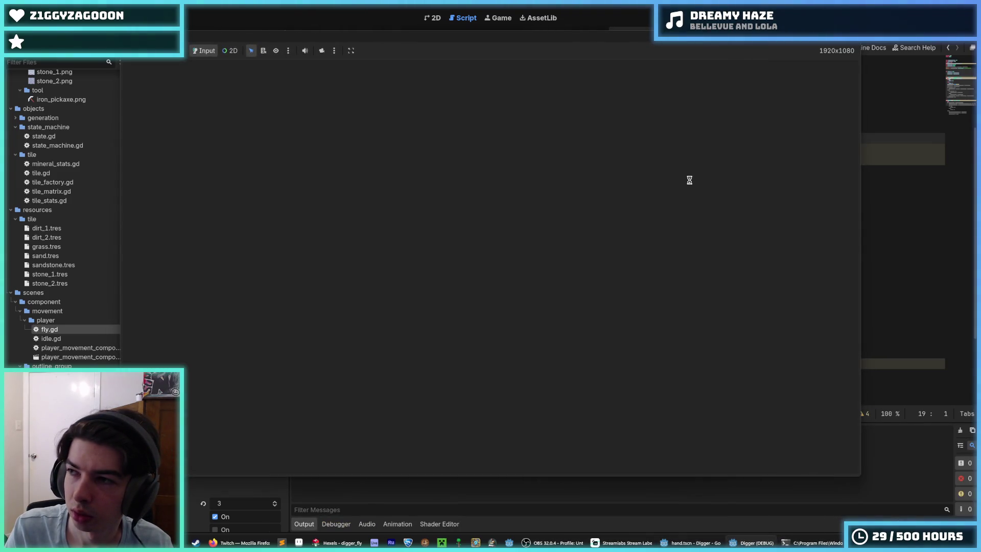
- Dig the miner down and one tile right toward the stone, then stop the game with F8
key(s)
key(s)
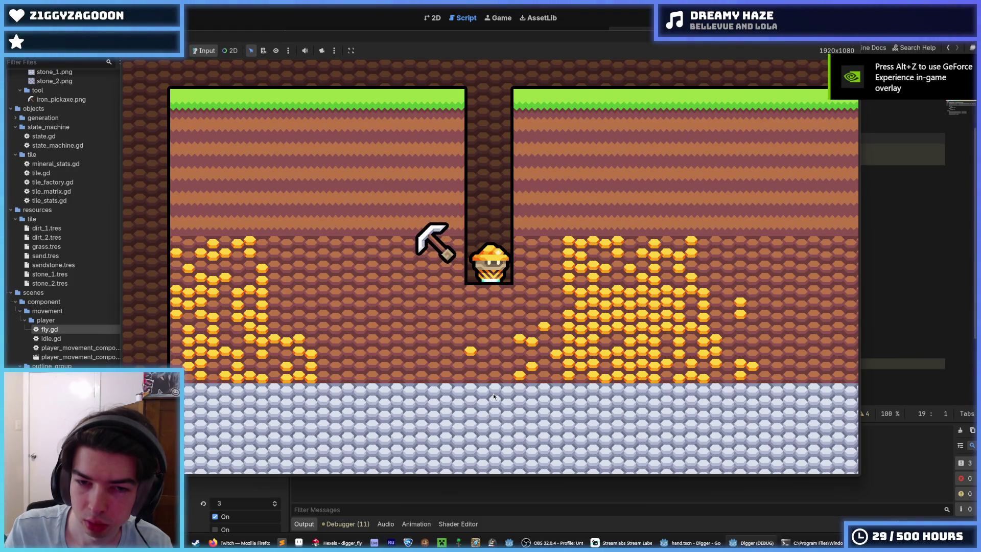
key(s)
key(s)
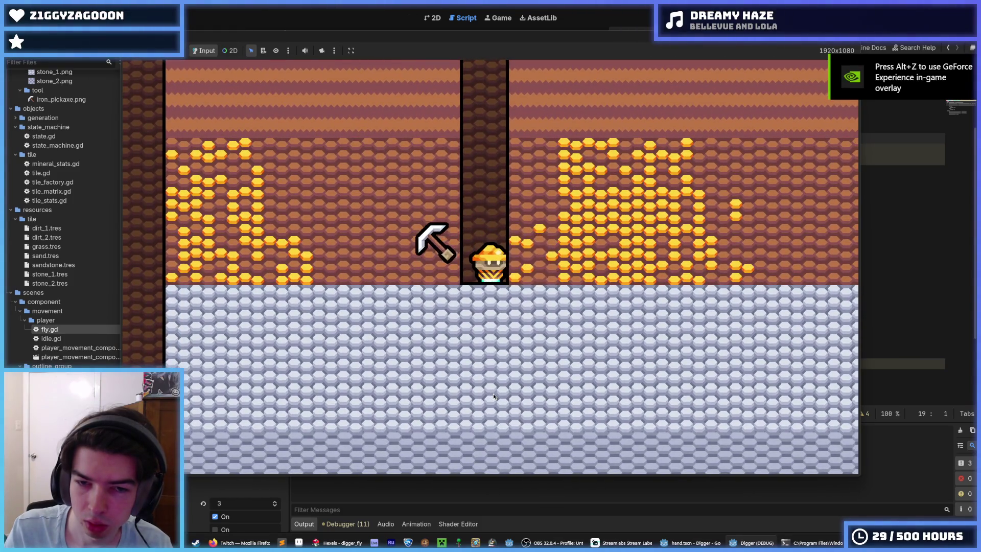
key(d)
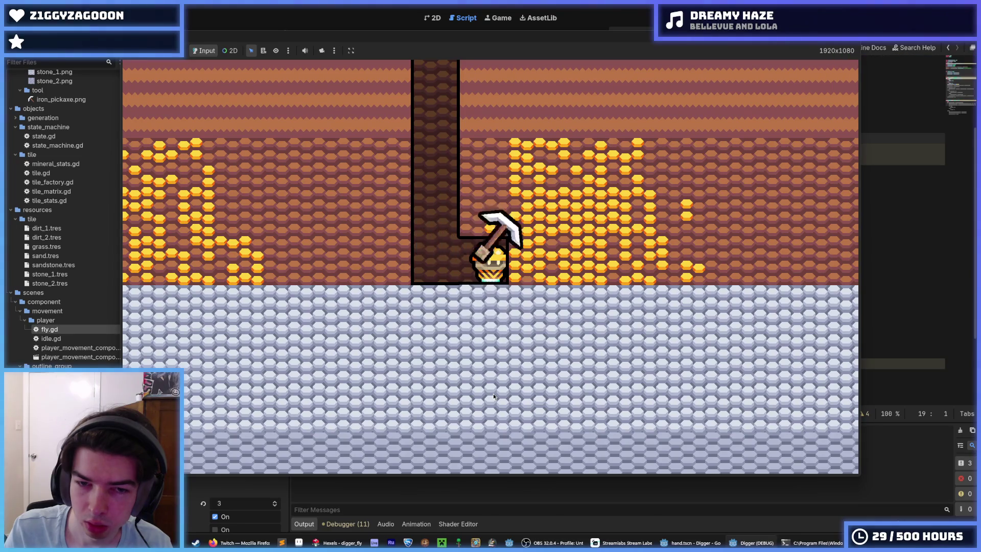
key(s)
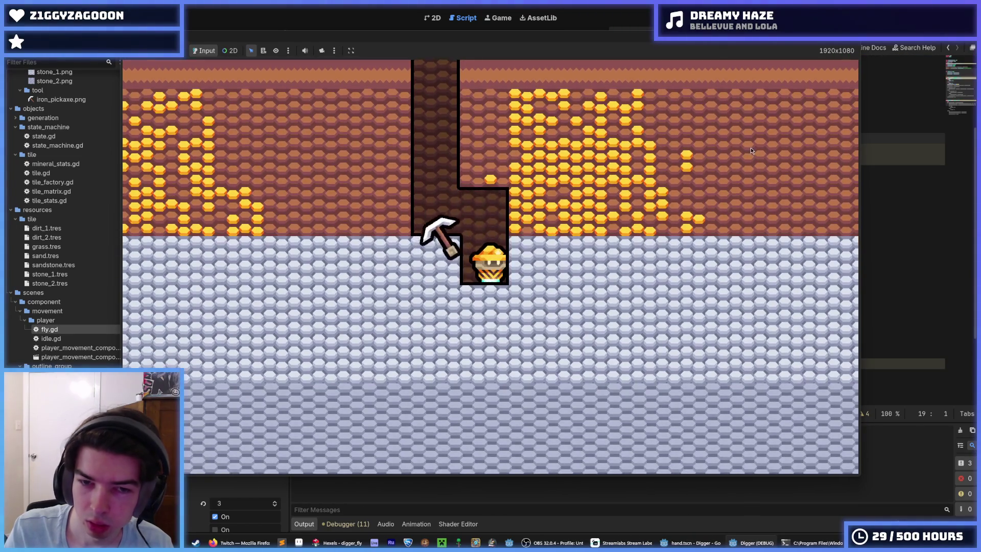
key(F8)
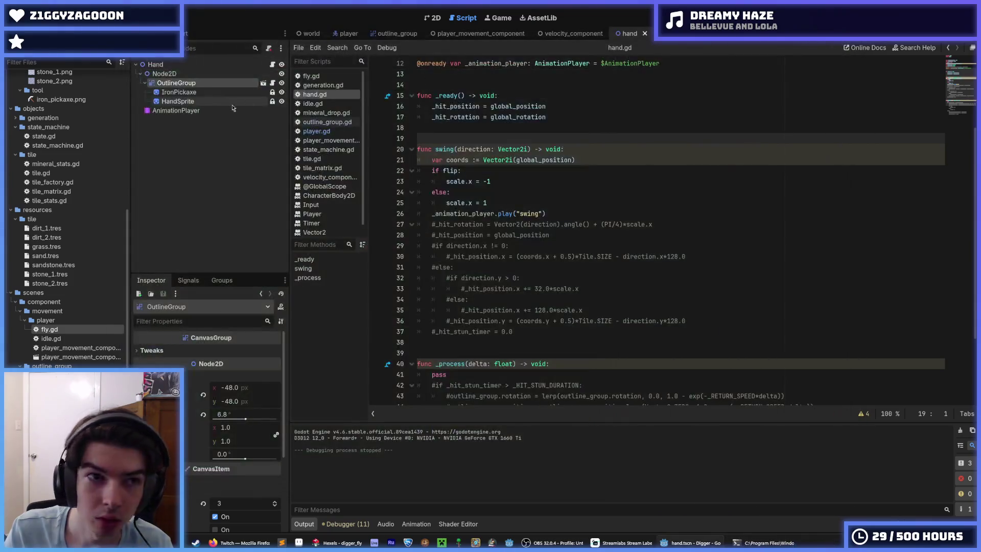
- Reset the Hand node's position to the origin in the player scene's 2D view and save
click(347, 34)
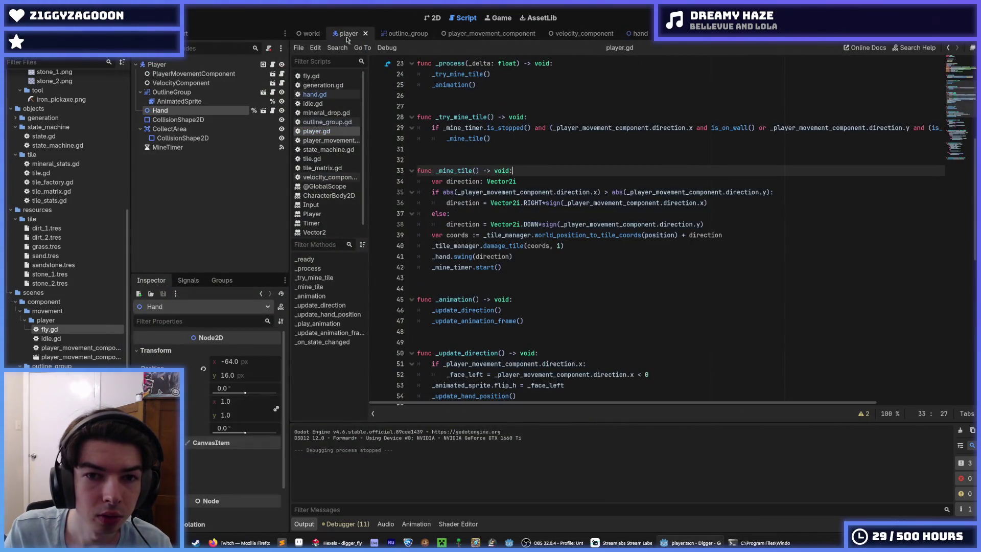
click(433, 17)
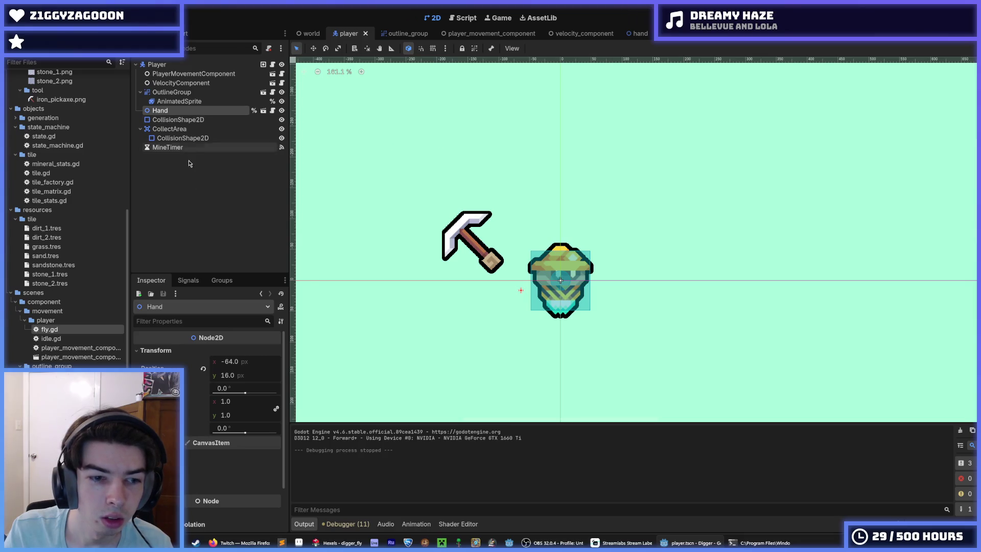
click(203, 369)
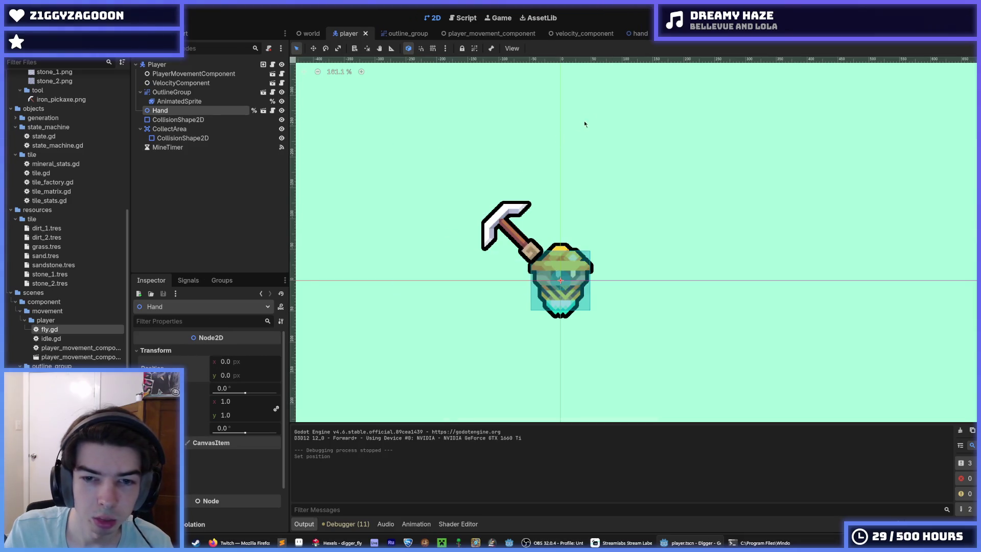
key(ctrl+s)
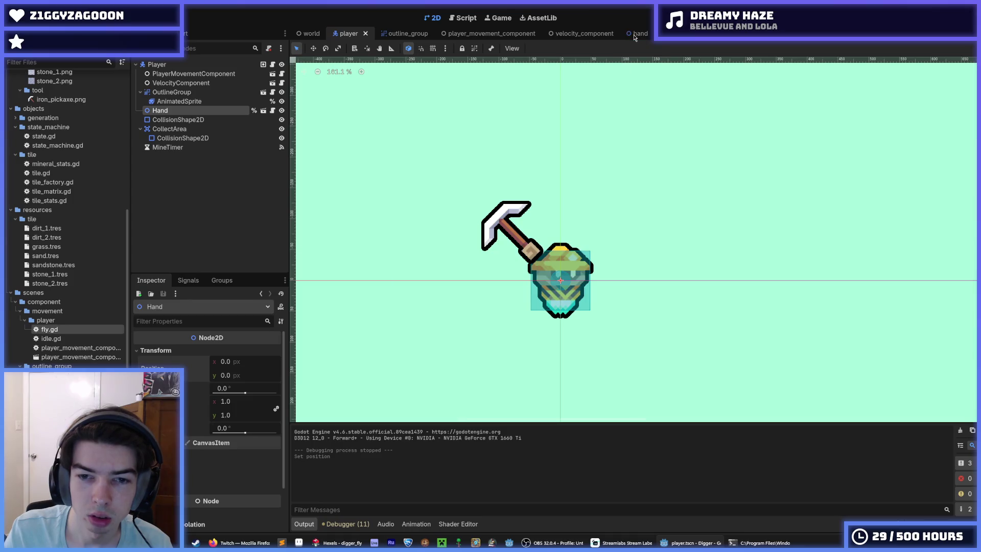
click(635, 34)
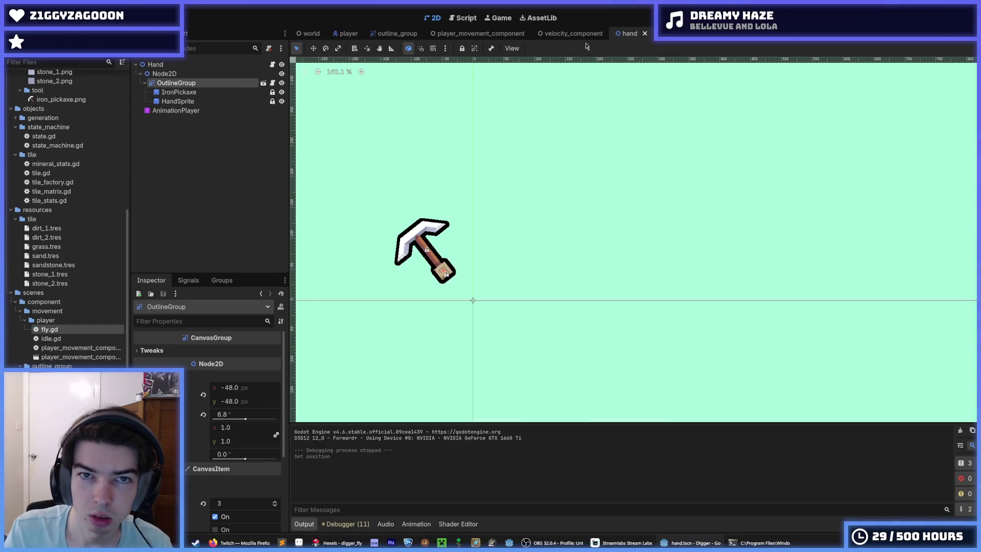
click(347, 33)
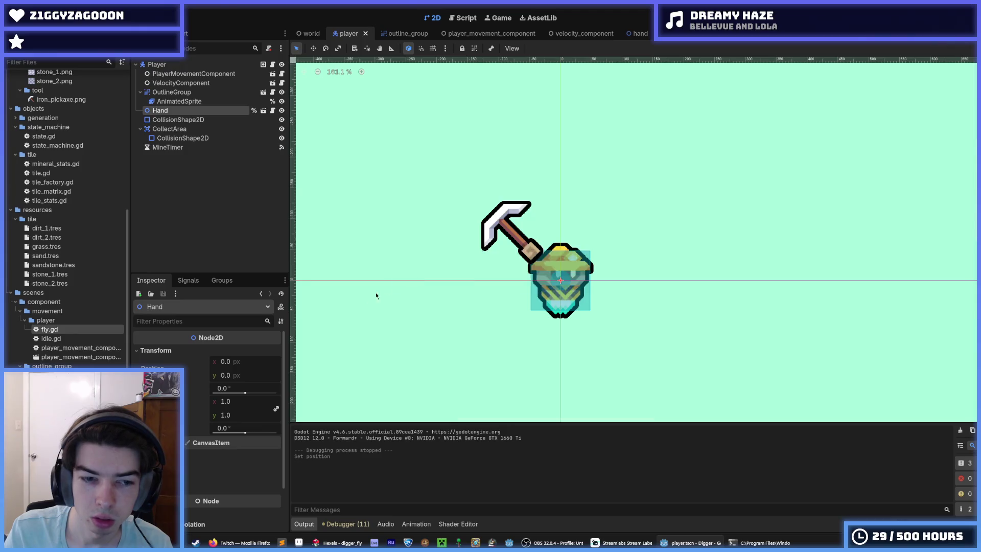
- Drag the pickaxe hand beside the miner and try positions, x -16 and y ending at 32
mouse_move(230, 368)
mouse_down()
mouse_move(242, 368)
mouse_move(238, 375)
mouse_up()
click(244, 360)
text(-1)
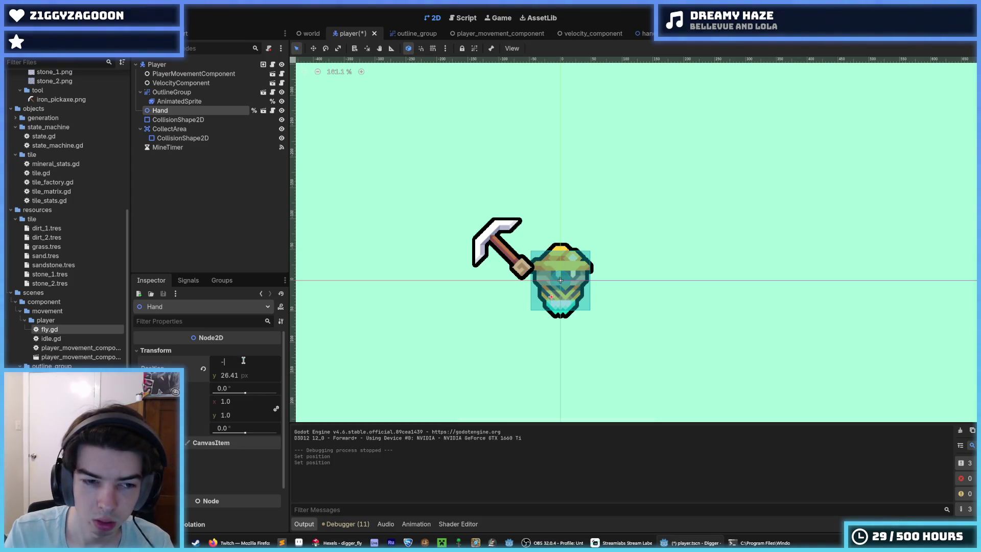
text(6)
key(Tab)
text(-116)
key(Return)
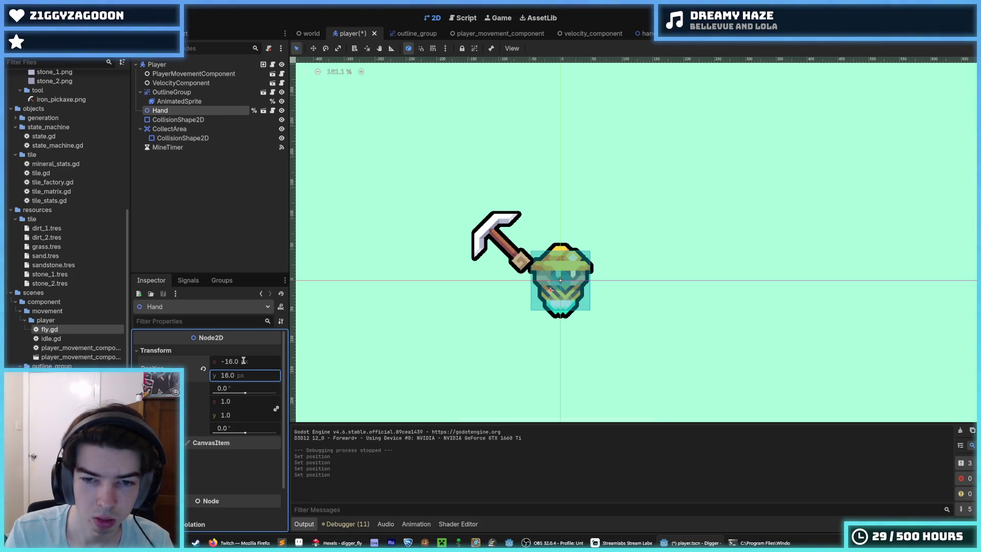
click(244, 376)
text(-16)
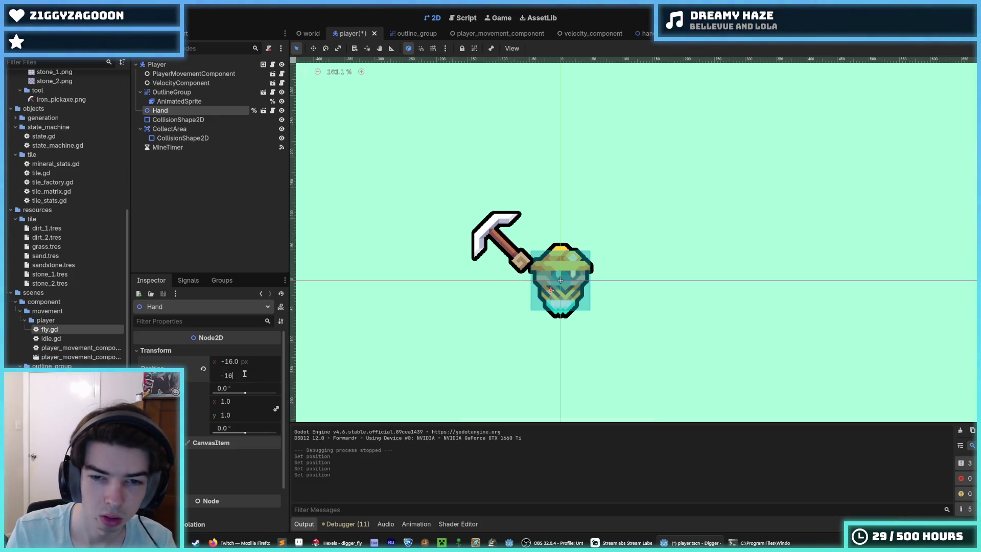
key(Return)
text(16)
key(Return)
text(32)
key(Return)
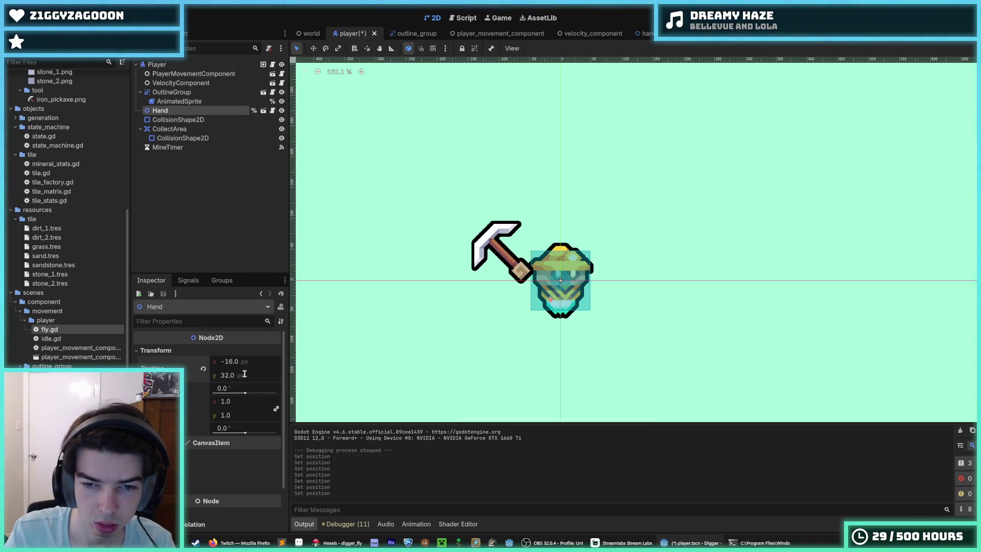
- Set the Hand position to x -32, y 64 and save the player scene
click(246, 361)
text(-32)
key(Return)
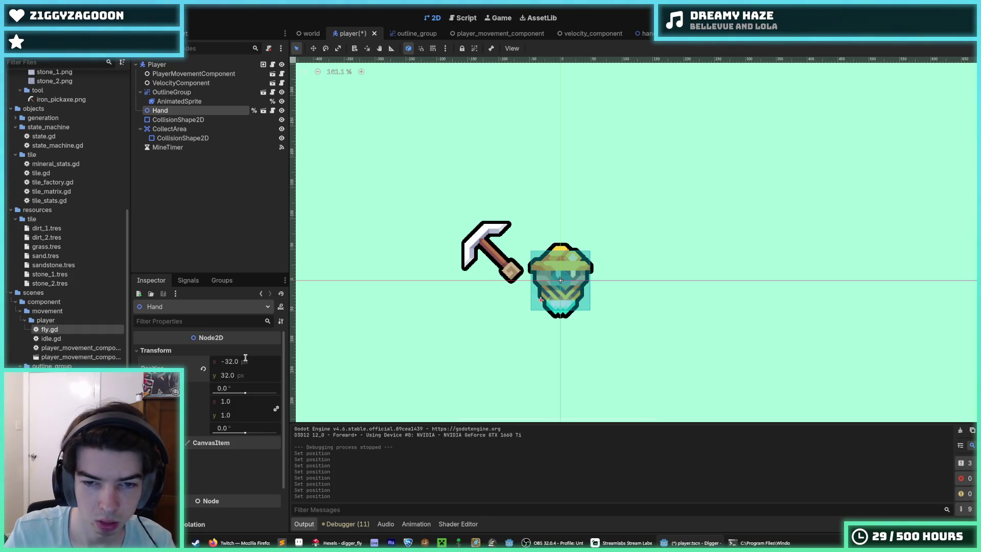
click(241, 373)
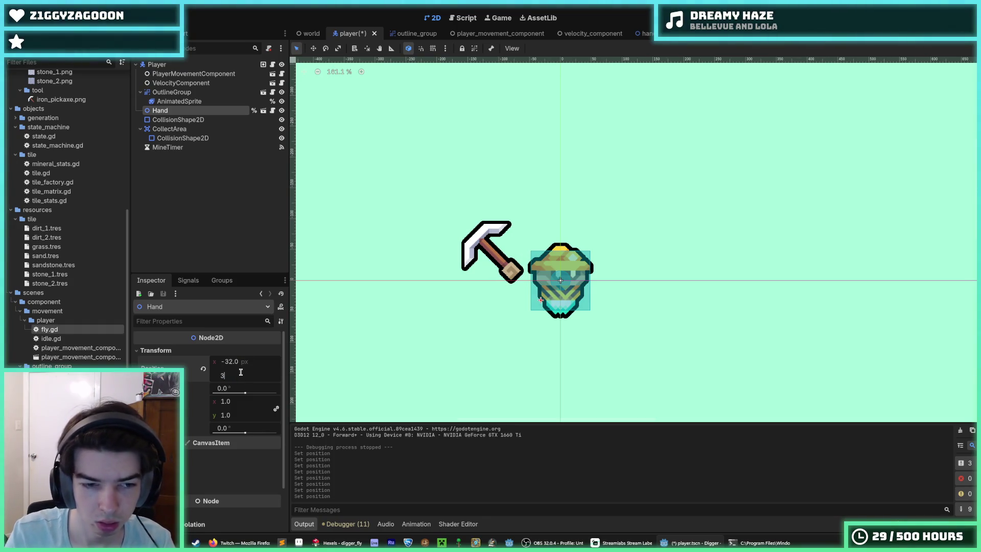
key(BackSpace)
text(64)
key(Return)
key(ctrl+s)
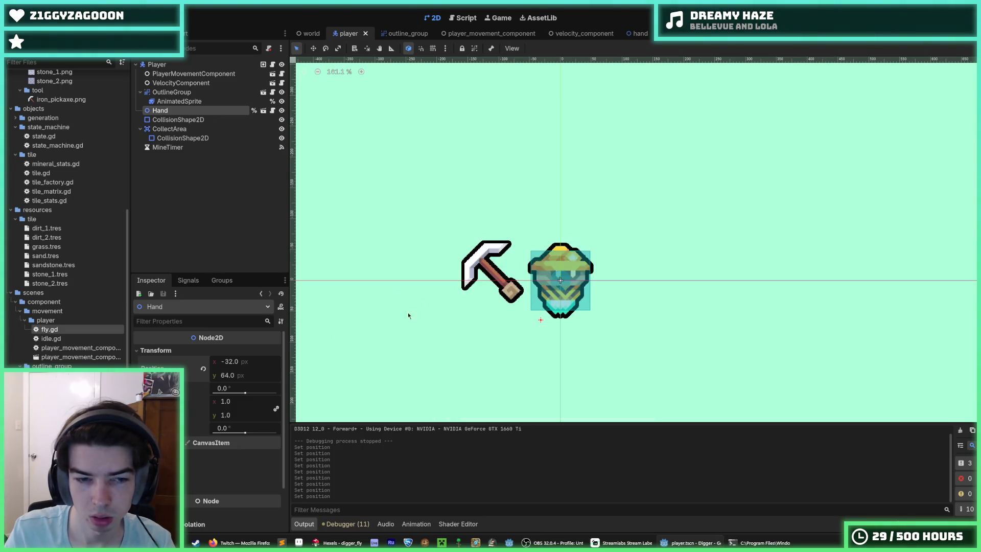
- Adjust the Hand's y position to 48, save, and relaunch the game with F5
click(256, 370)
text(48)
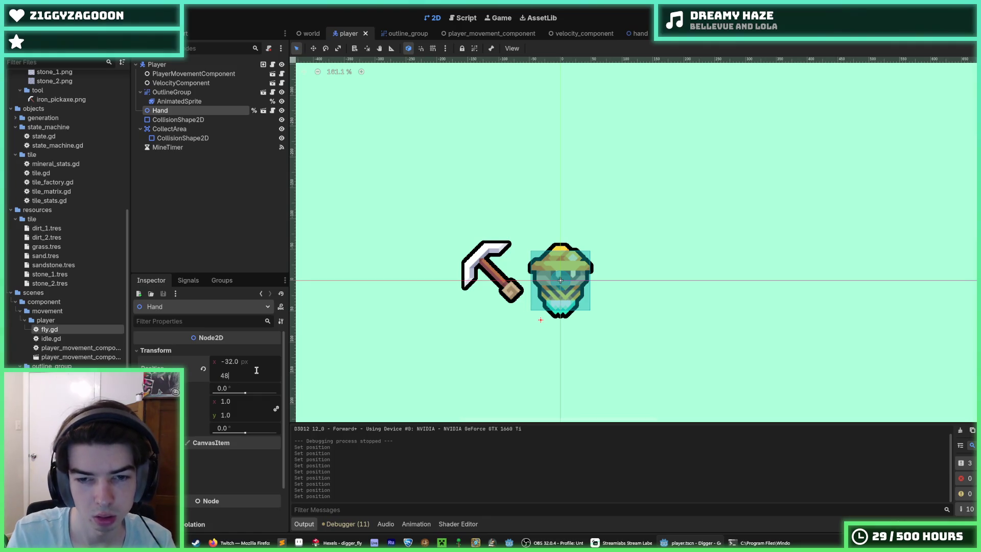
key(Return)
key(ctrl+s)
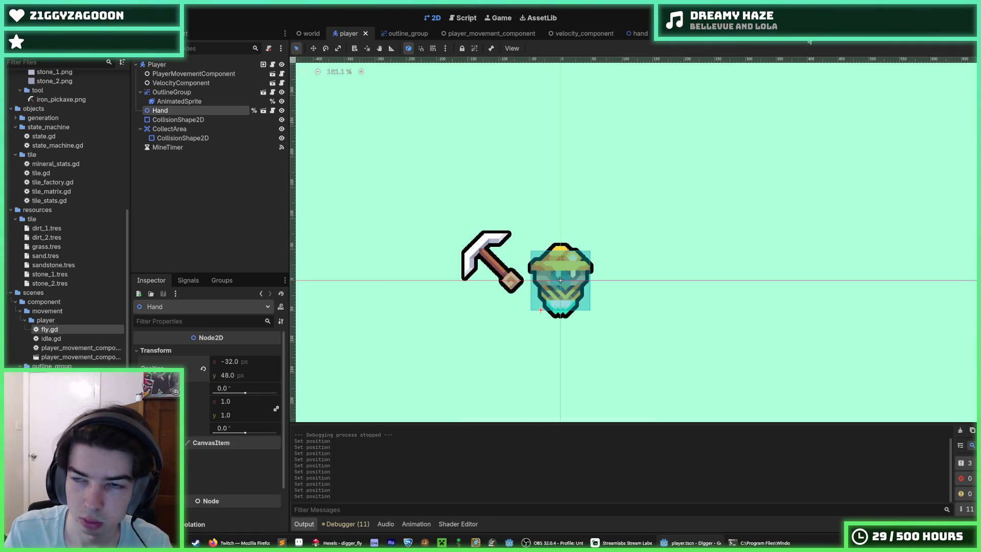
key(F5)
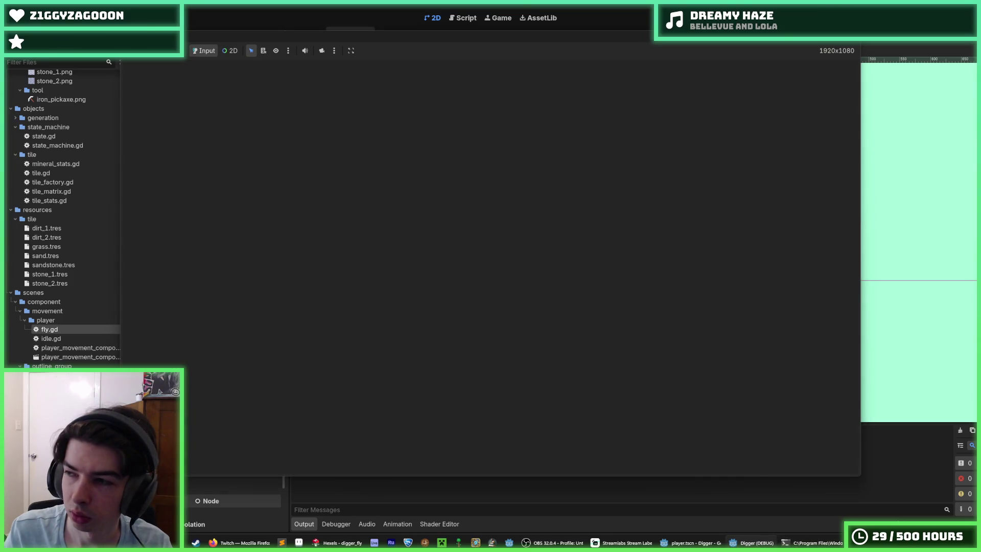
- Dig down, left and right, swing the pickaxe at the stone tiles, then close the game with Alt+F4
key(s)
key(s)
key(d)
key(a)
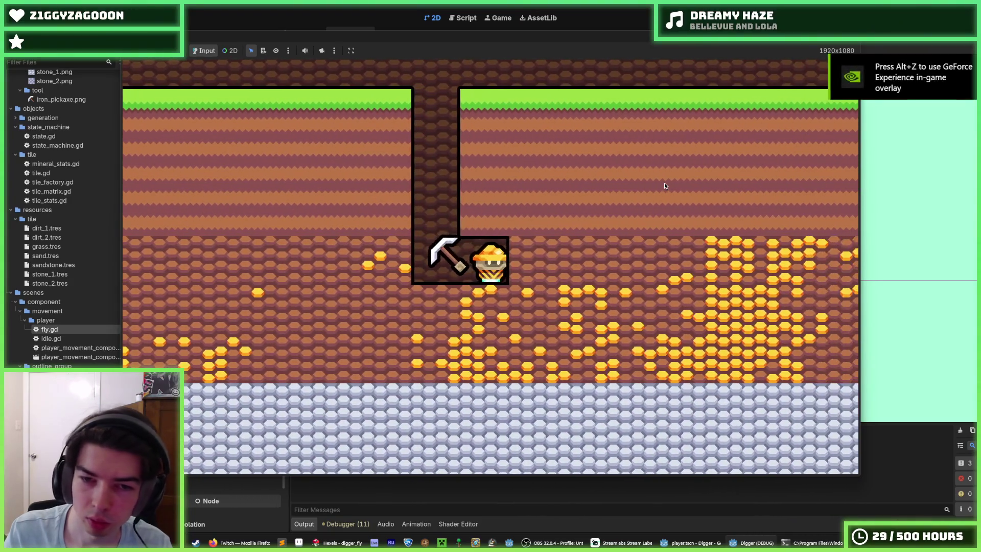
key(s)
key(d)
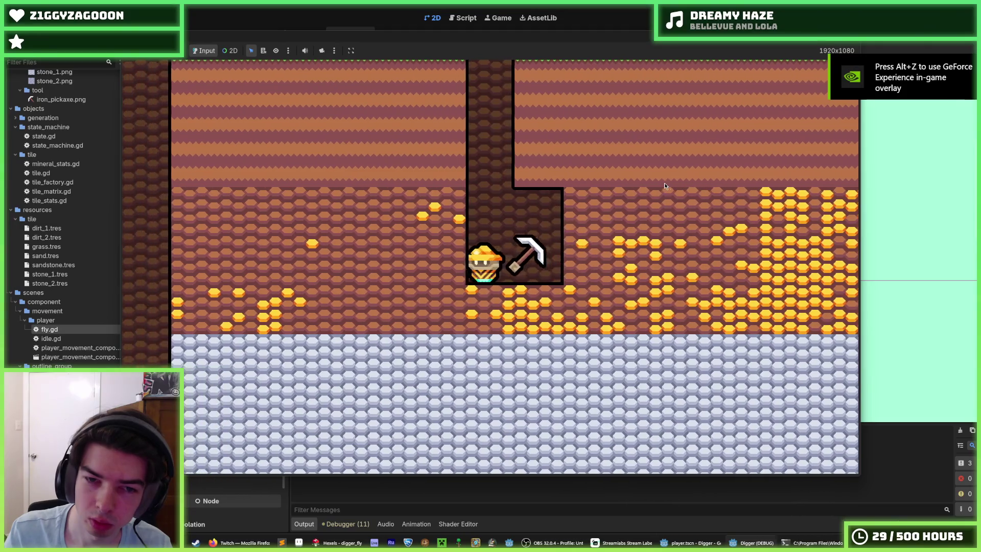
key(a)
key(s)
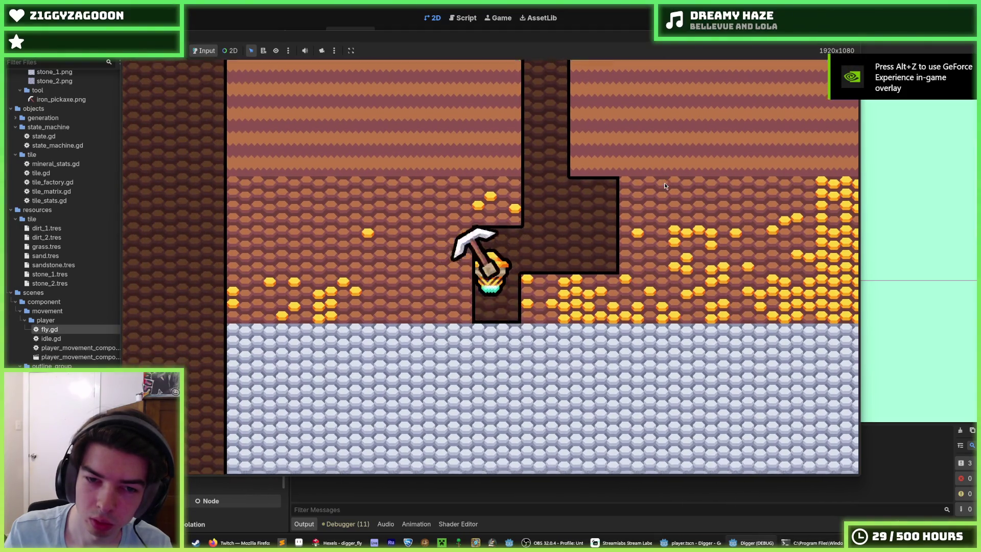
key(s)
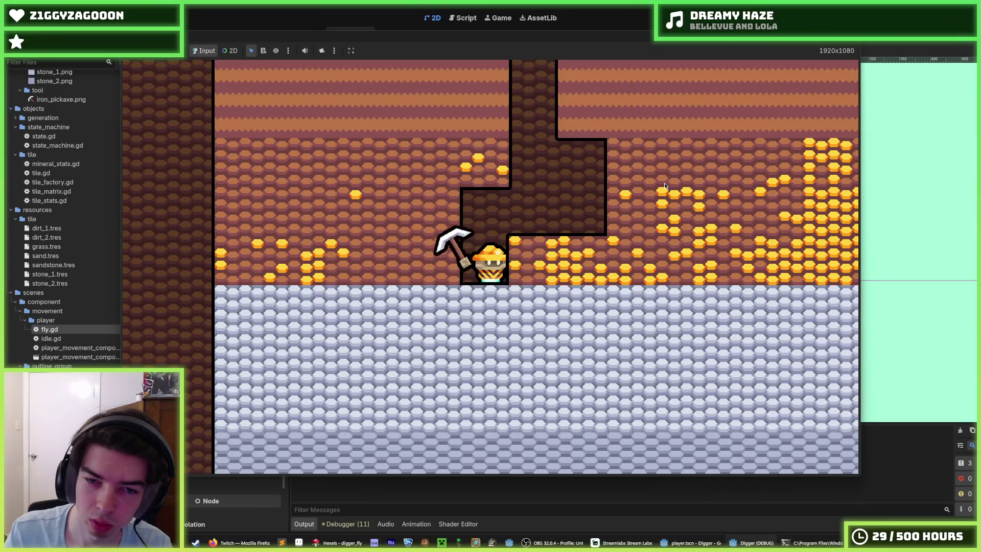
key(s)
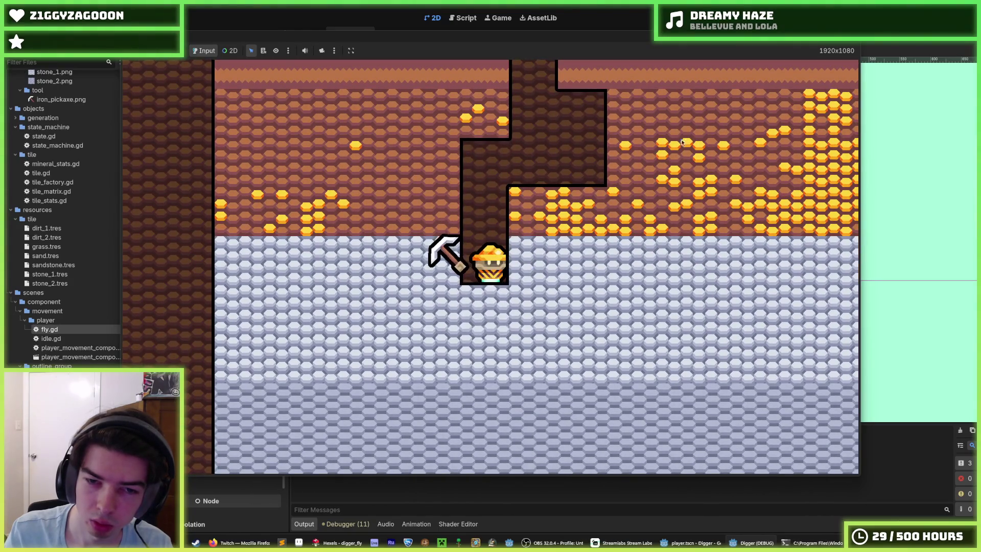
key(s)
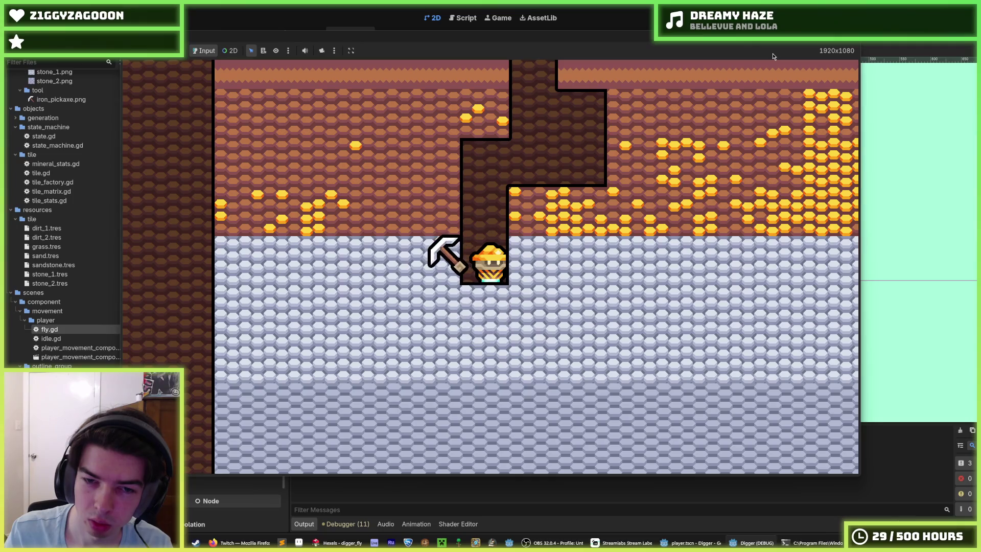
key(alt+F4)
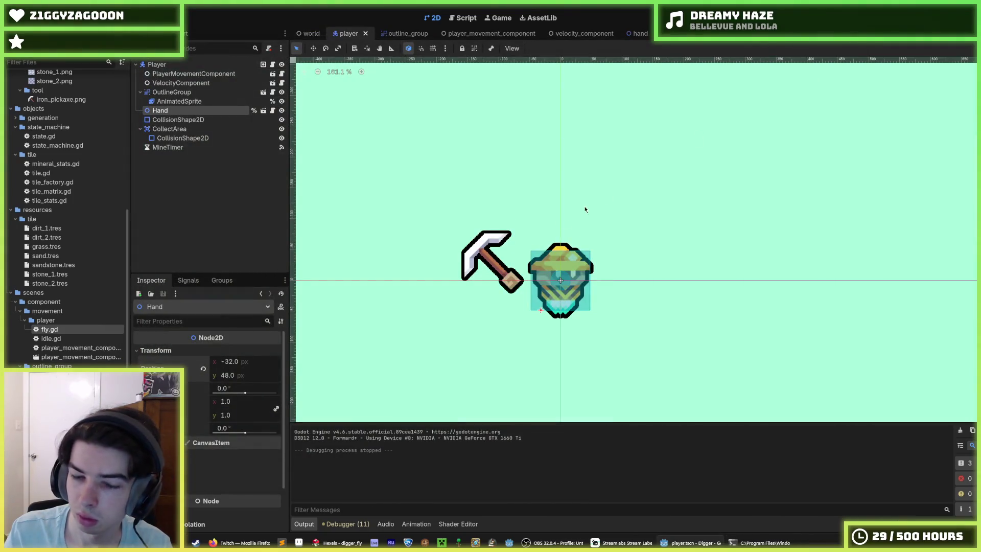
- Place the Hand at x -16, y 25.37 beside the player and save the player scene
click(236, 374)
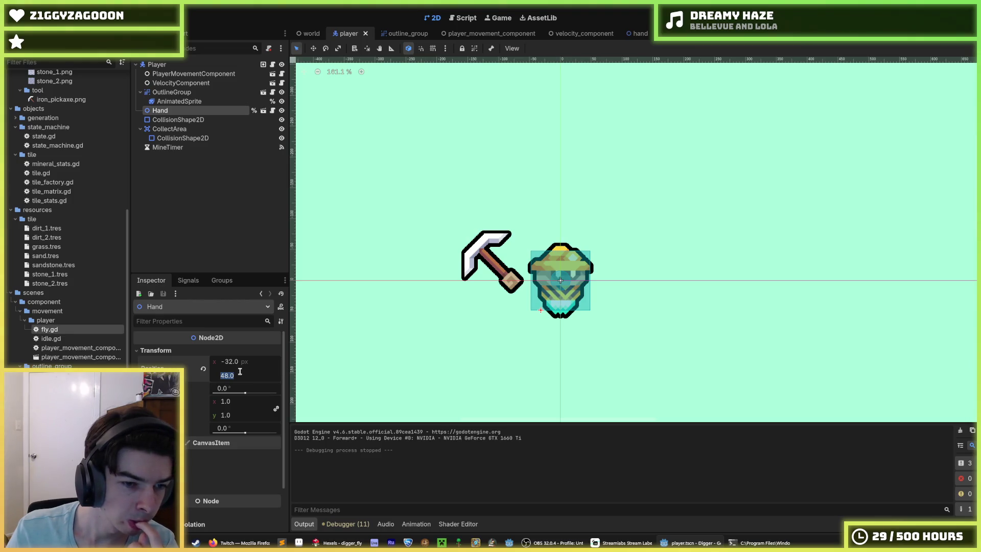
text(32)
key(Return)
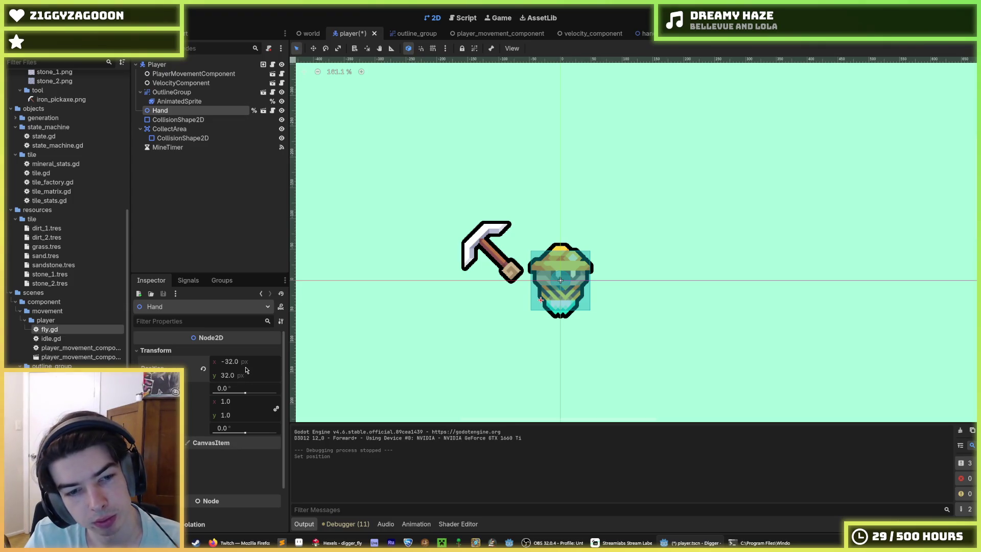
click(247, 363)
text(-16)
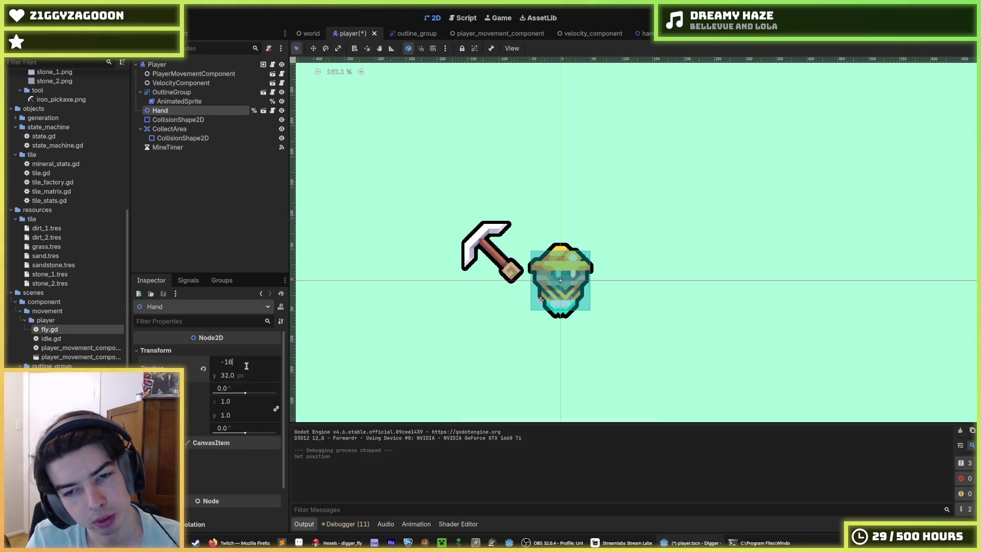
key(Return)
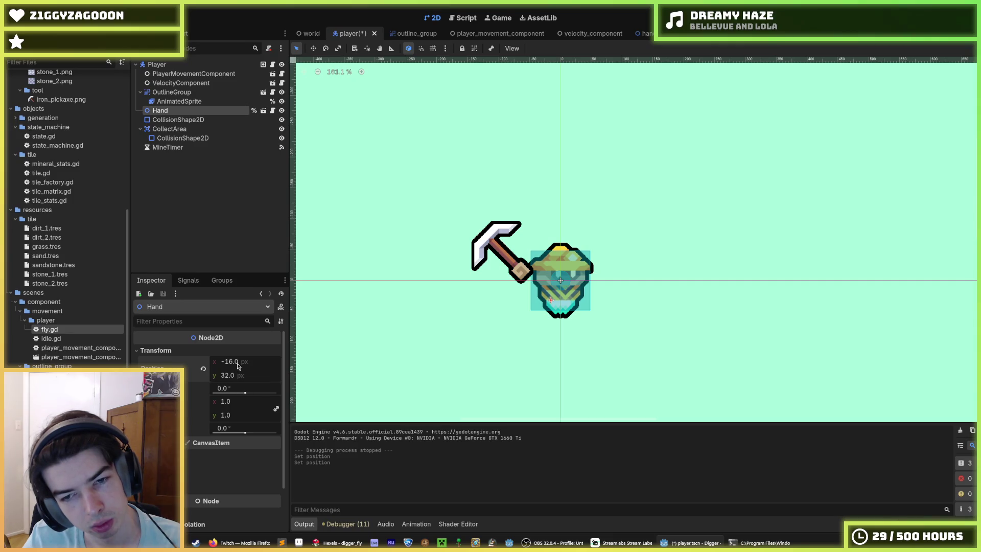
drag(237, 382, 227, 375)
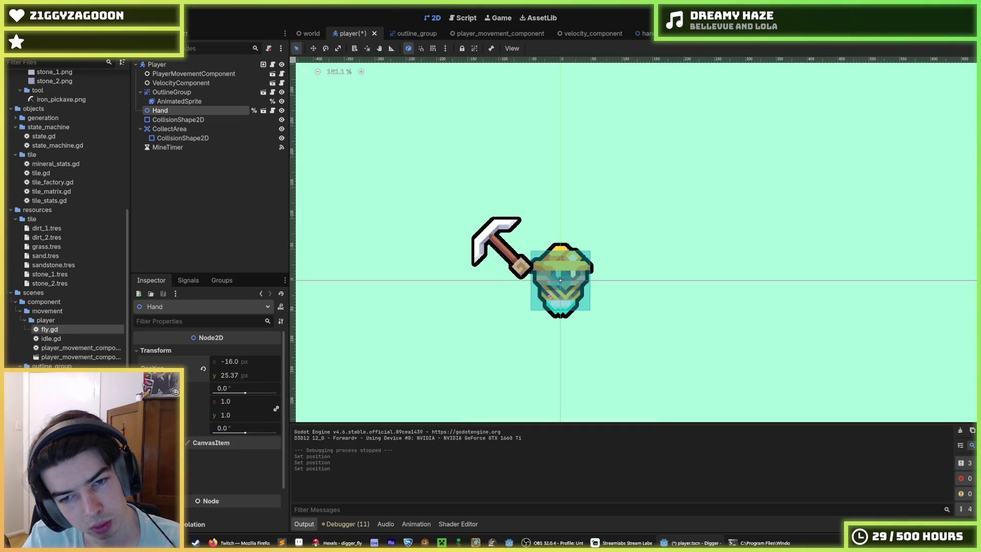
key(ctrl+s)
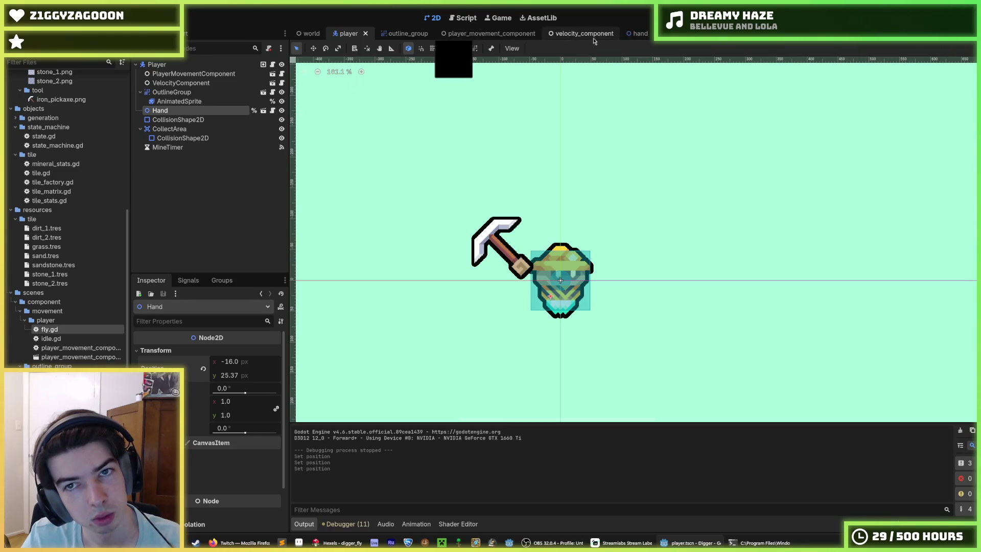
click(632, 33)
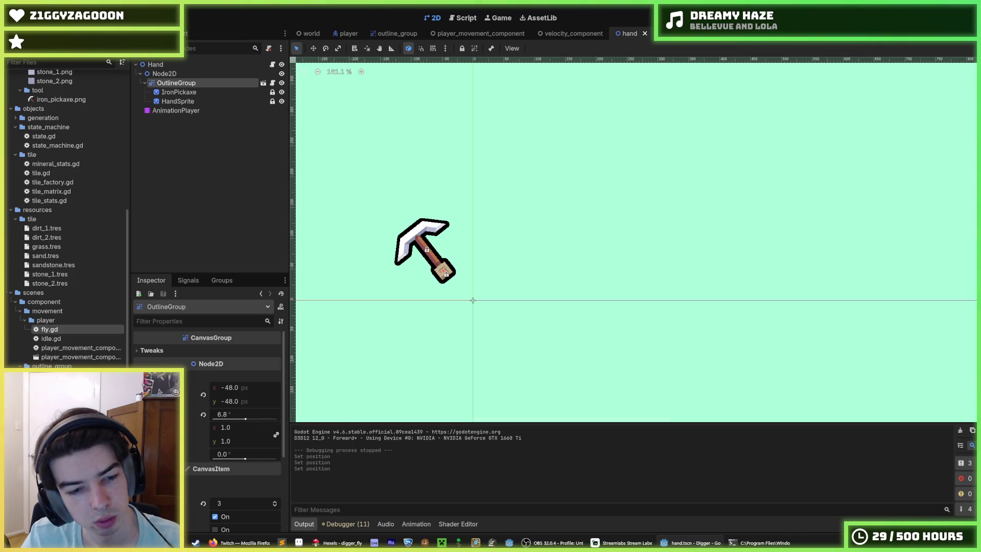
- Preview the hand scene's swing animation in the AnimationPlayer and select its first rotation key
click(426, 250)
click(176, 83)
click(164, 74)
click(176, 83)
click(178, 94)
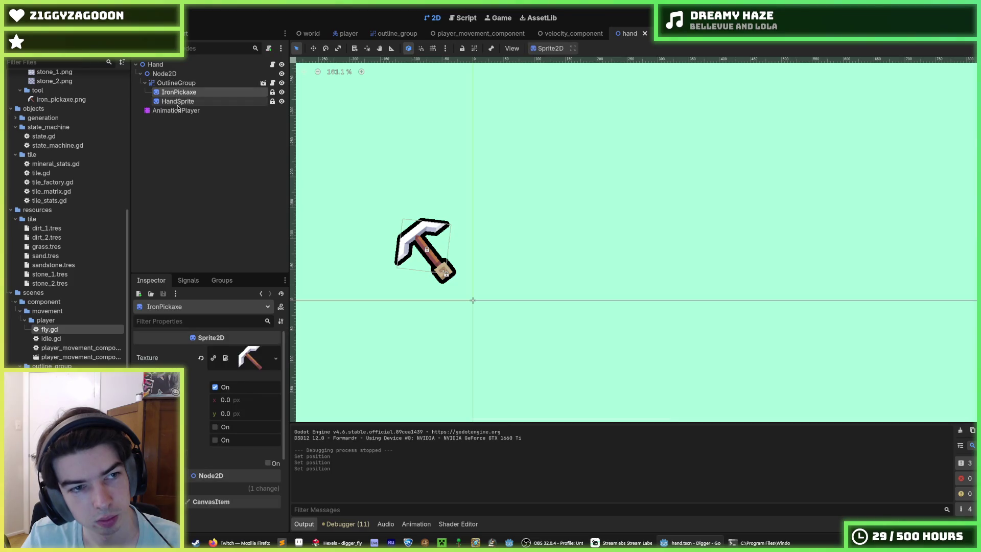
click(176, 110)
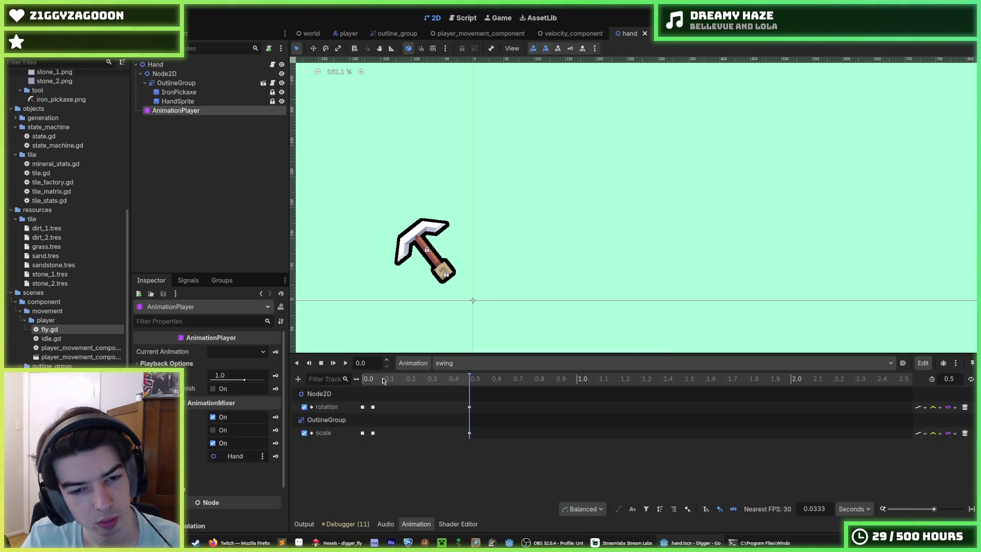
click(345, 363)
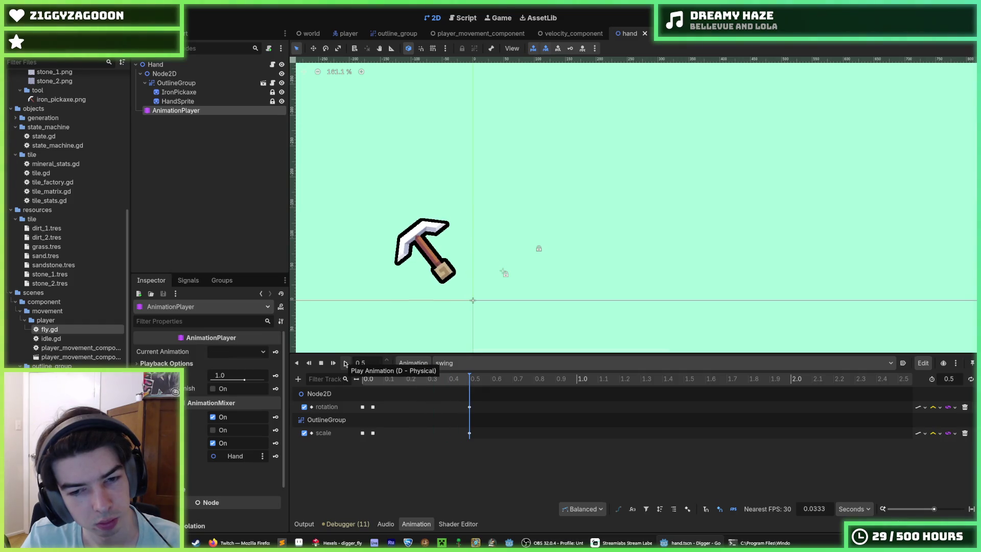
click(365, 414)
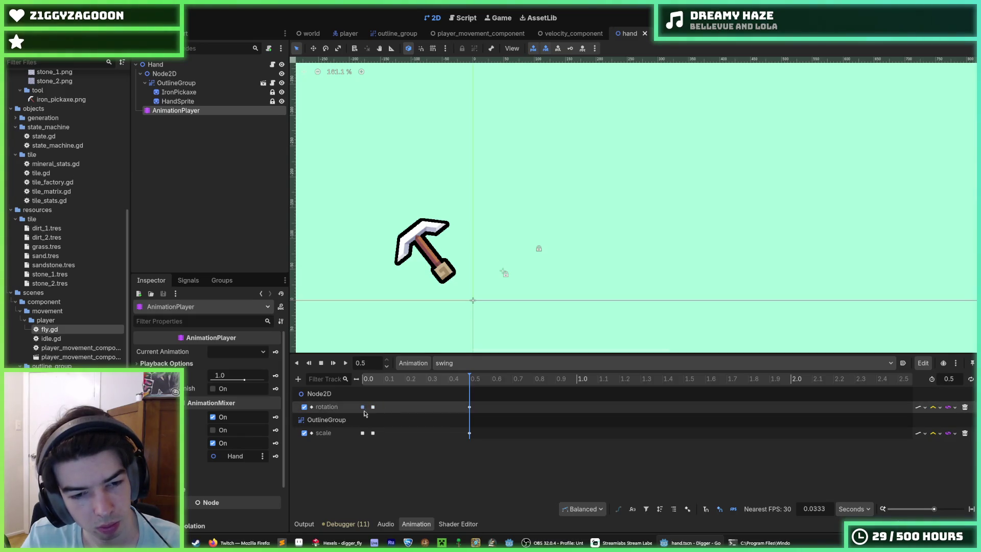
- Add a property track for the Node2D position to the swing animation
click(326, 398)
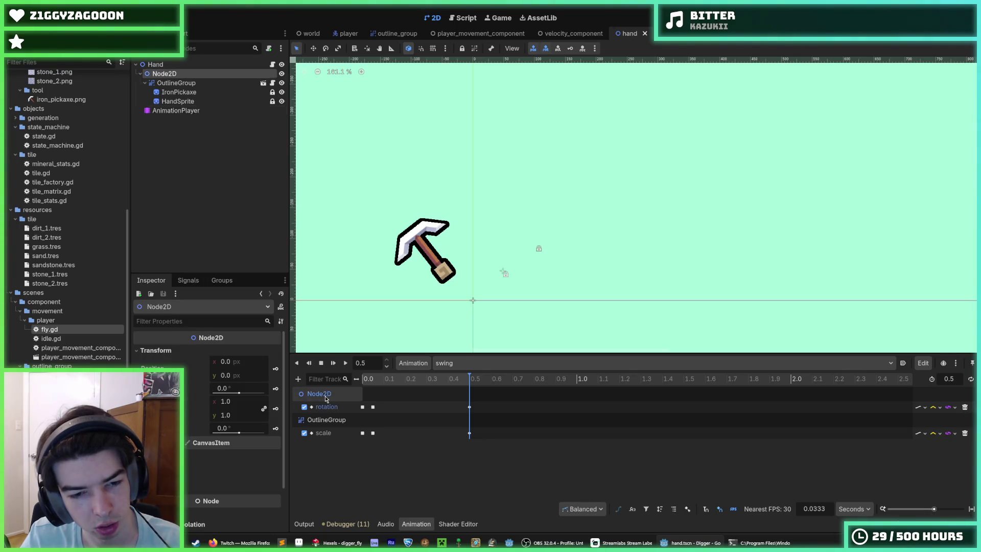
right_click(314, 391)
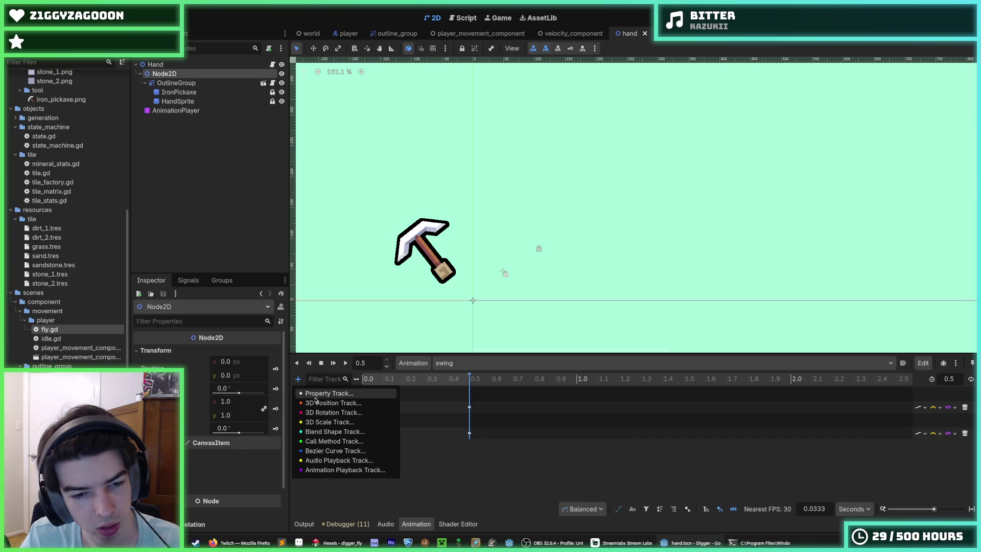
click(321, 393)
double_click(456, 177)
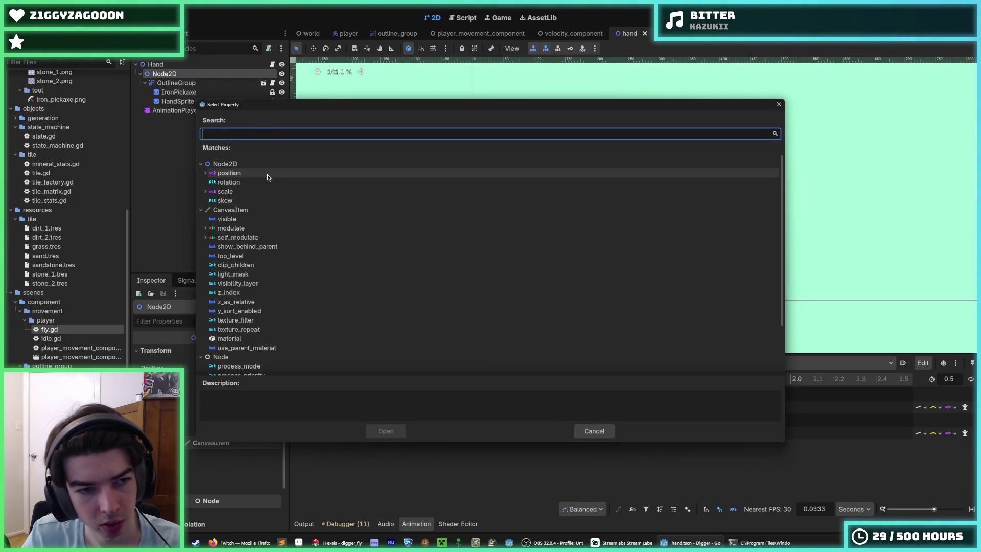
double_click(267, 173)
- Retarget the track to position.x and insert two keys at the very start
right_click(364, 424)
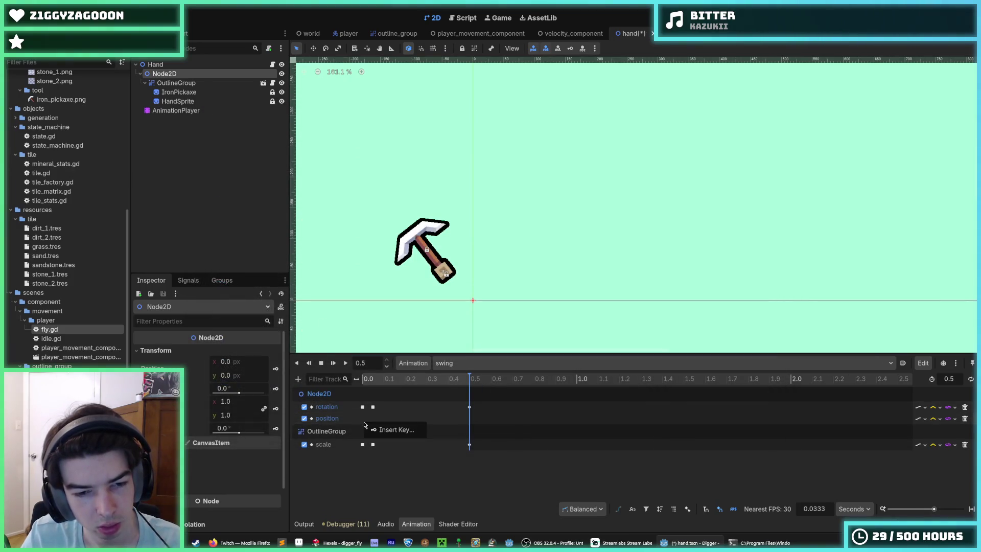
double_click(327, 418)
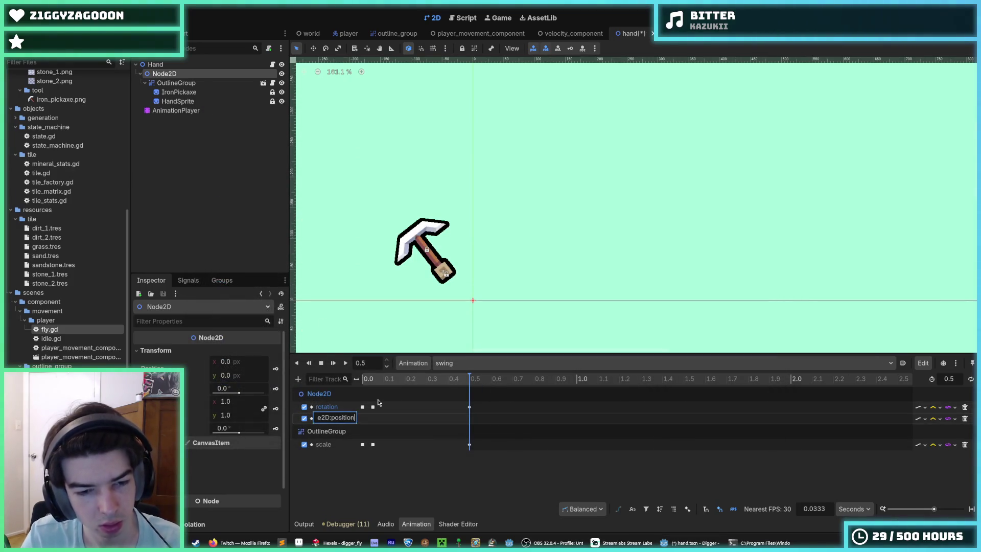
text(.x)
key(Return)
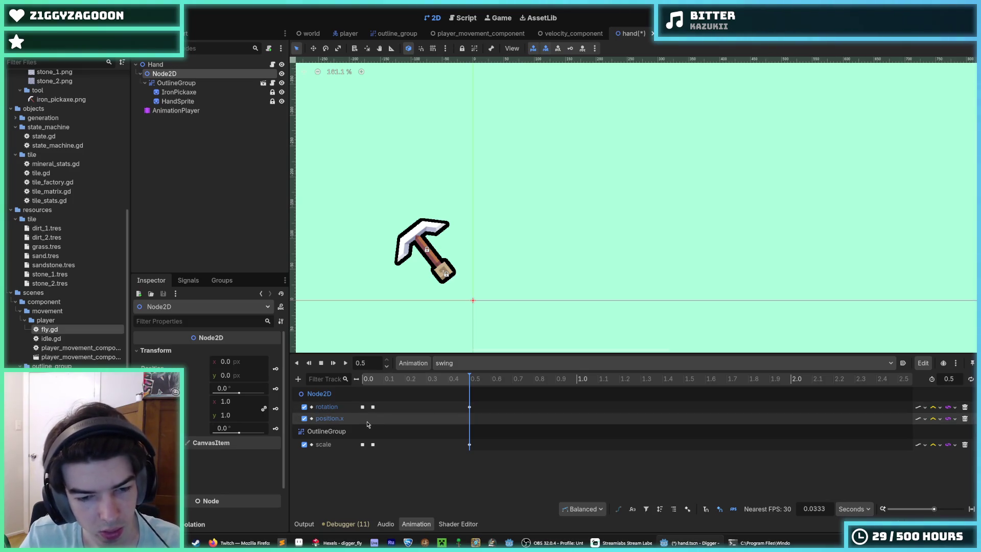
right_click(366, 425)
click(376, 429)
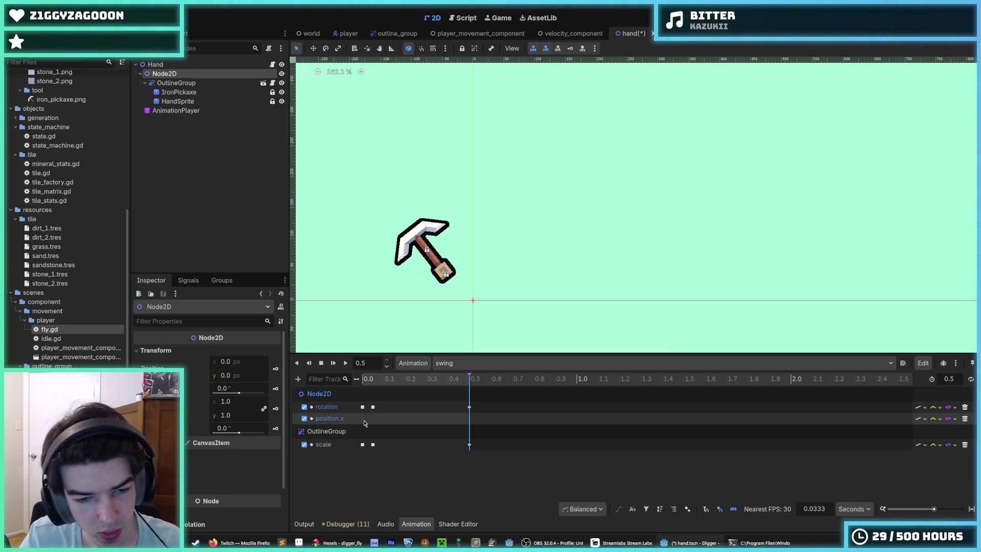
drag(370, 422, 377, 422)
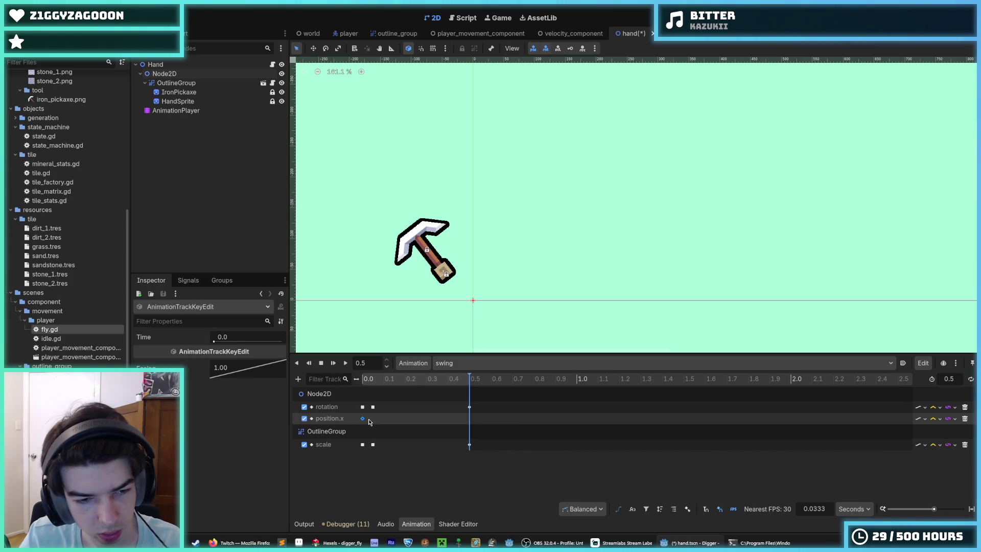
right_click(373, 422)
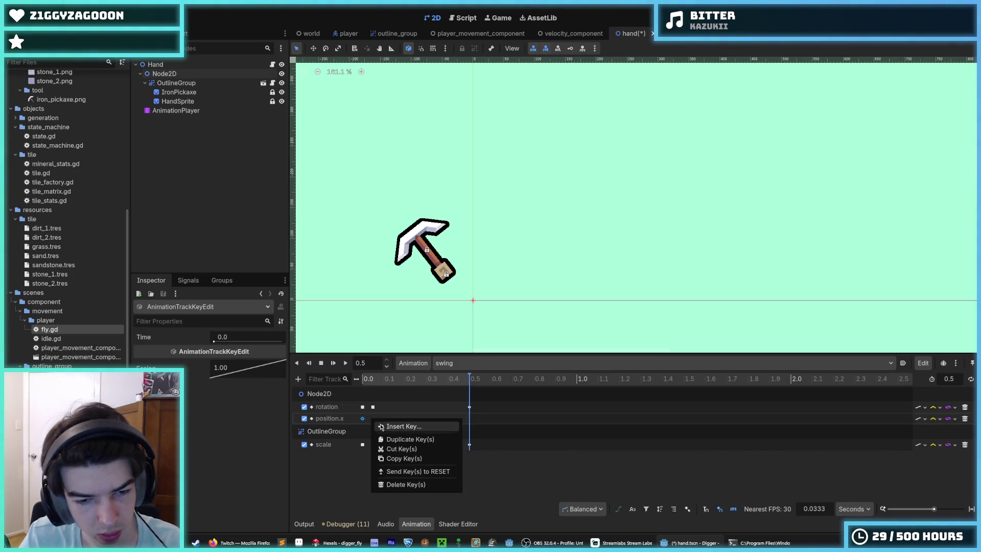
click(382, 427)
- Rename the track path back to plain position
ctrl+scroll(368, 426, up, 5)
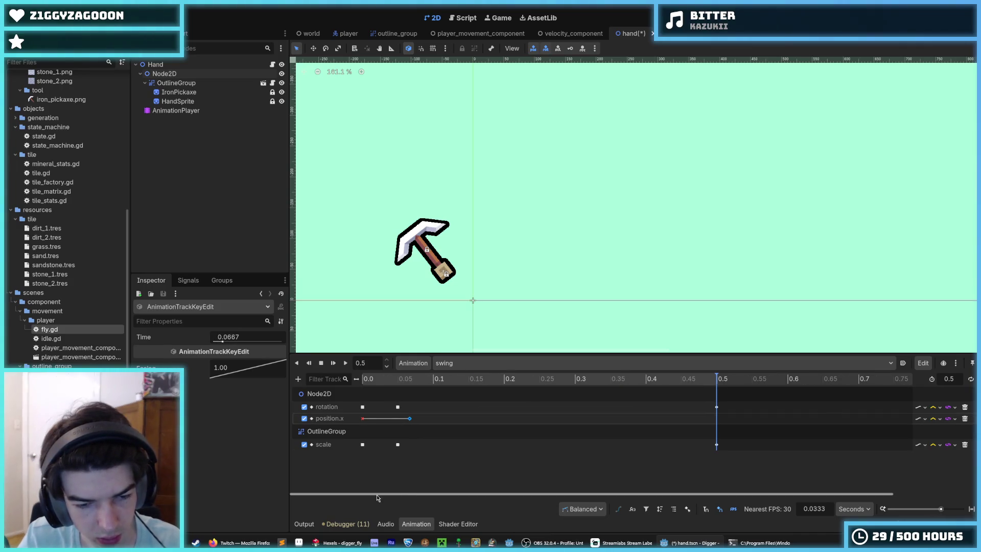
click(363, 419)
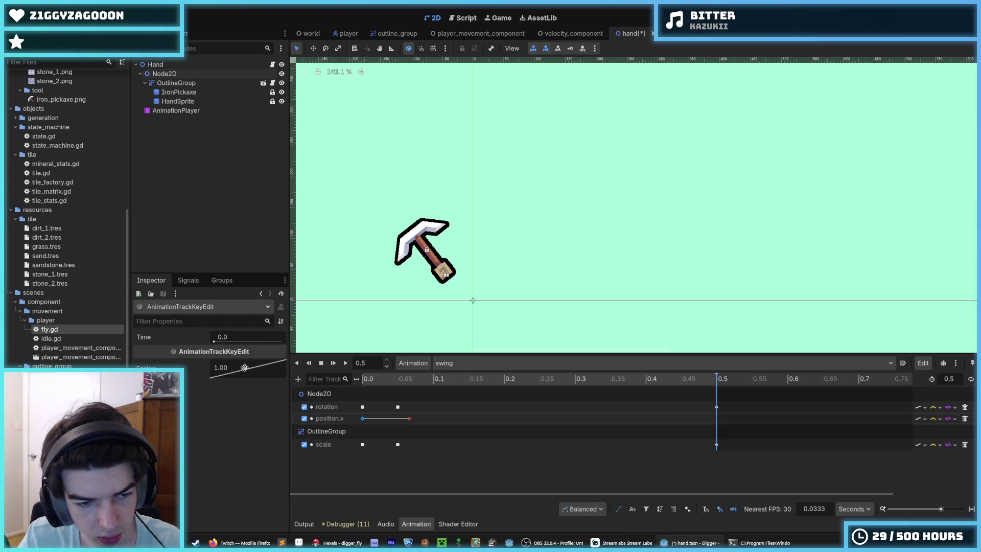
double_click(342, 419)
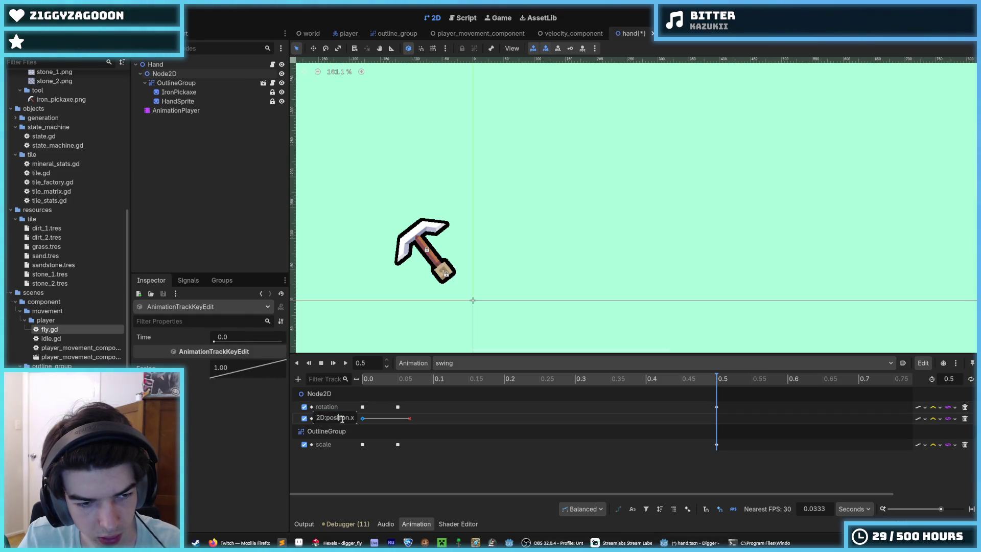
key(Escape)
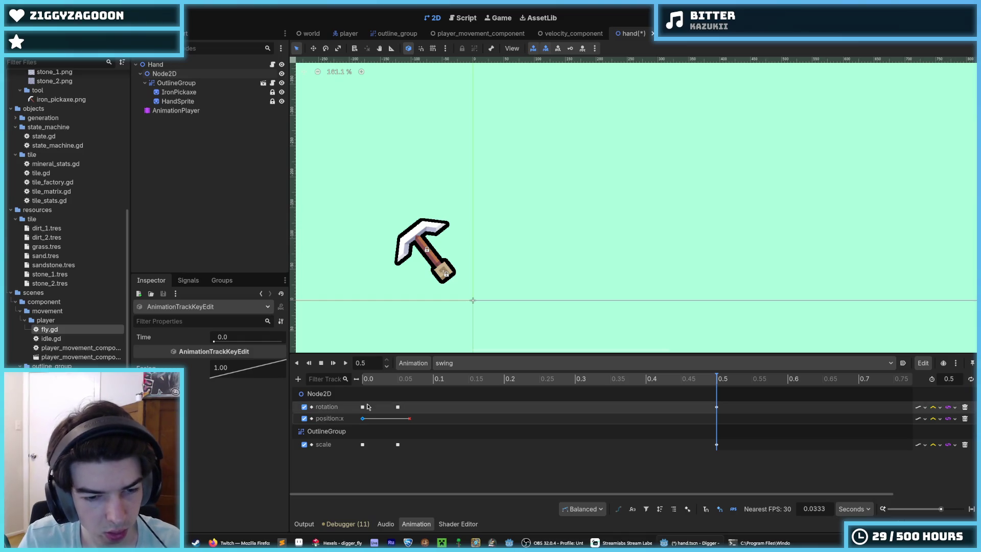
double_click(348, 419)
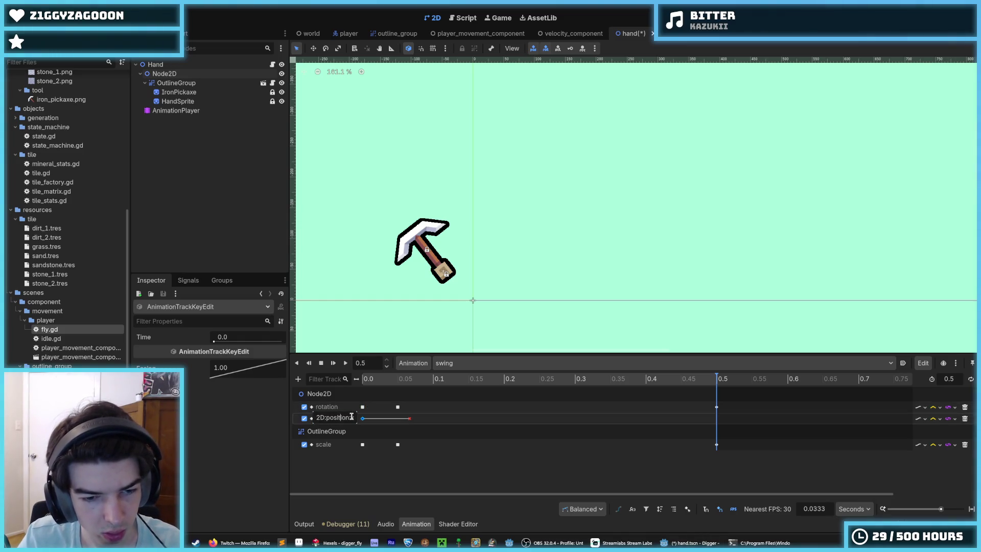
key(BackSpace)
key(Return)
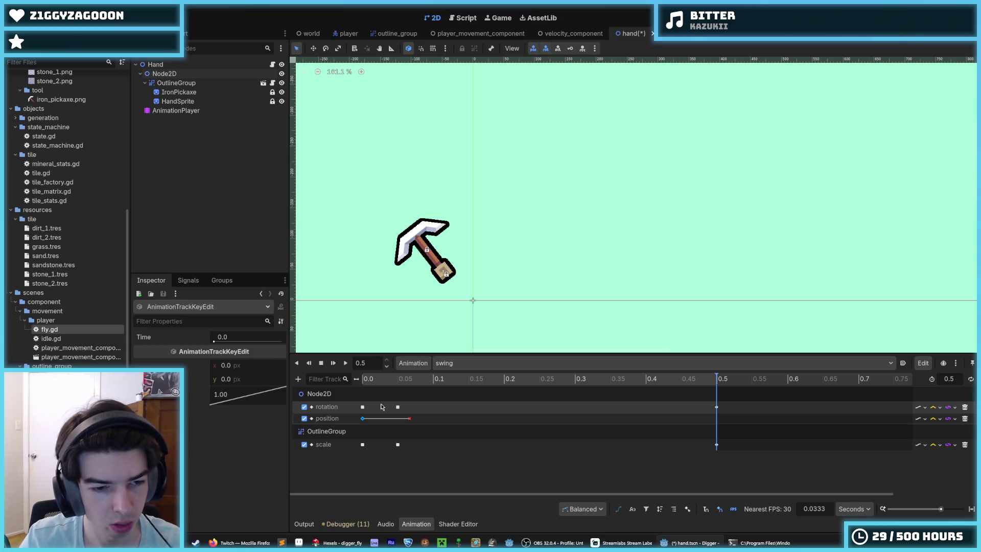
- Rearrange the early position keys and give one an x value of 32
drag(410, 419, 398, 423)
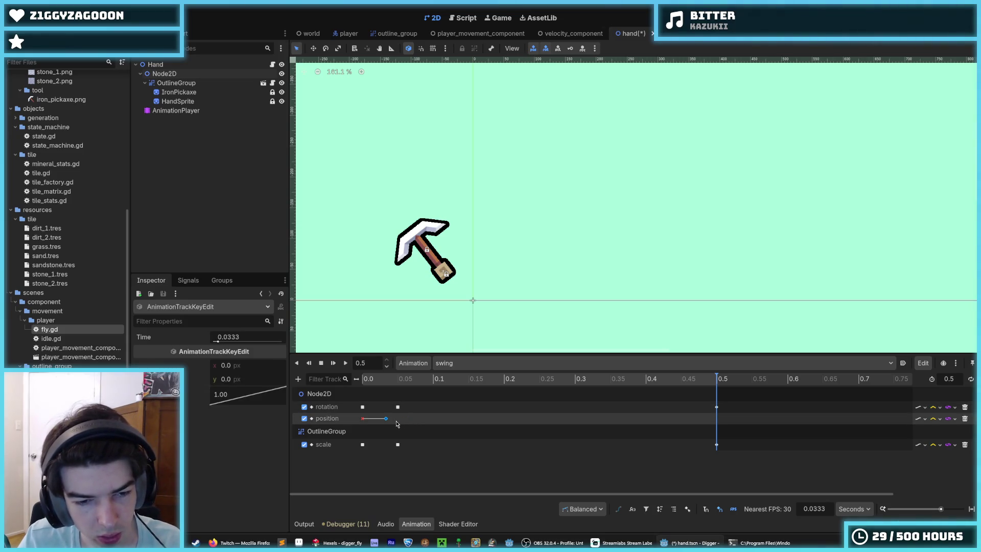
click(364, 419)
click(232, 364)
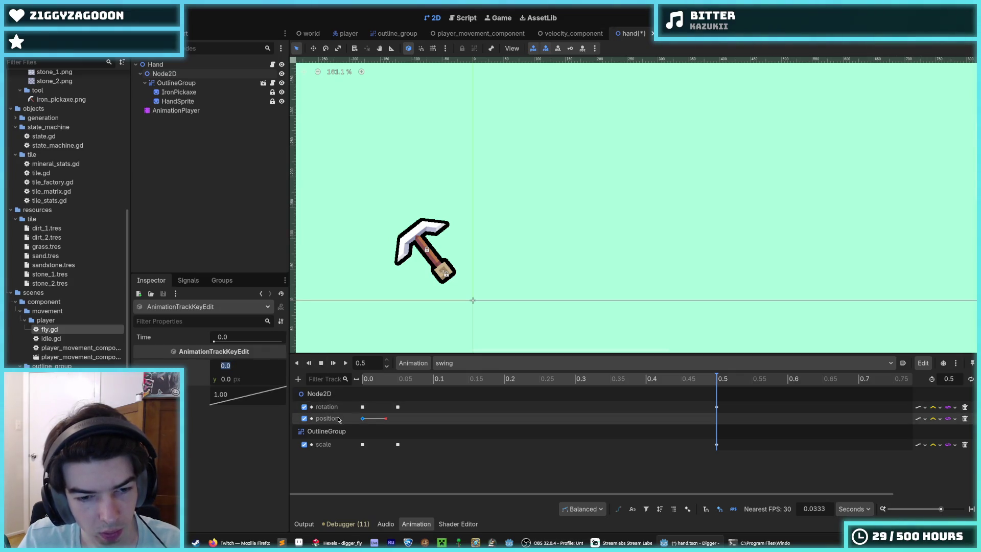
click(165, 74)
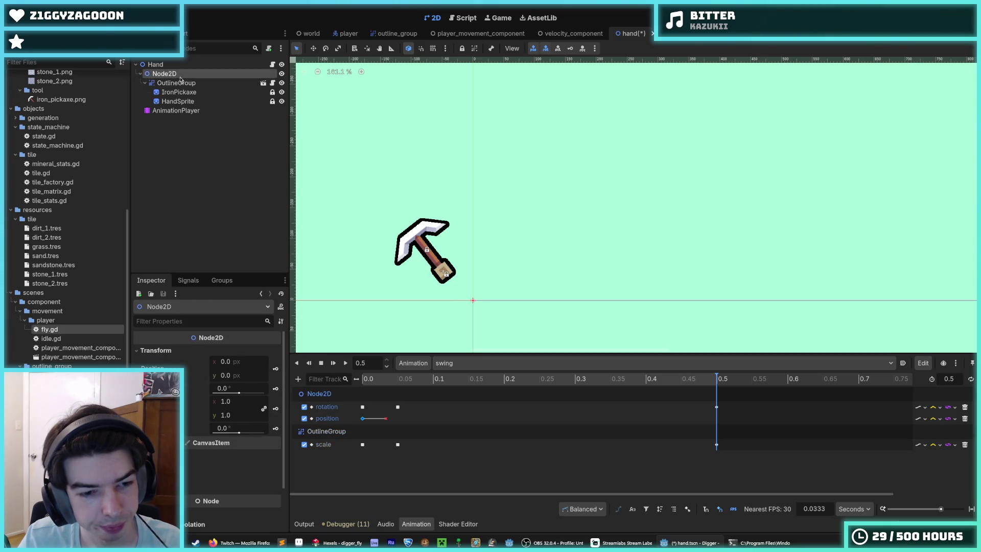
click(363, 419)
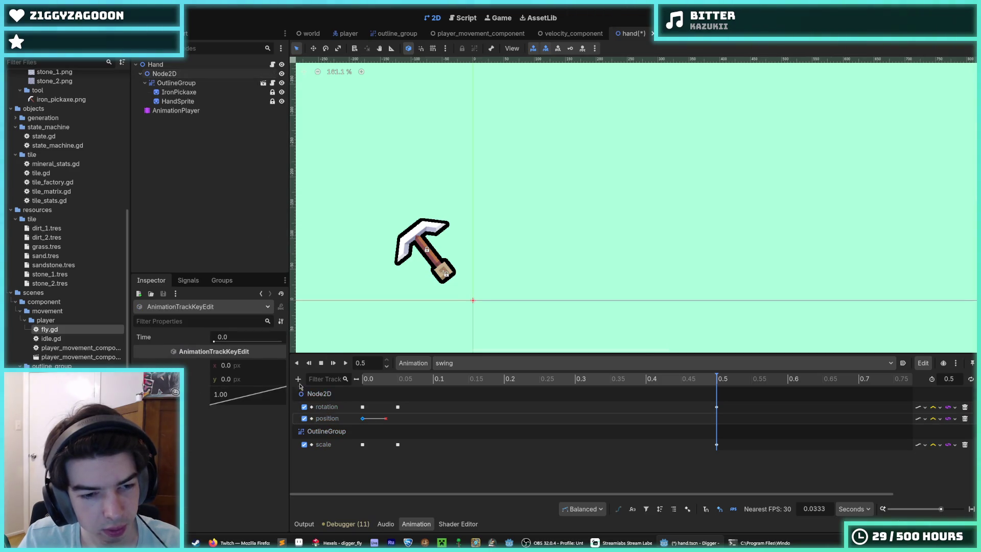
click(247, 367)
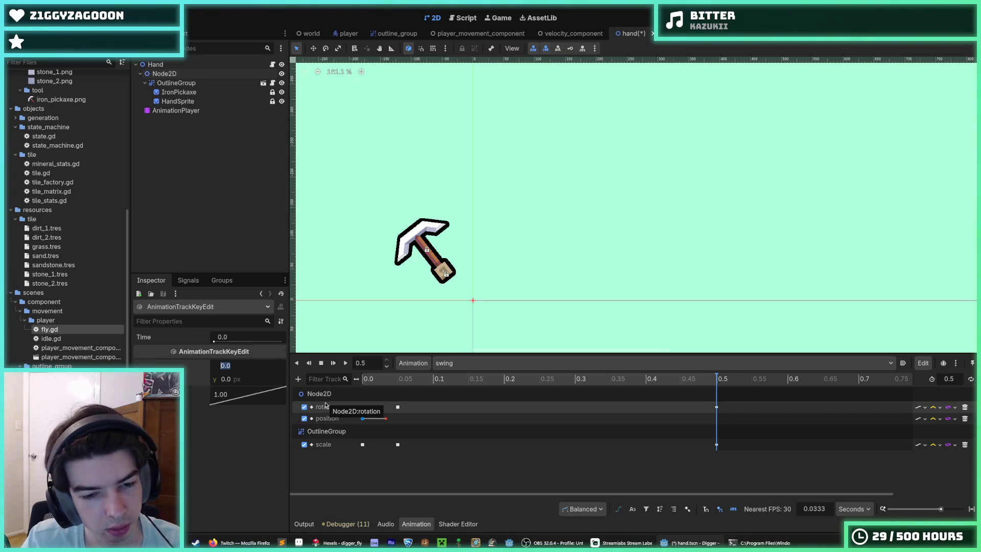
drag(385, 421, 386, 421)
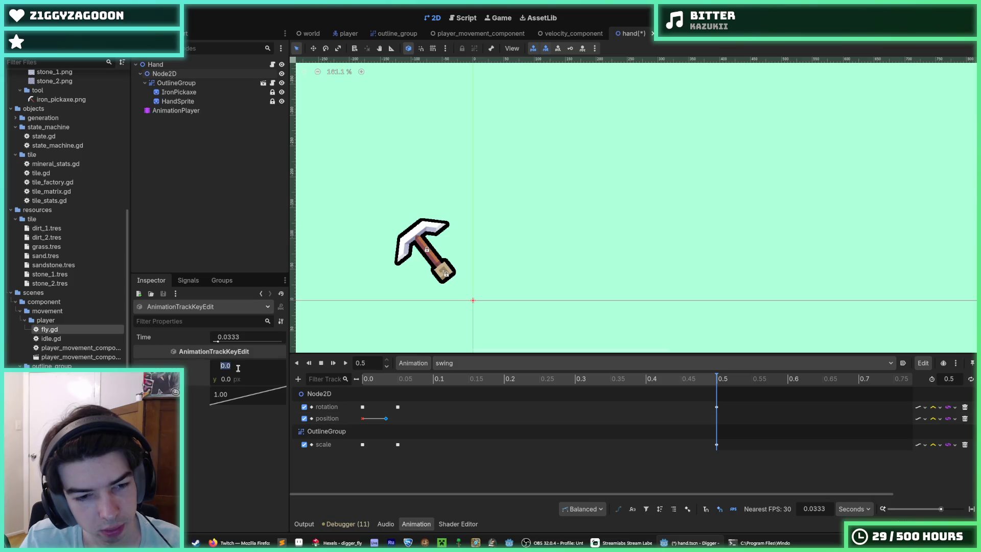
text(2)
key(Return)
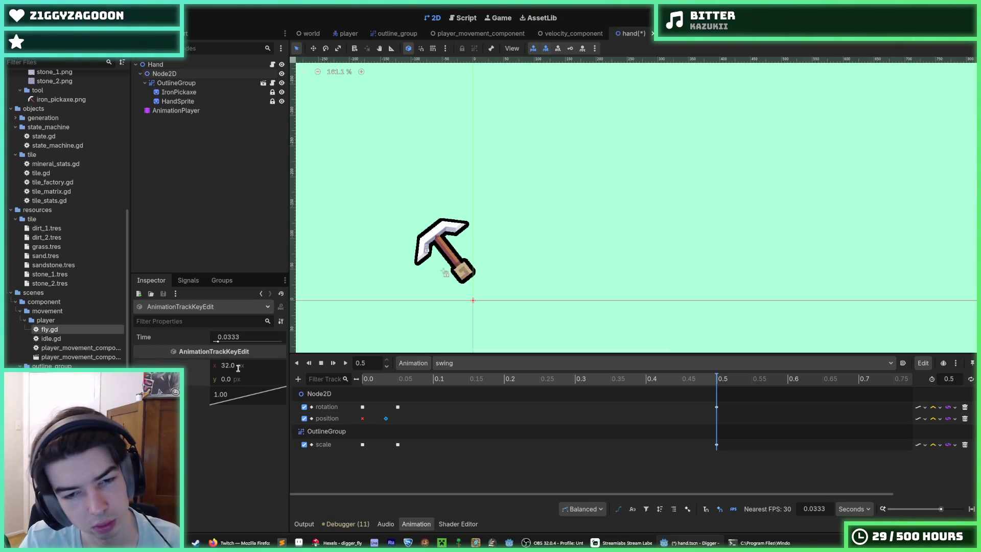
- Inspect the position keys, then insert a new position key at 0.2 s
drag(399, 421, 400, 421)
right_click(409, 420)
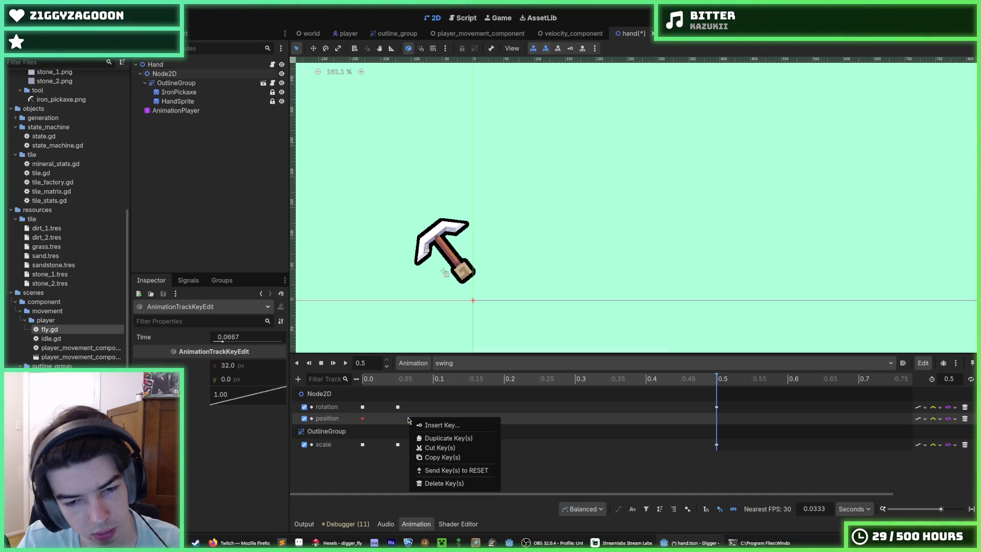
click(370, 425)
click(362, 419)
click(413, 421)
click(363, 419)
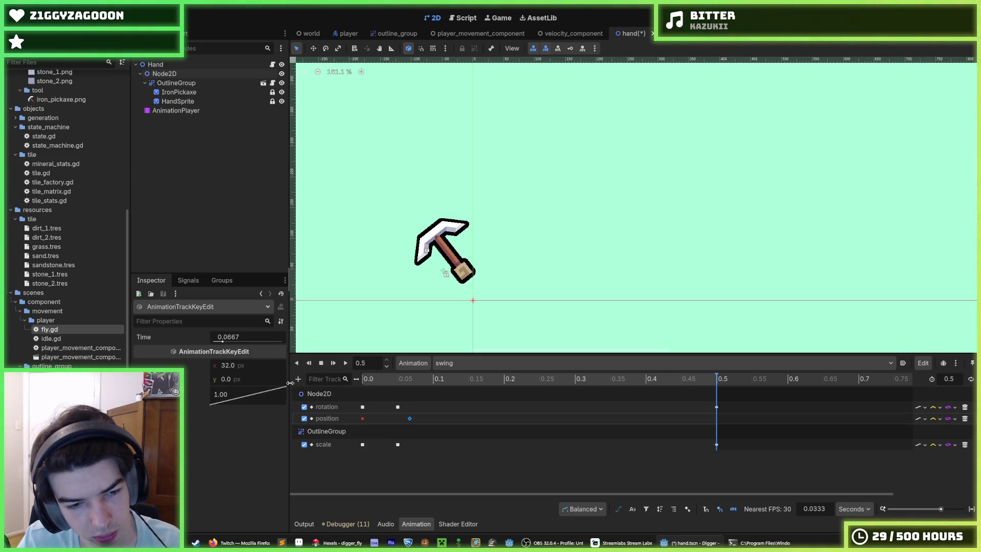
right_click(483, 422)
click(494, 427)
drag(481, 419, 503, 419)
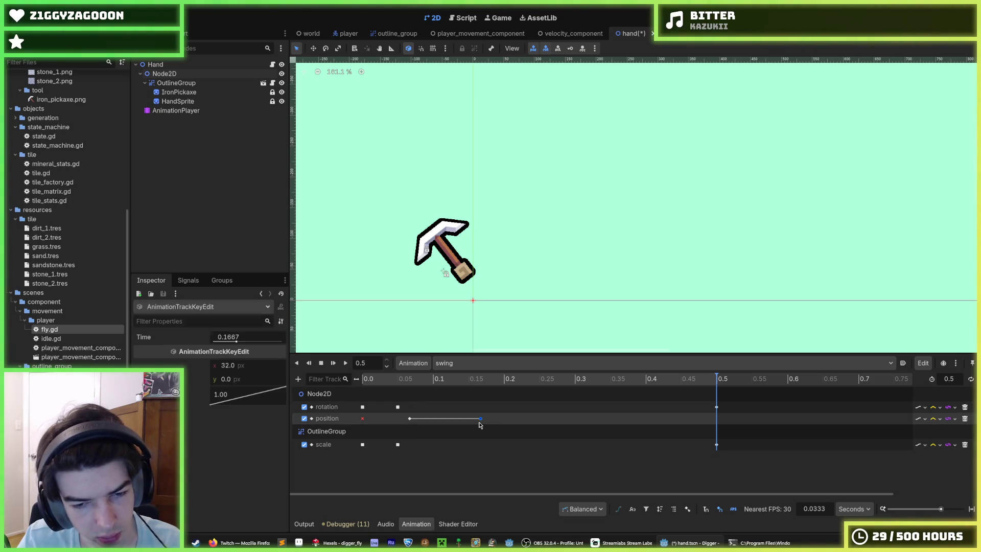
- Delete the empty position key at 0.0
click(363, 420)
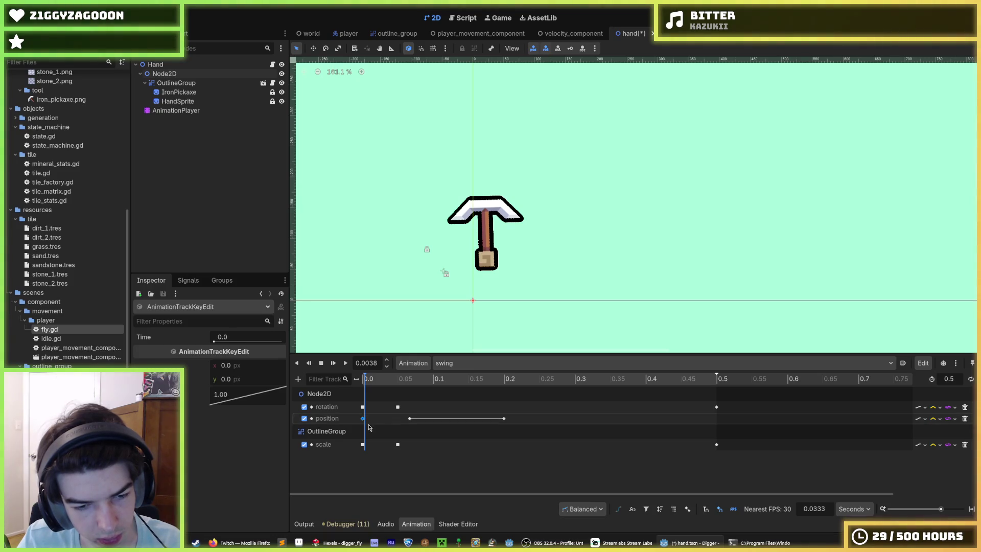
click(381, 419)
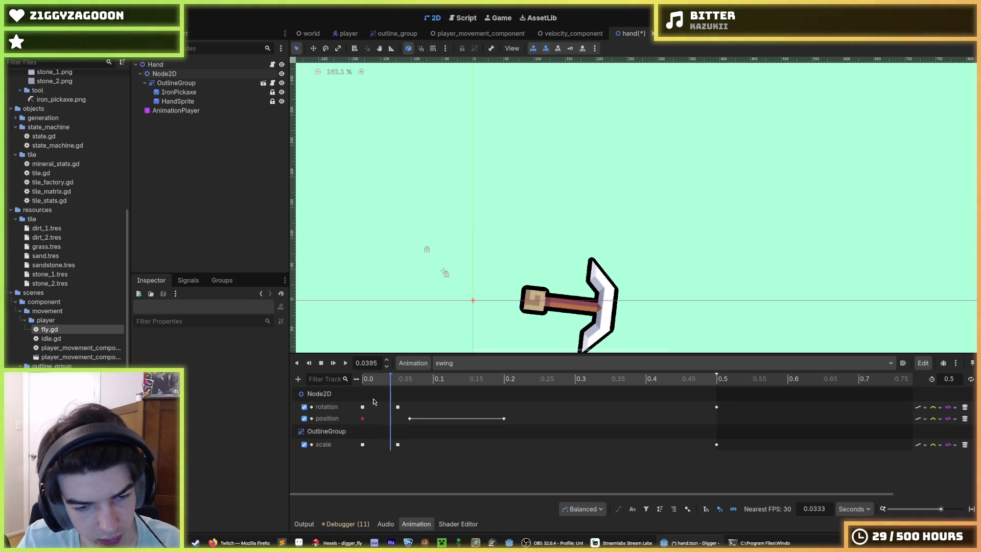
click(363, 418)
mouse_move(365, 424)
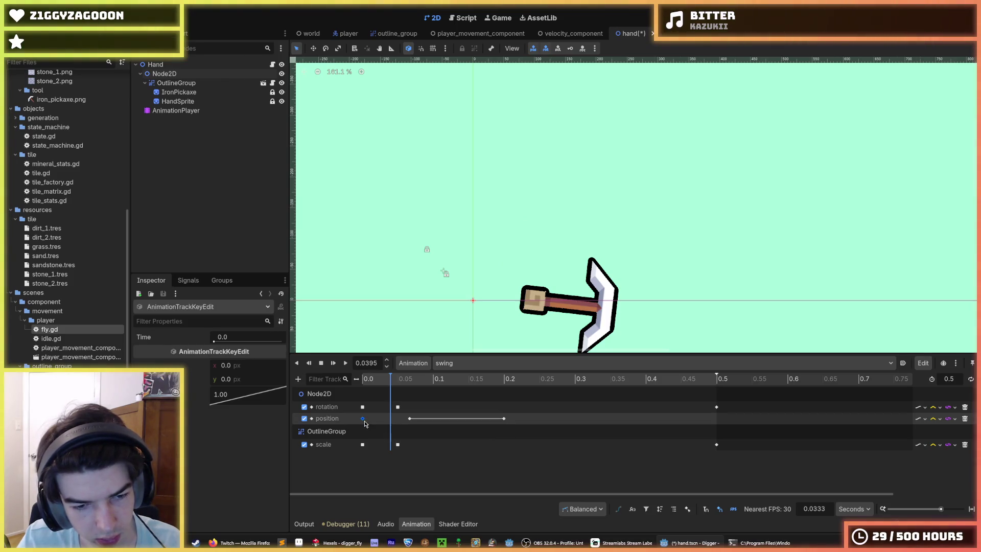
click(256, 379)
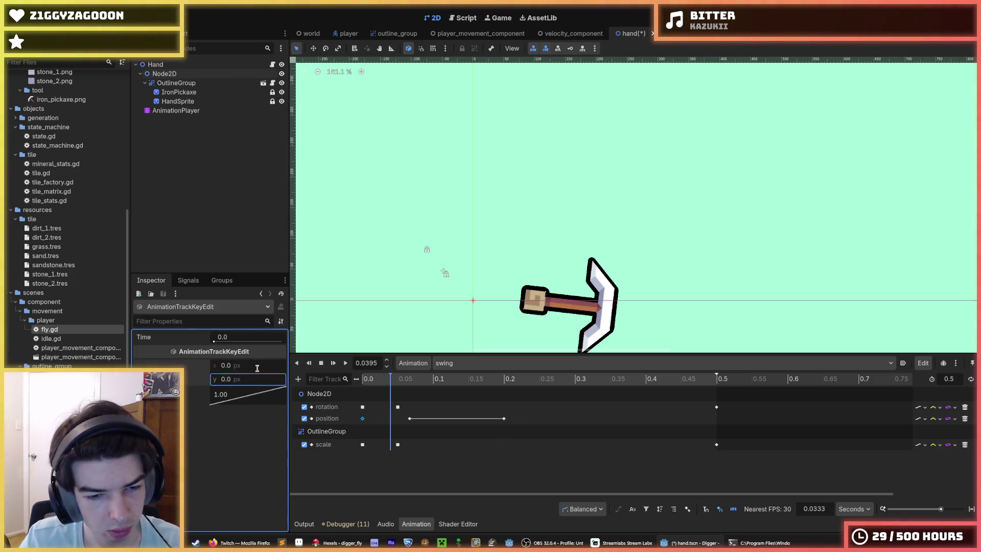
right_click(365, 423)
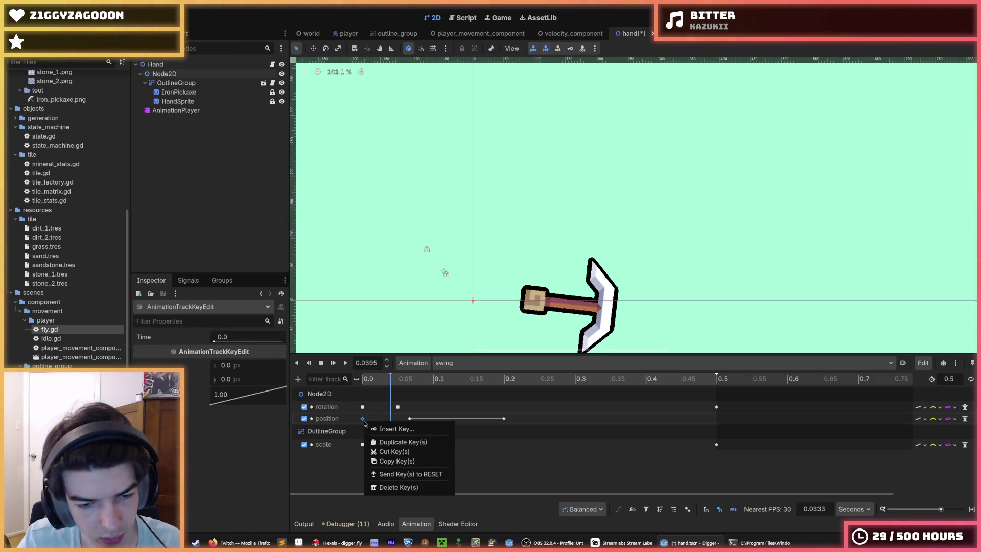
click(398, 488)
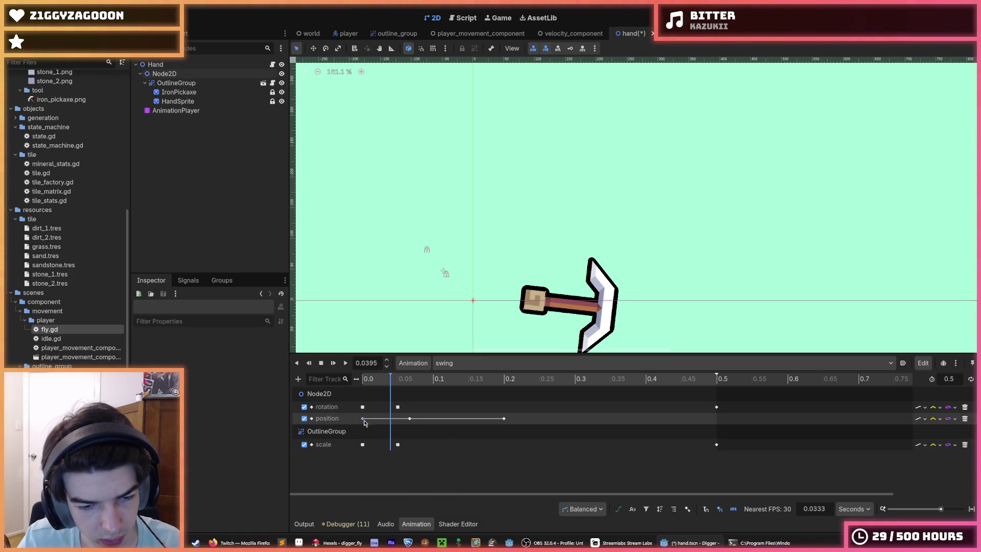
- Set the first position key's x to 0 and the second key's x to 64, then scrub the start
click(363, 419)
click(227, 365)
text(0)
key(Return)
click(410, 419)
click(230, 365)
text(64)
key(Return)
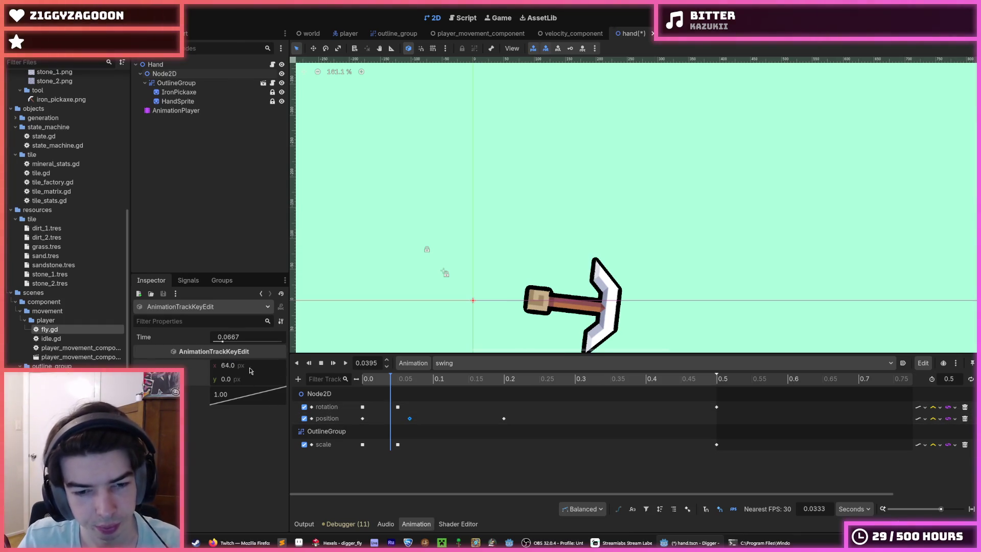
drag(391, 384, 361, 387)
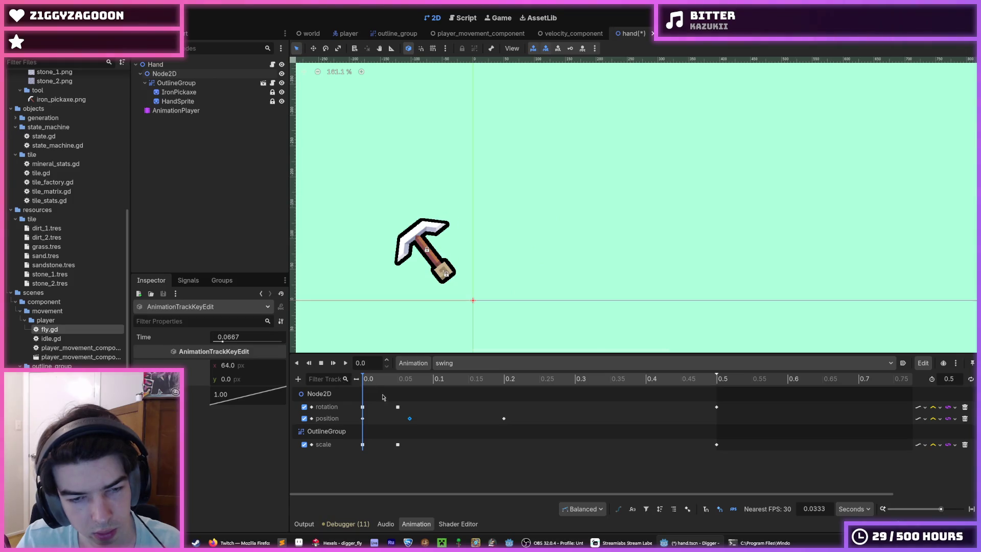
- Move the last key to 0.5 s, retime the second key, and soften easing to 0.25
drag(505, 419, 432, 425)
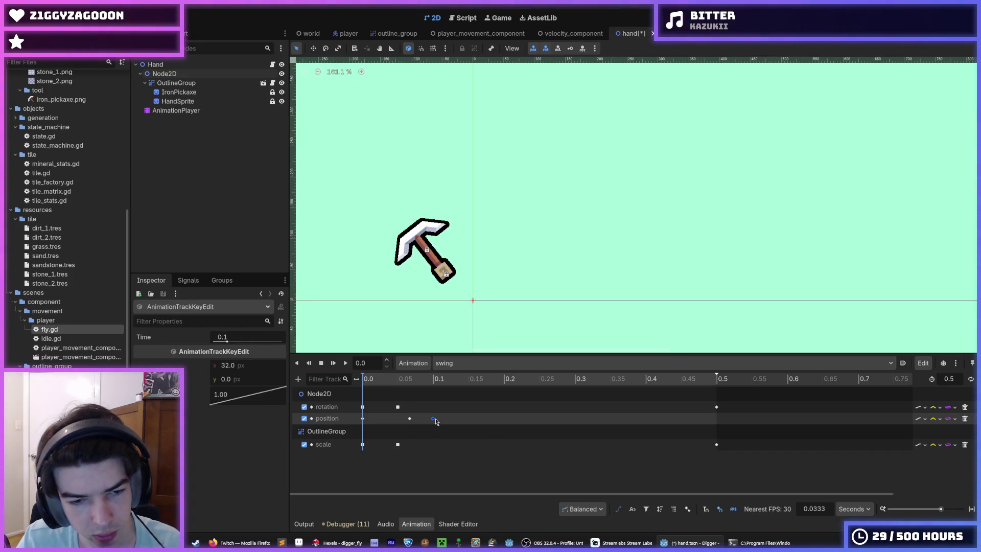
drag(430, 419, 716, 422)
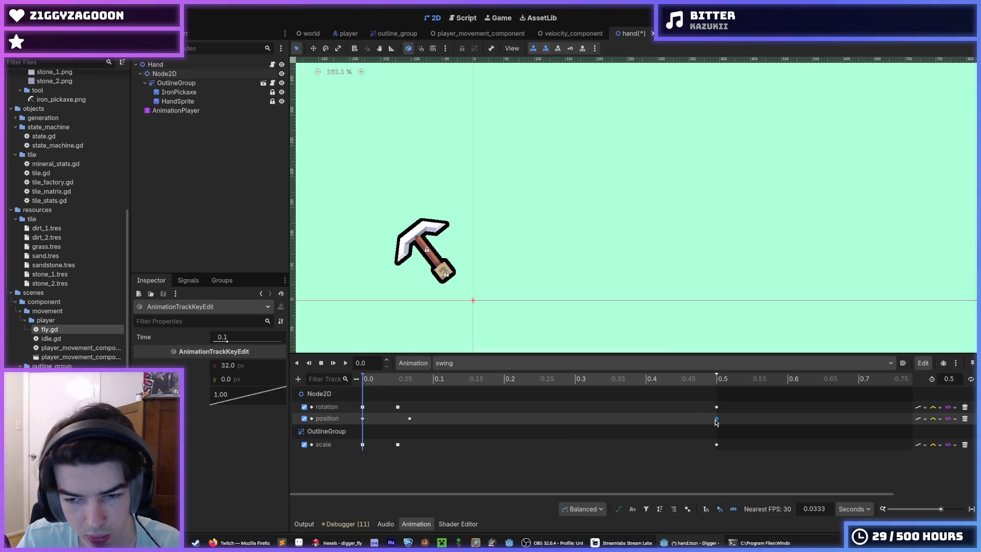
click(252, 365)
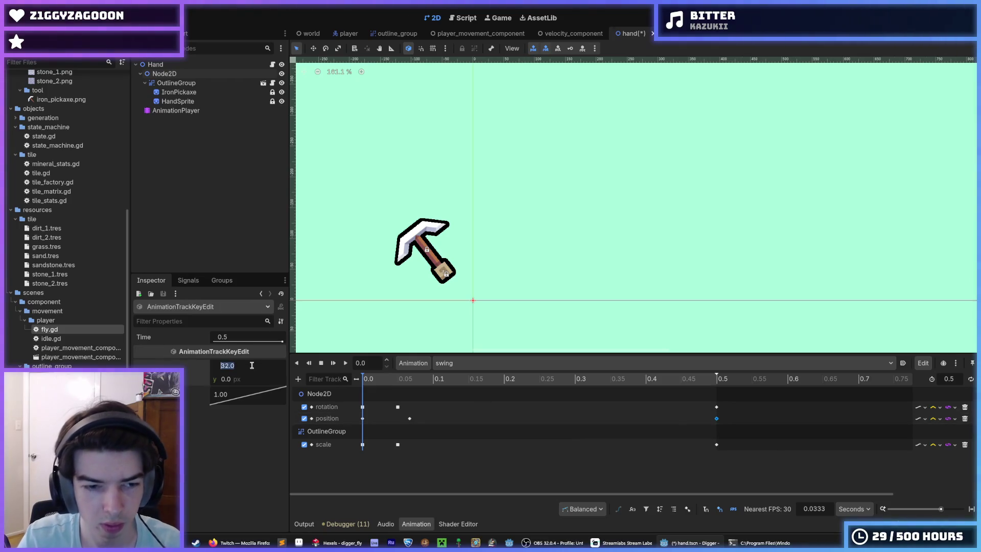
drag(409, 419, 395, 425)
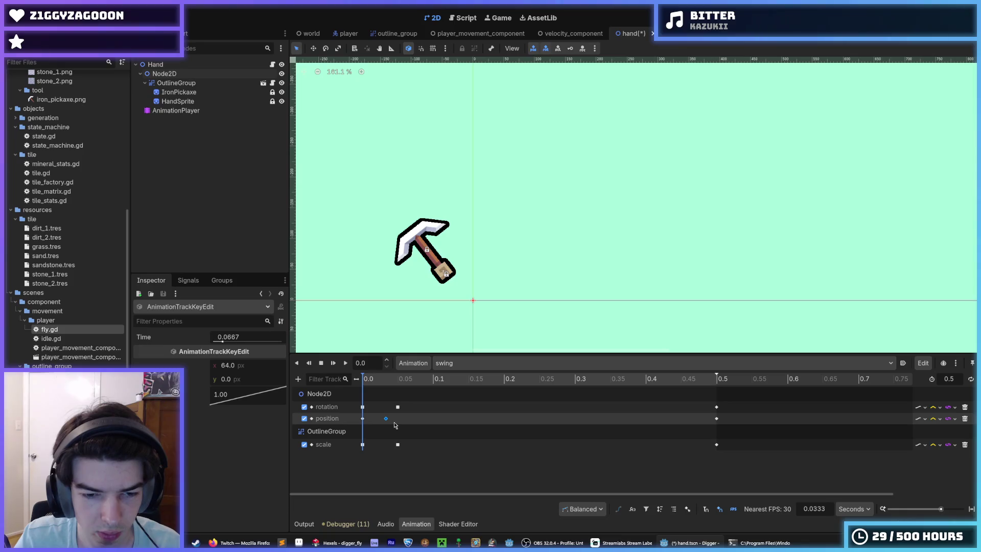
click(243, 337)
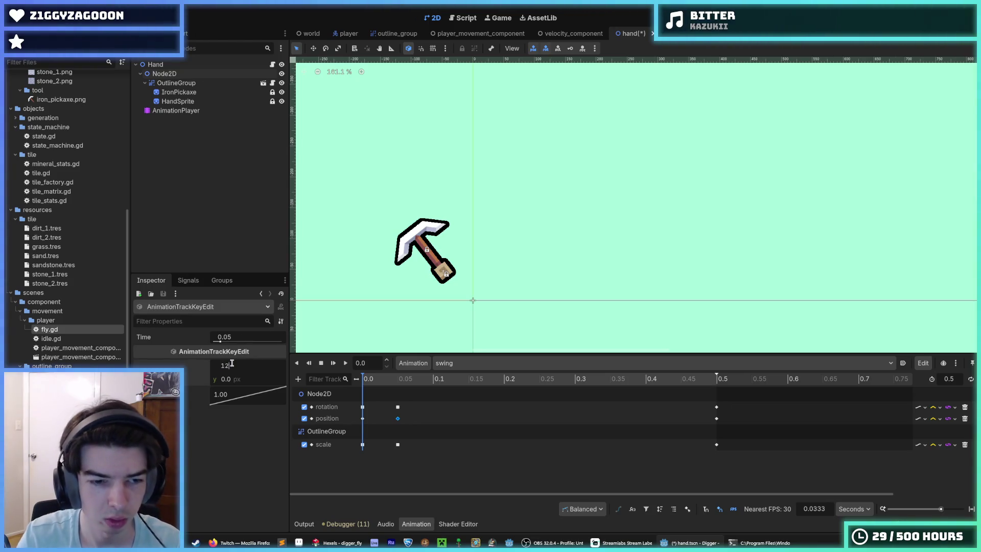
click(345, 363)
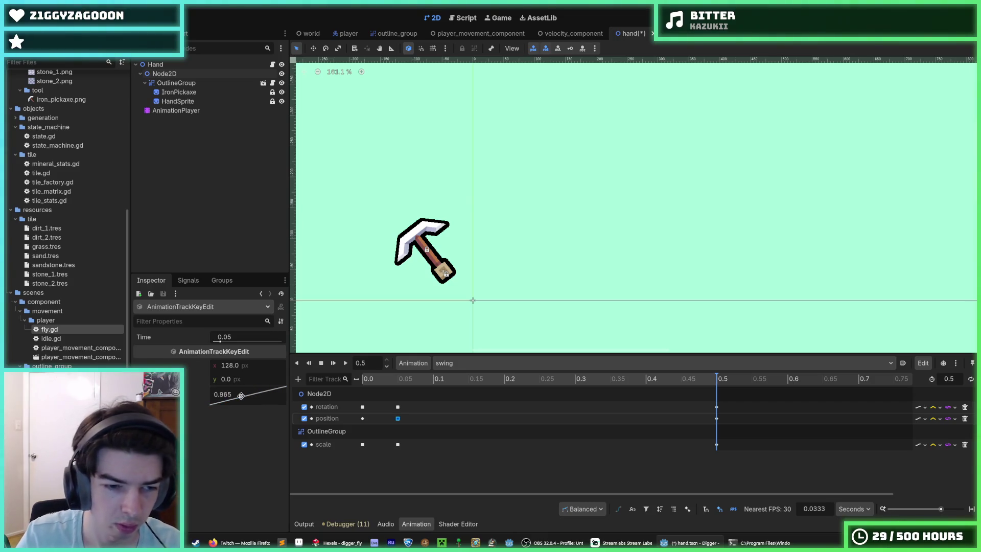
drag(241, 396, 225, 397)
click(363, 418)
- Set the first position key's easing to 0.25 and save the hand scene
double_click(237, 396)
text(25)
key(Return)
key(ctrl+s)
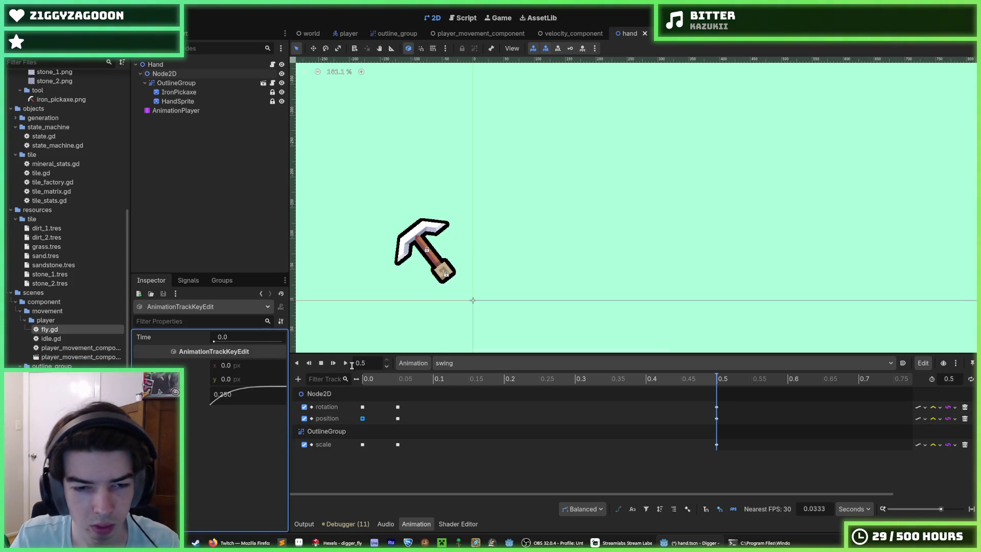
- Replay the swing animation to check it and inspect the second position key
click(345, 363)
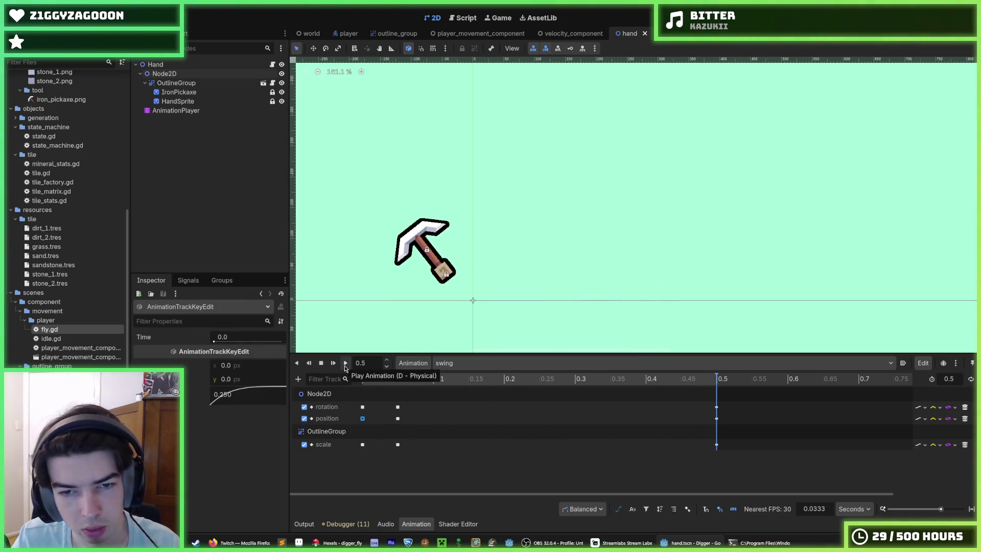
click(345, 368)
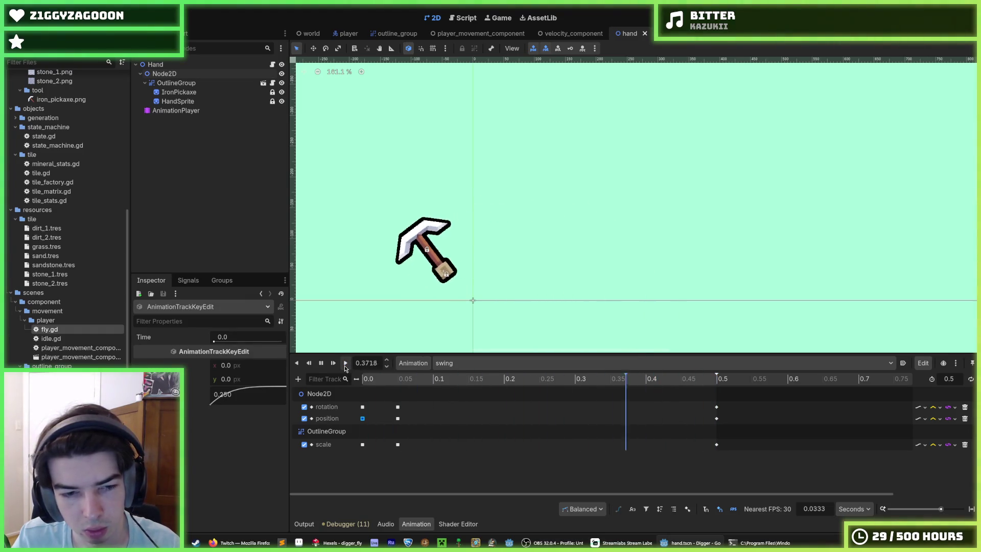
click(397, 420)
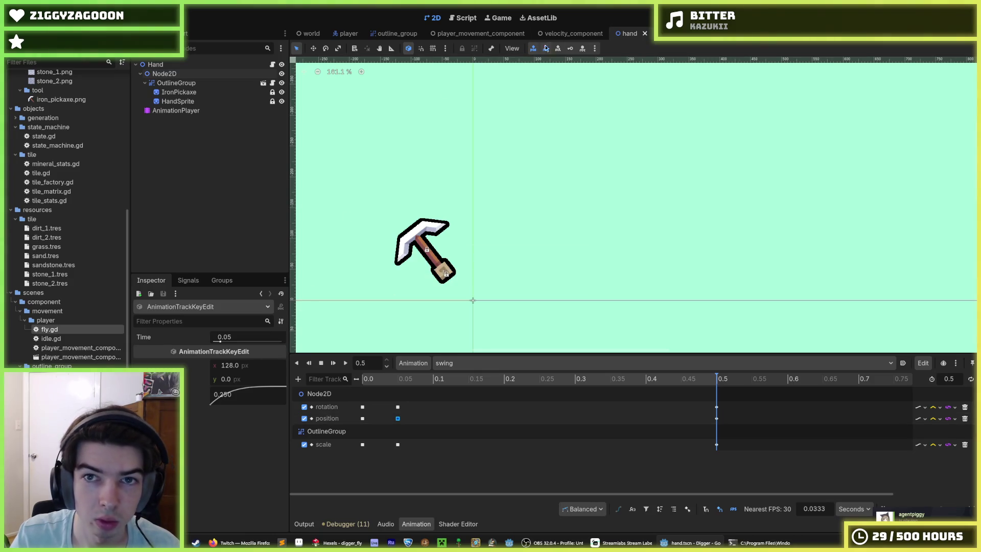
click(348, 33)
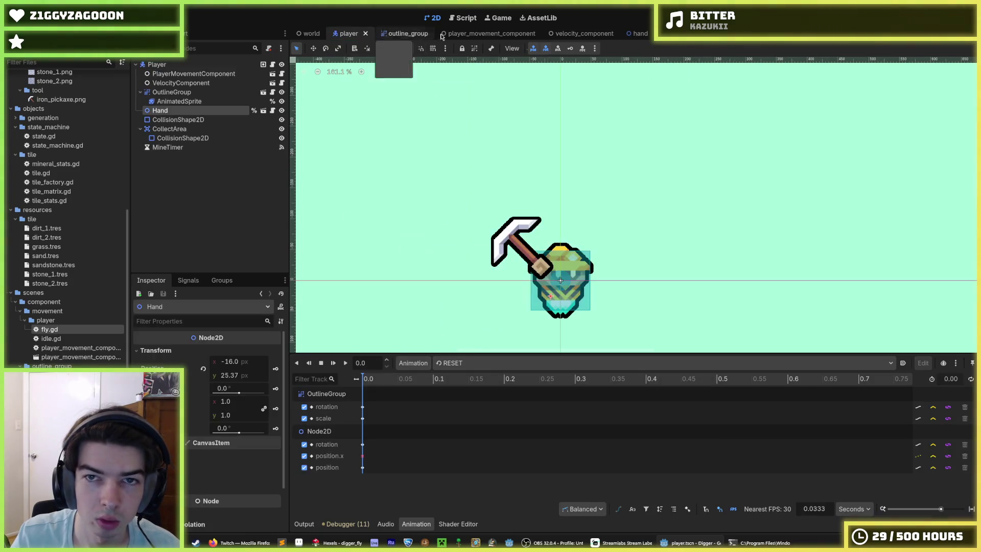
- Place the hand scene tab beside the player scene and close three unused scene tabs
mouse_move(639, 34)
mouse_down()
mouse_move(343, 41)
mouse_move(506, 40)
mouse_move(489, 40)
mouse_up()
middle_click(488, 36)
middle_click(489, 36)
middle_click(450, 34)
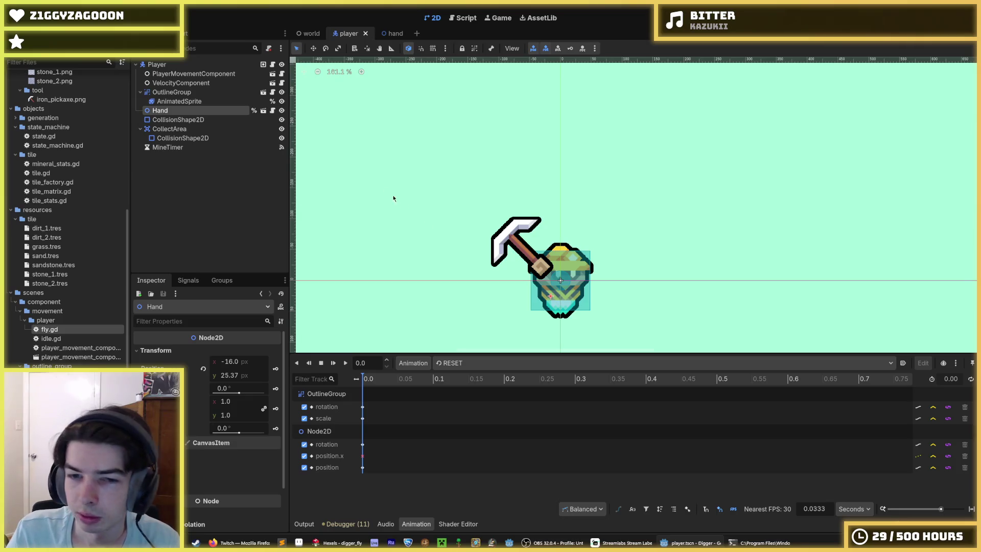
click(362, 419)
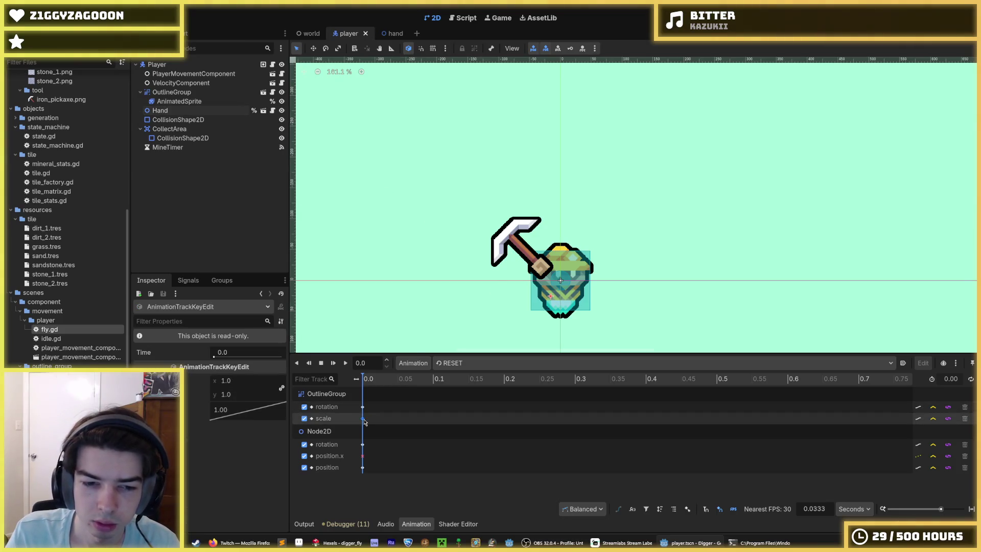
click(420, 458)
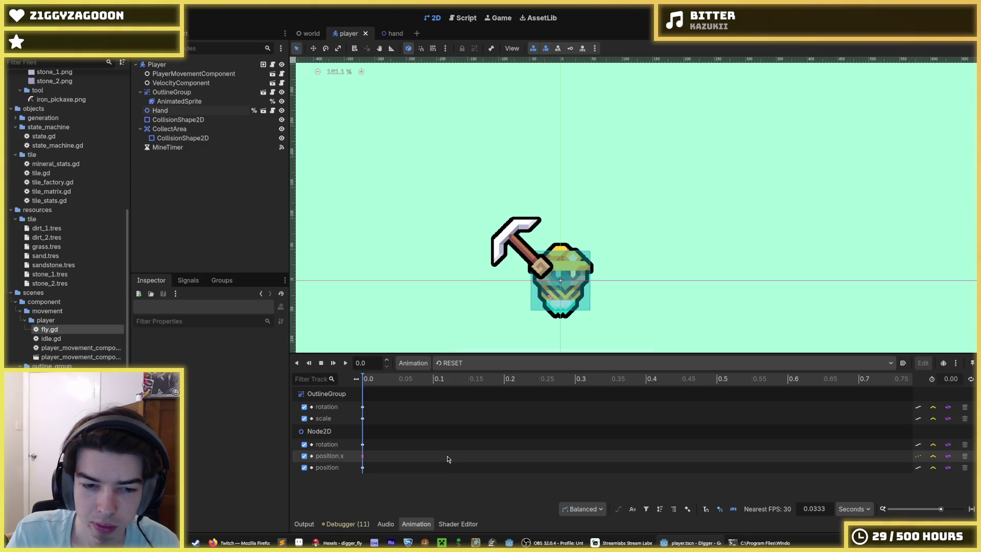
click(965, 459)
- Preview swing in the hand scene, then open the player scene's animation list
click(384, 33)
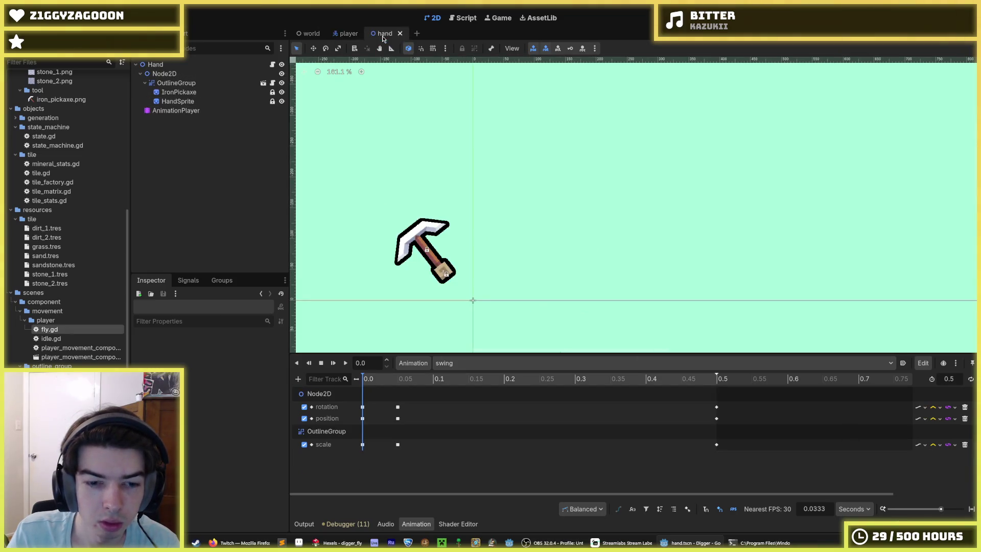
click(341, 35)
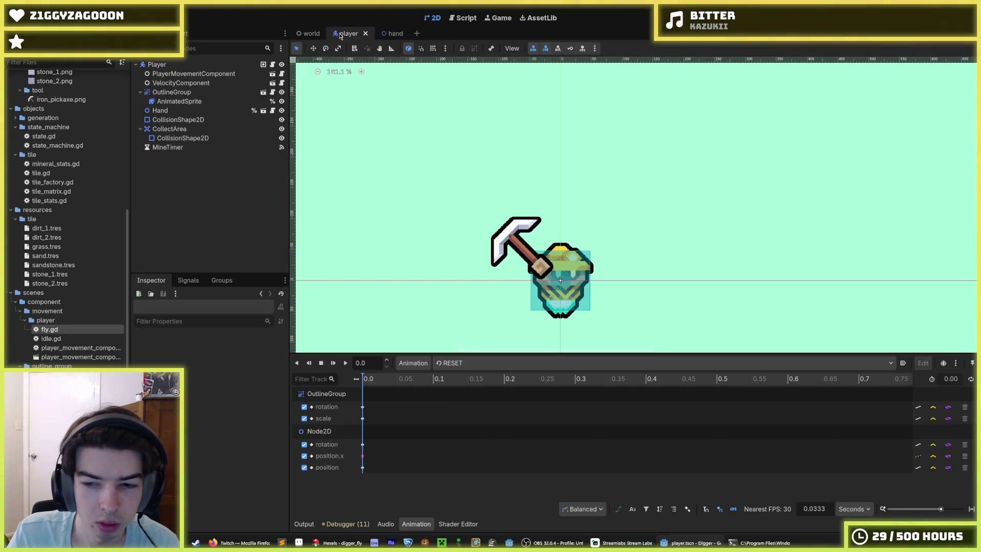
click(386, 522)
click(403, 519)
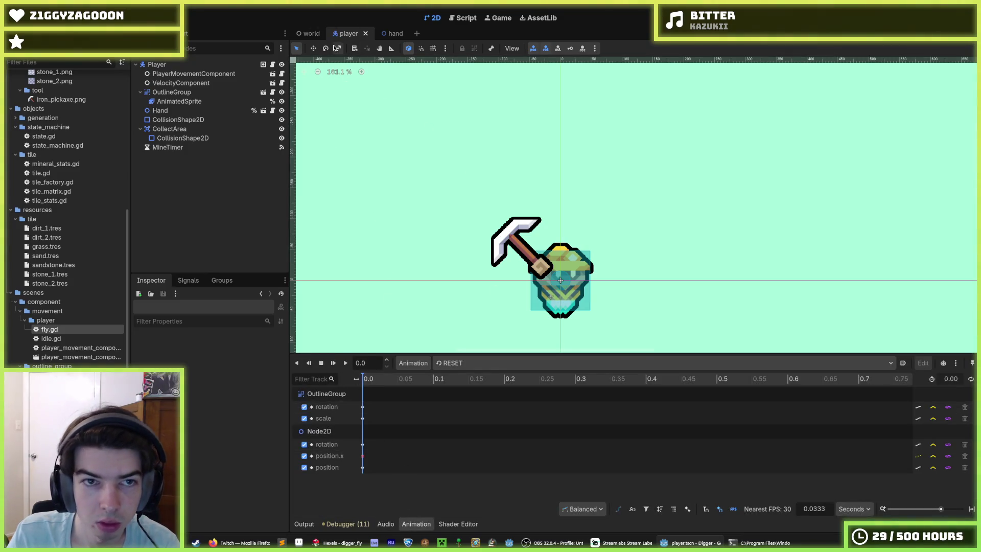
click(385, 34)
click(345, 363)
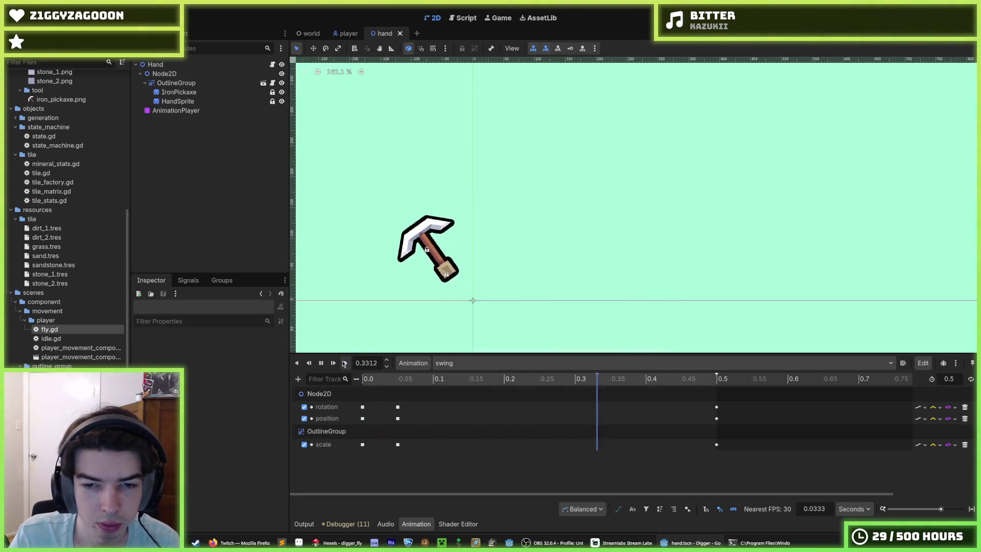
click(346, 34)
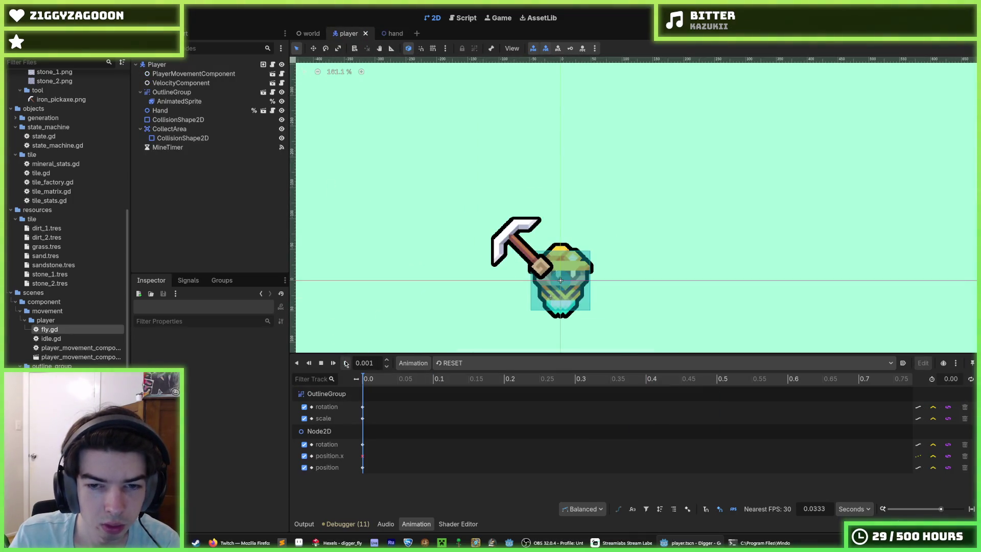
click(452, 363)
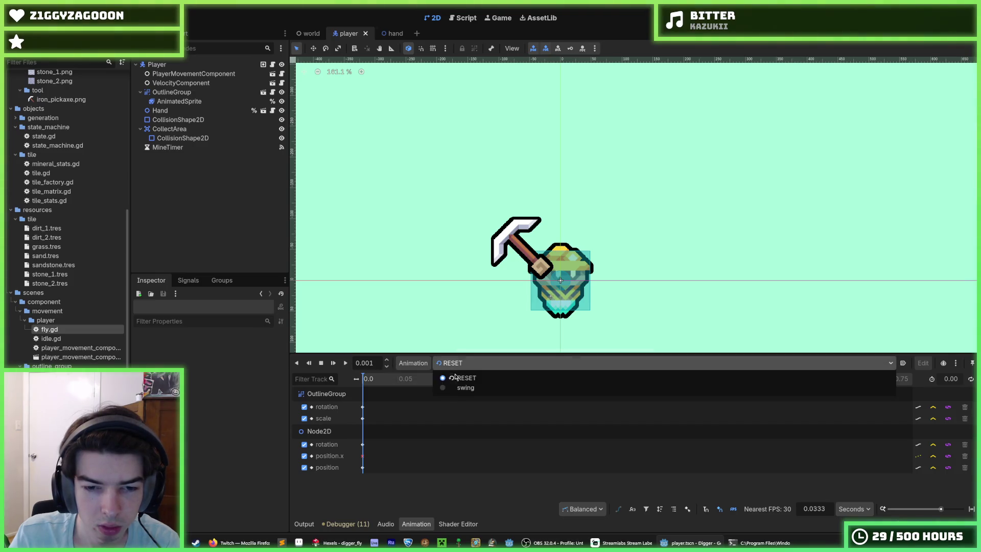
- Load the swing animation in the player scene and shift the Hand further left while previewing
click(444, 387)
click(345, 363)
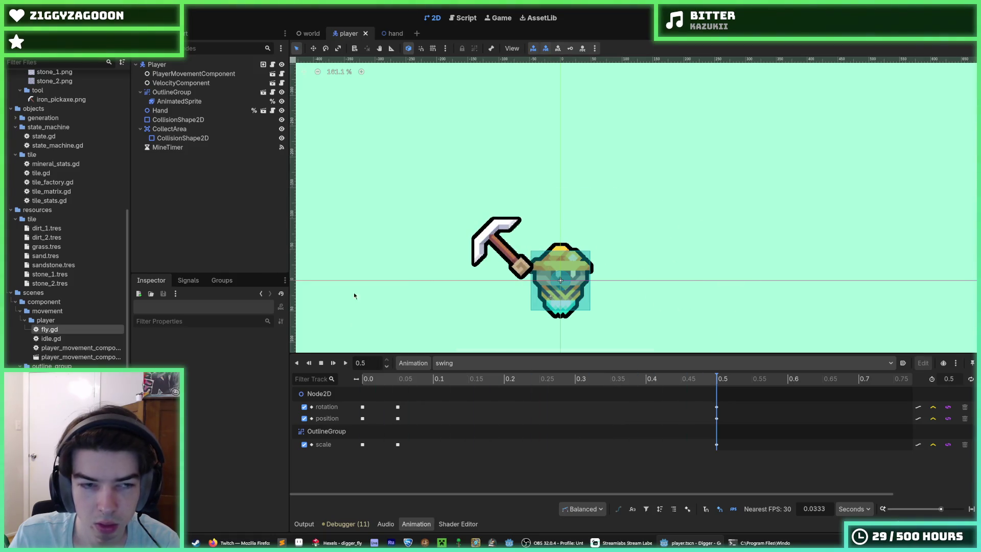
click(170, 112)
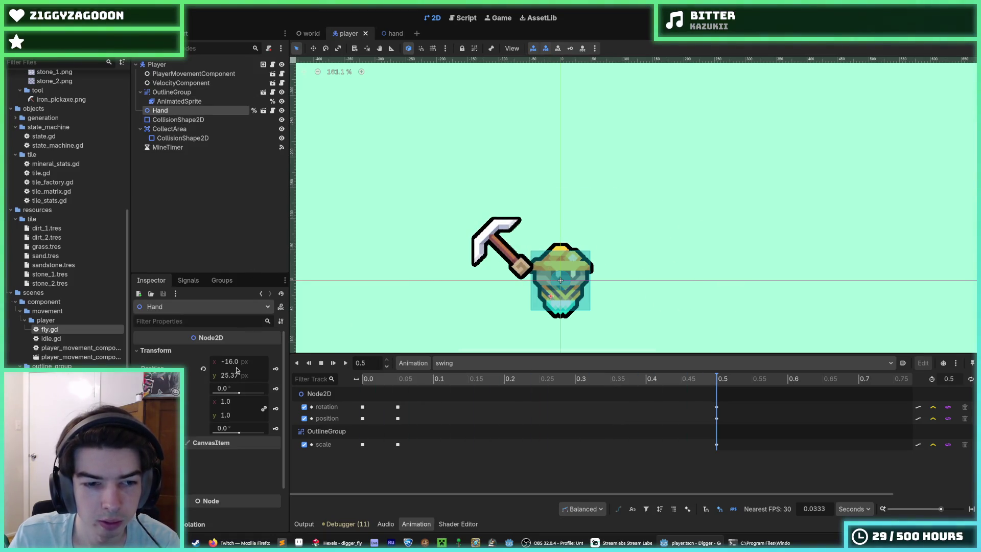
mouse_move(237, 371)
mouse_down()
mouse_move(211, 371)
mouse_move(227, 375)
mouse_up()
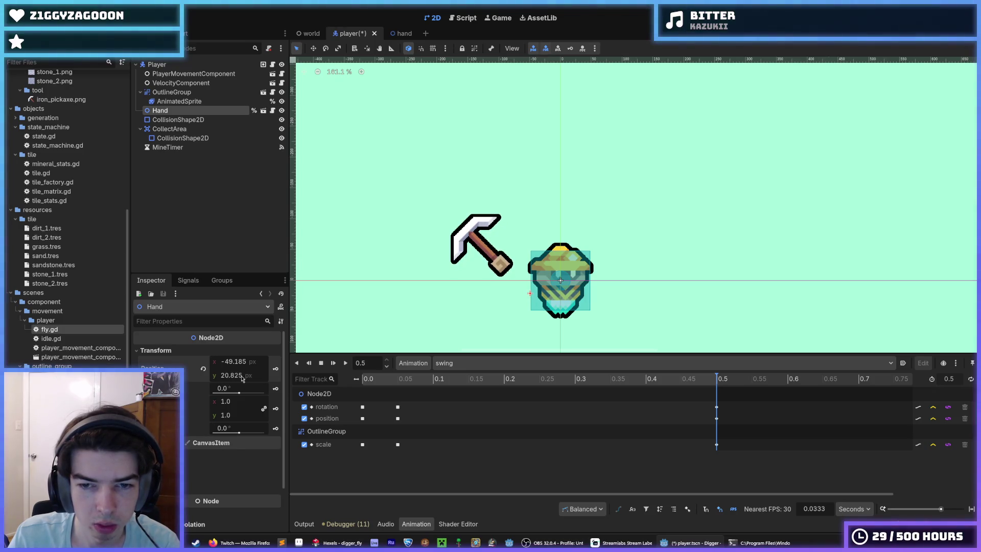
click(393, 34)
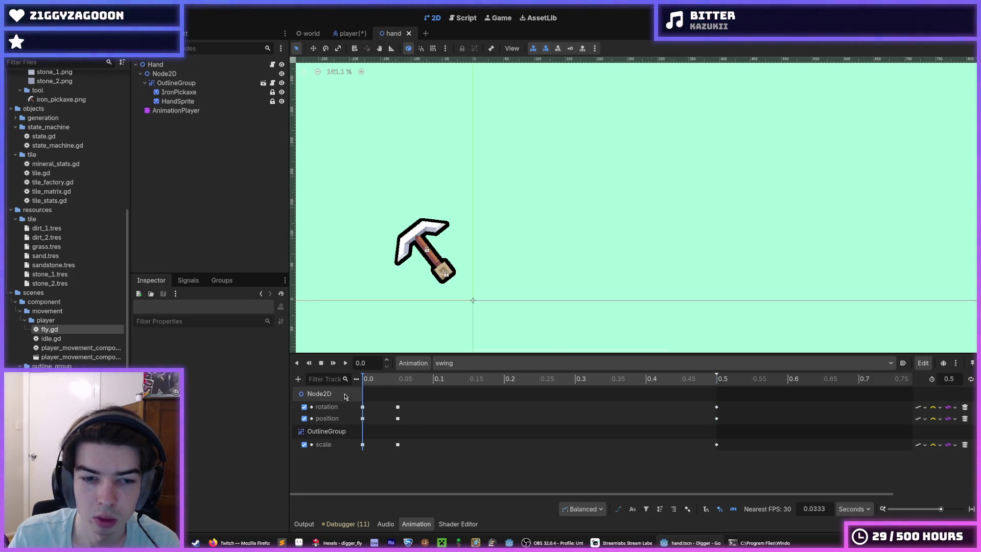
click(350, 33)
click(345, 364)
click(345, 364)
click(346, 363)
click(346, 364)
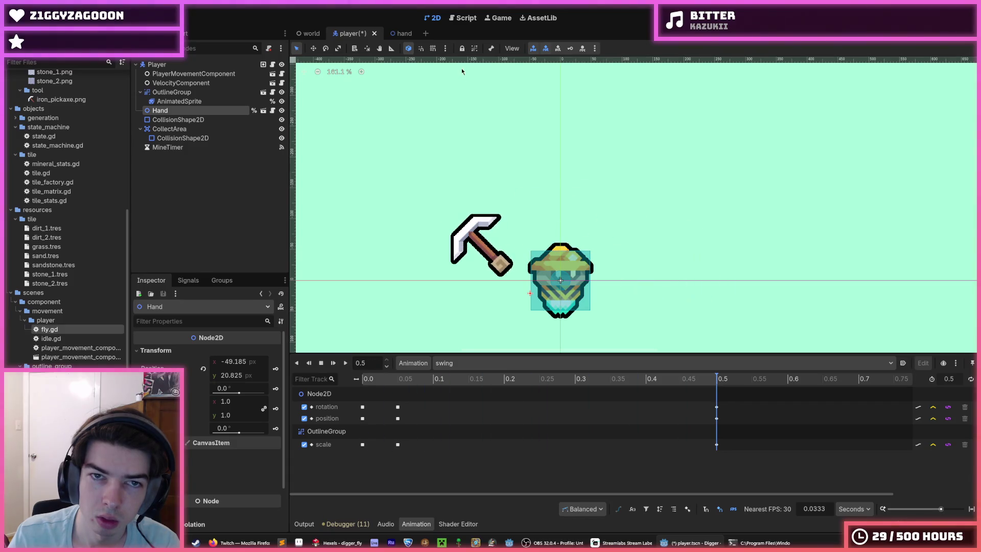
click(401, 33)
click(349, 34)
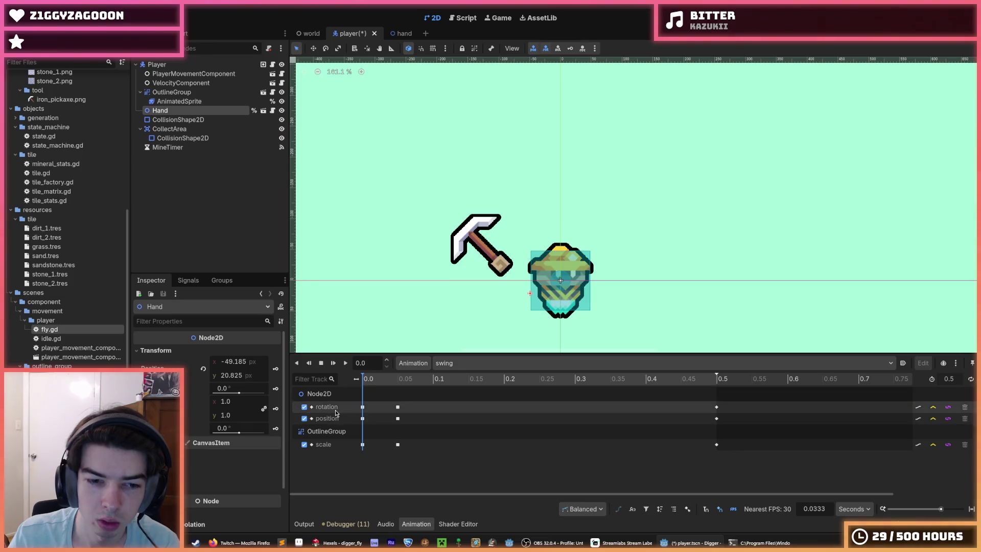
- Lower the pickaxe beside the player and replay the swing at the new spot
drag(238, 378, 284, 378)
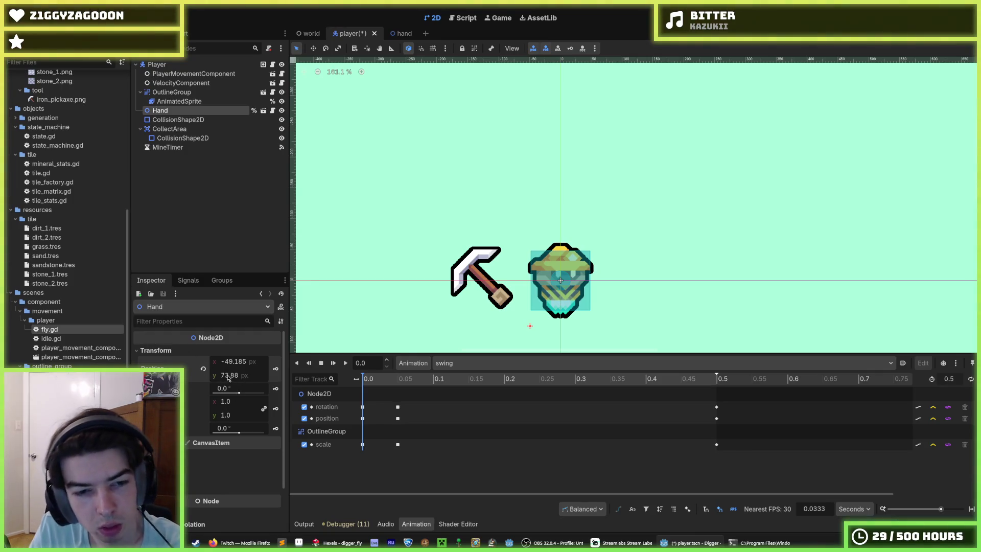
click(346, 366)
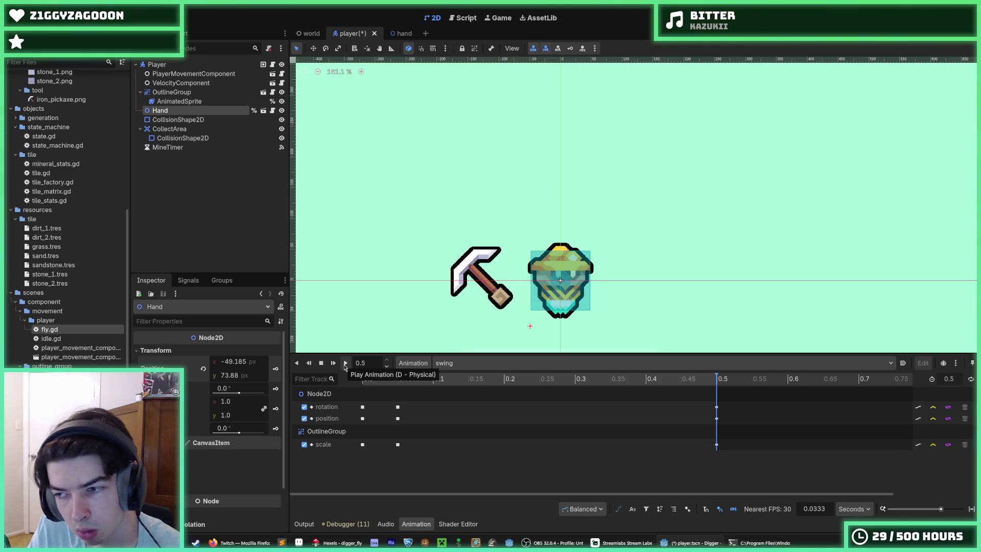
click(345, 363)
click(346, 363)
click(346, 363)
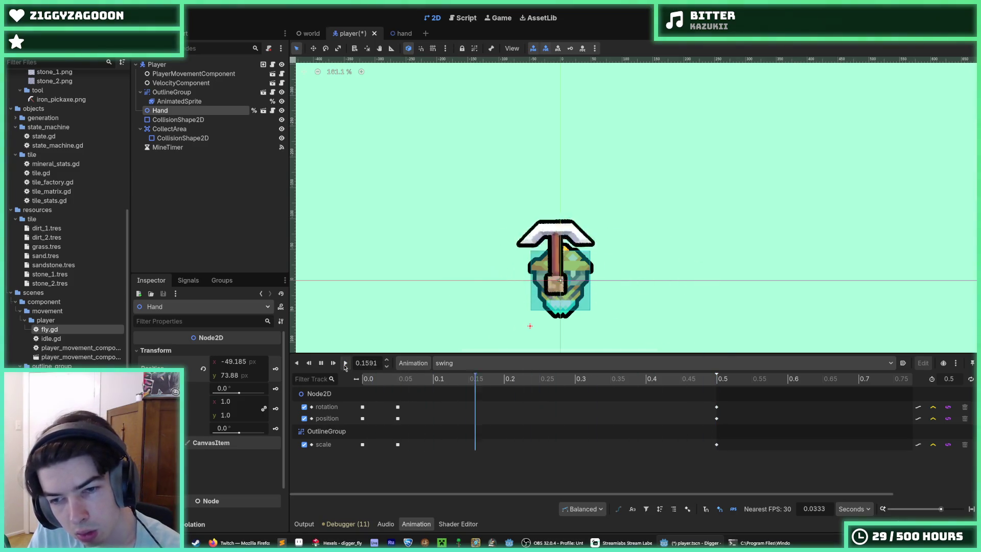
click(346, 362)
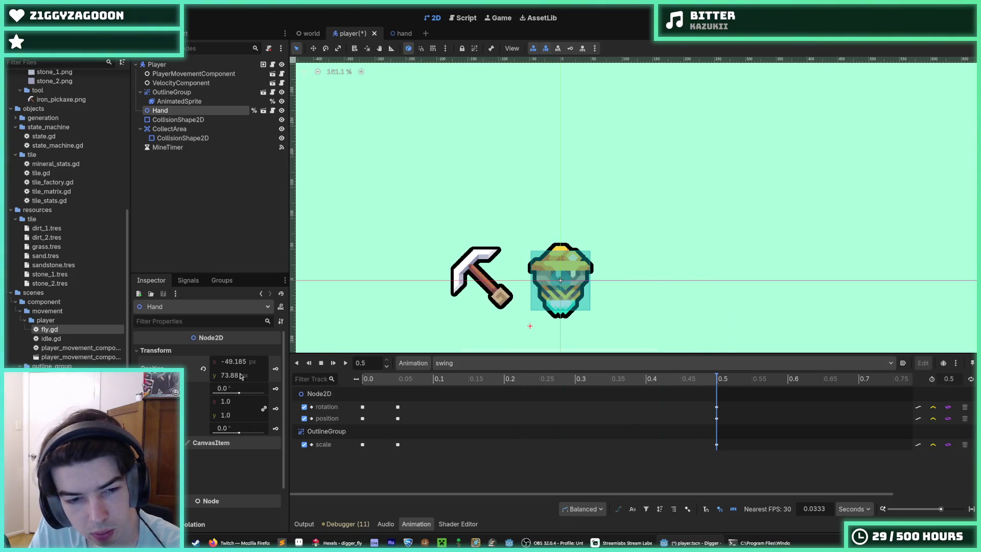
- Set the Hand position to (-48, 48), save the player scene, and preview the swing
drag(245, 377, 225, 378)
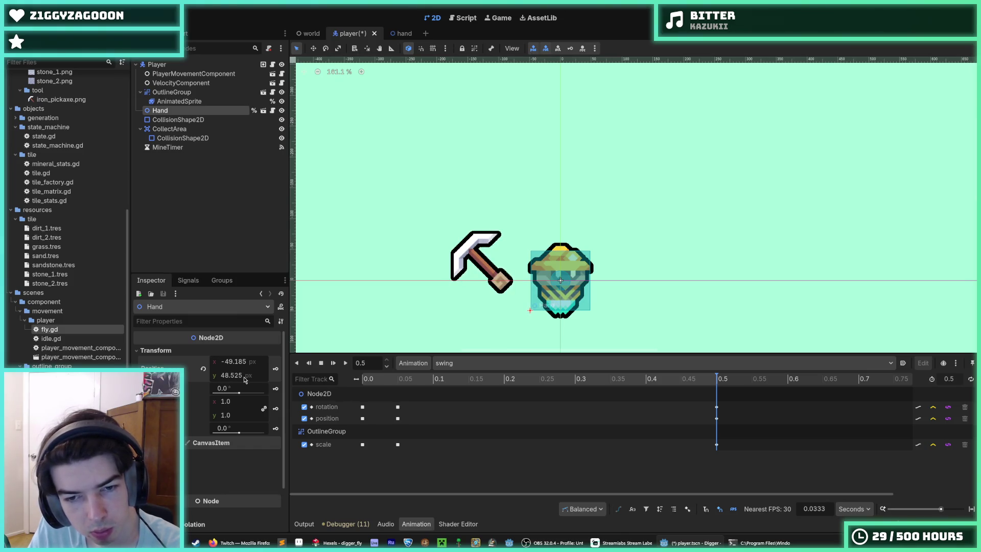
click(236, 363)
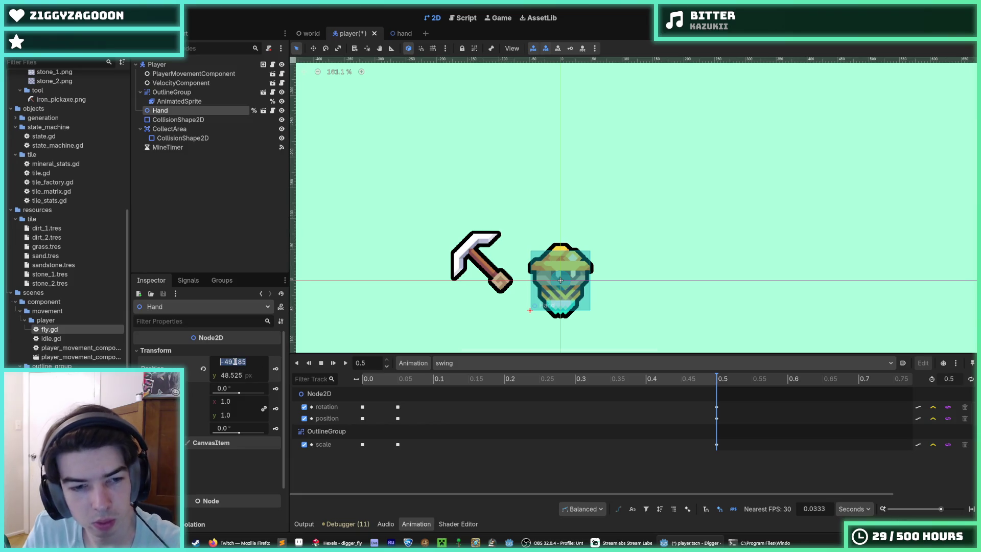
text(-48)
key(Tab)
text(48)
key(Return)
key(ctrl+s)
click(343, 364)
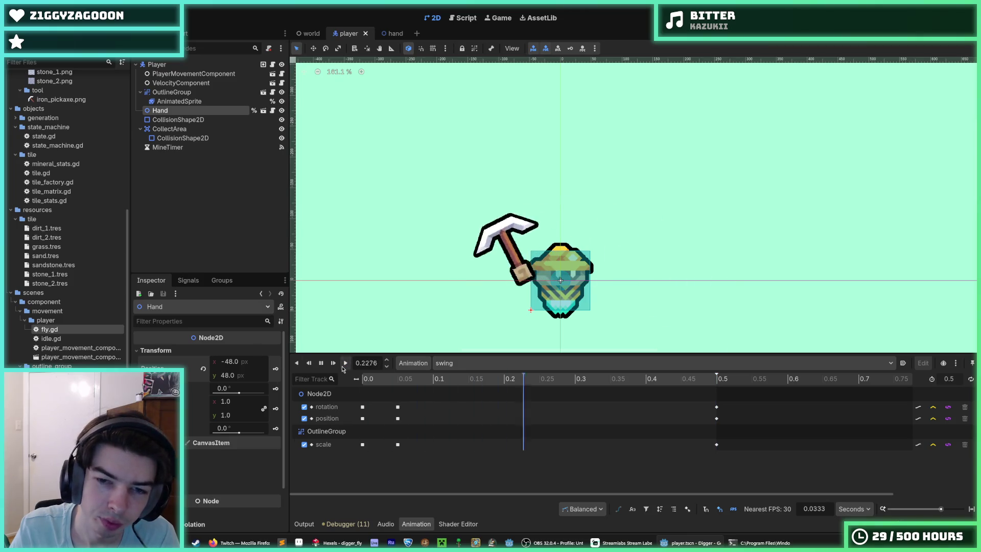
- Confirm a swing position key's value in the hand scene, then preview the swing beside the player
click(390, 33)
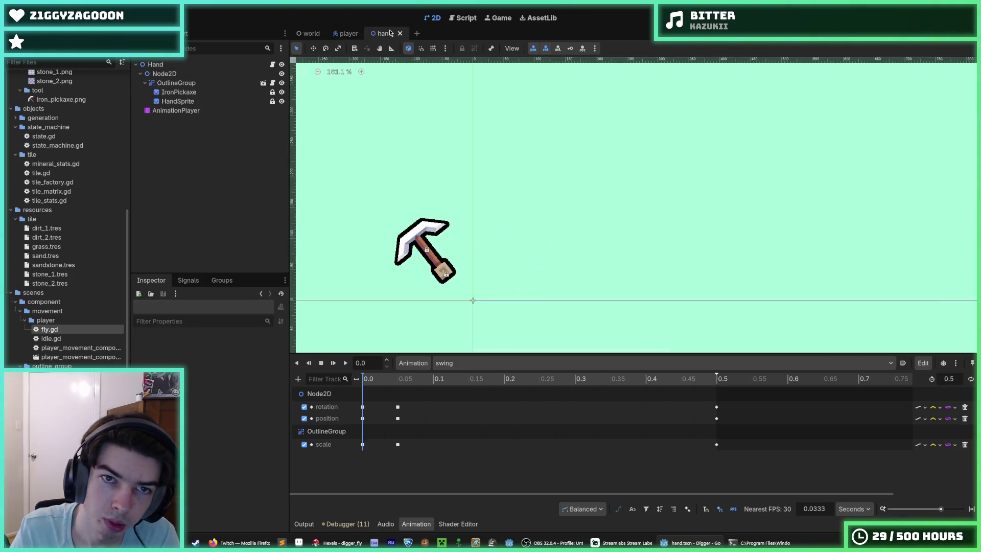
click(398, 419)
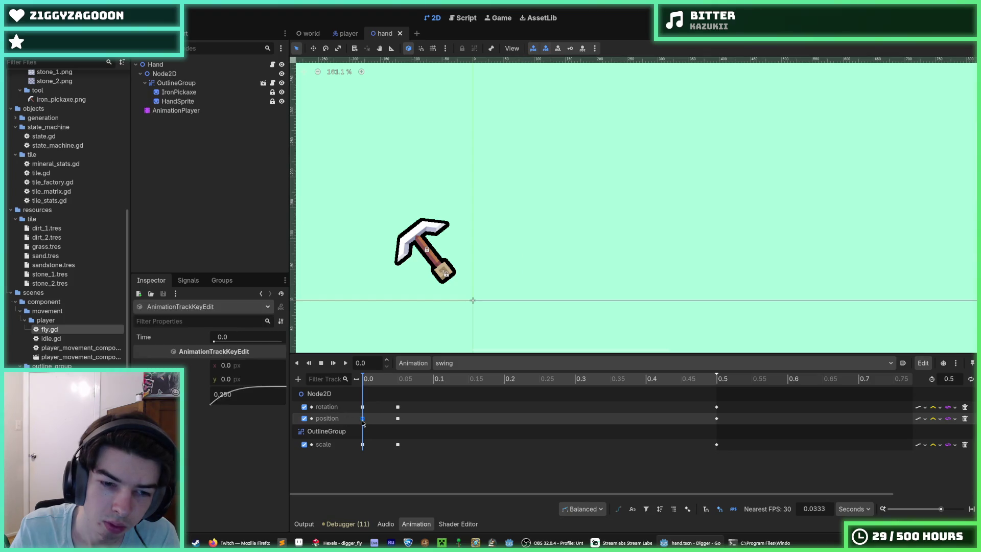
click(256, 363)
key(Return)
click(349, 33)
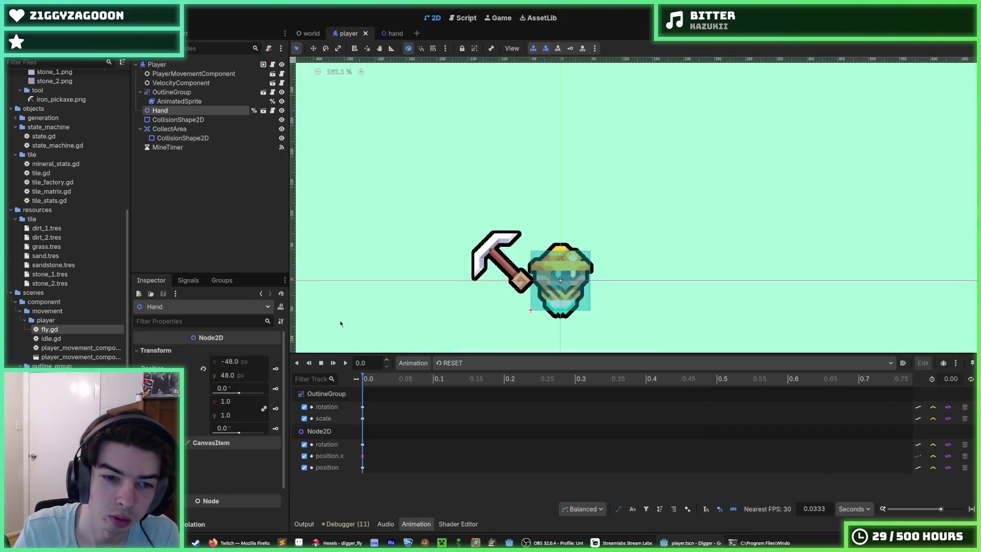
click(346, 363)
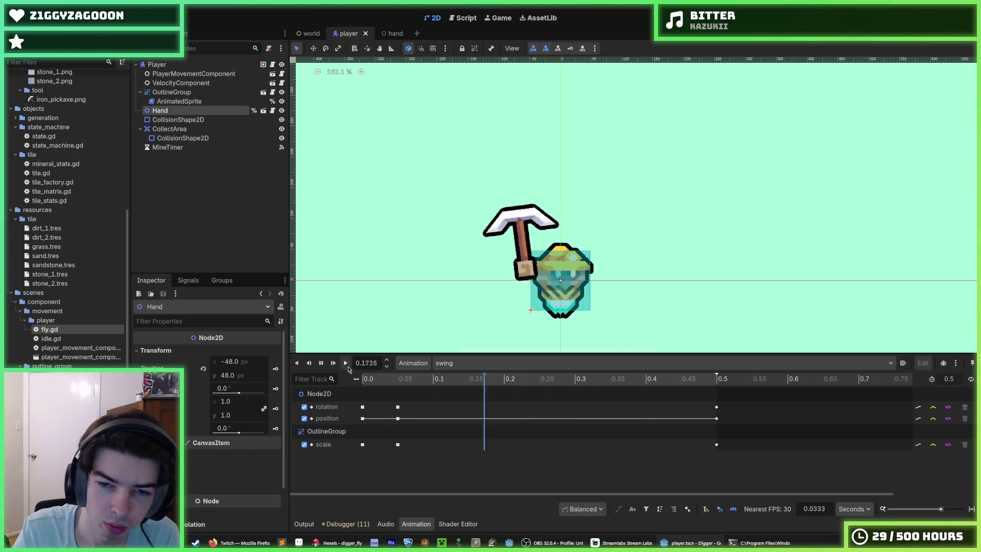
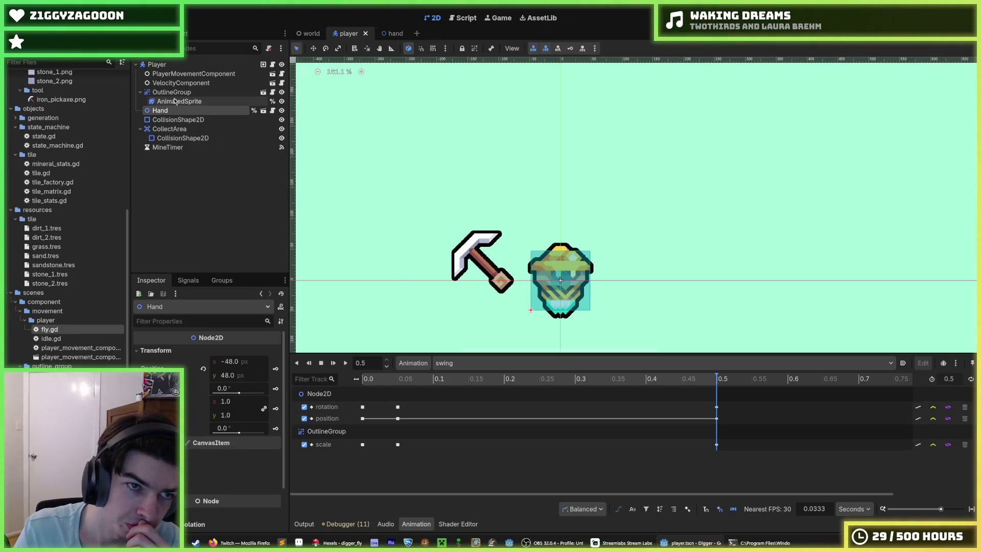
- Set the Hand's Position y to 0 and launch a test run with F5
drag(242, 377, 218, 378)
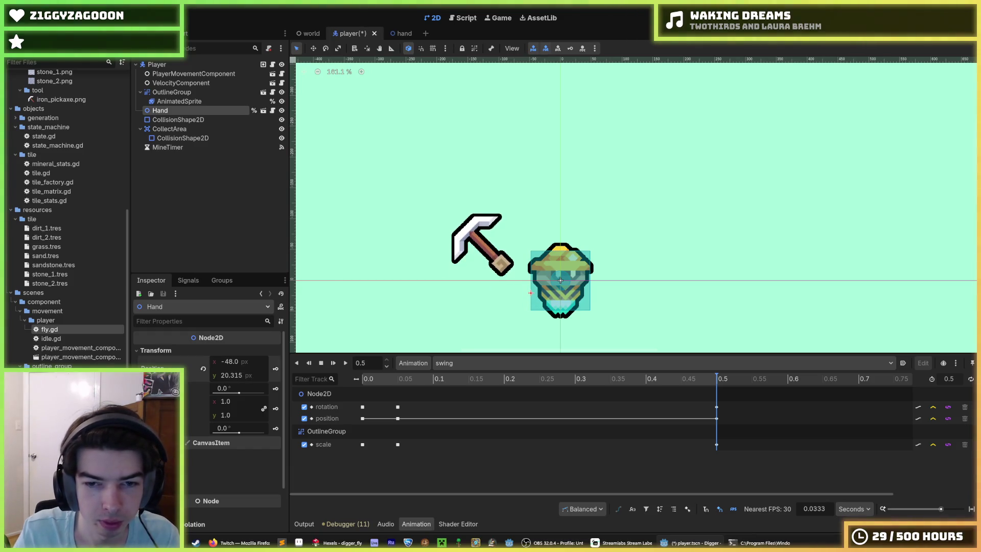
key(ctrl+z)
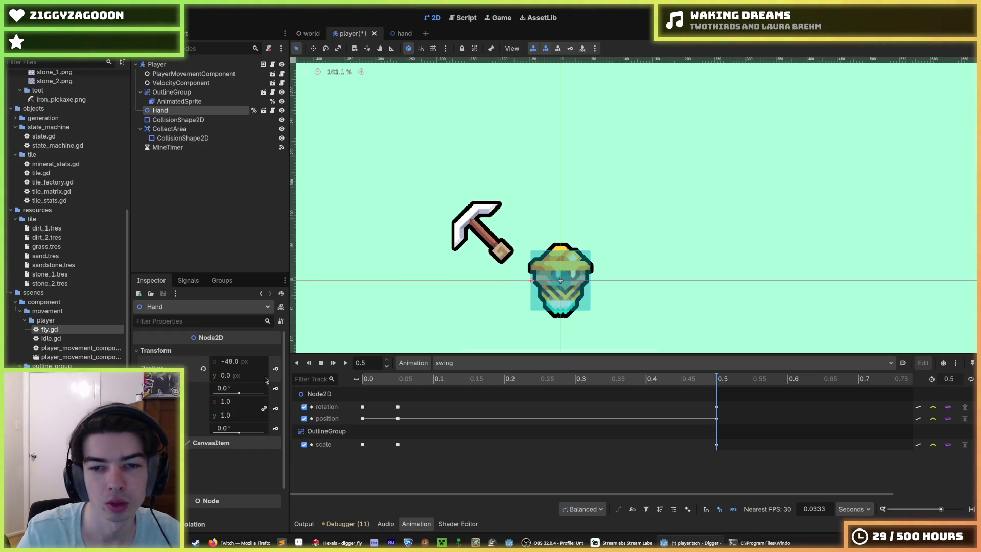
key(F5)
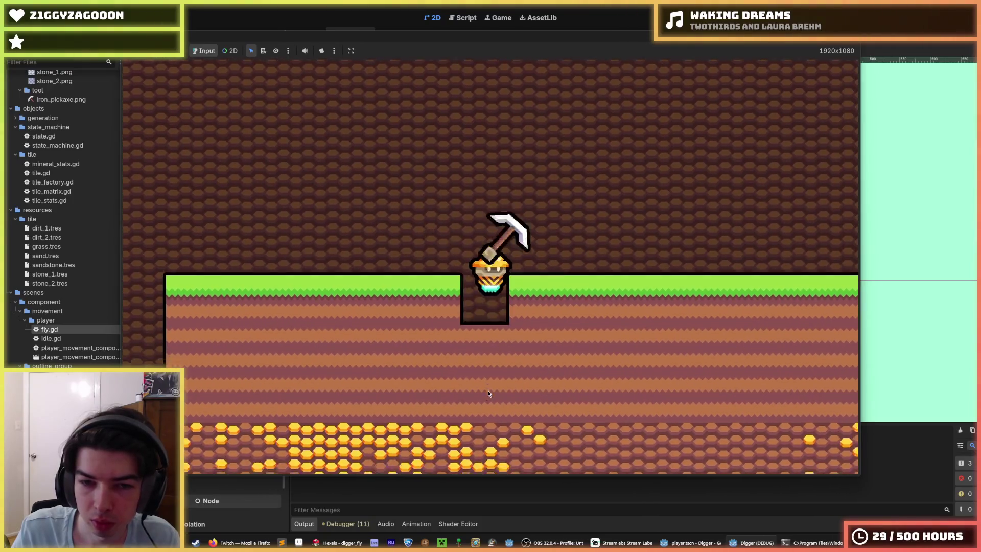
- Dig down a few tiles, move the digger left, then stop the game
click(489, 393)
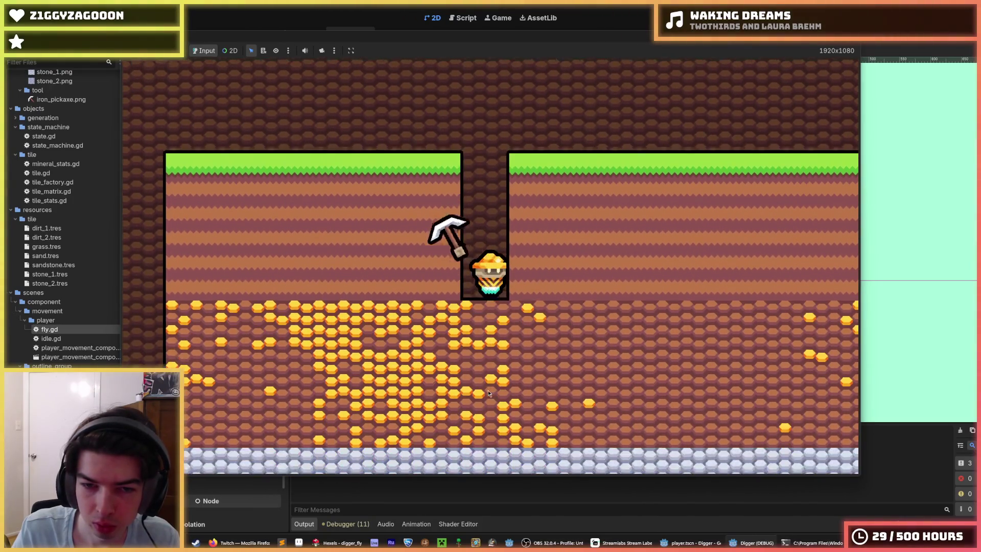
click(489, 394)
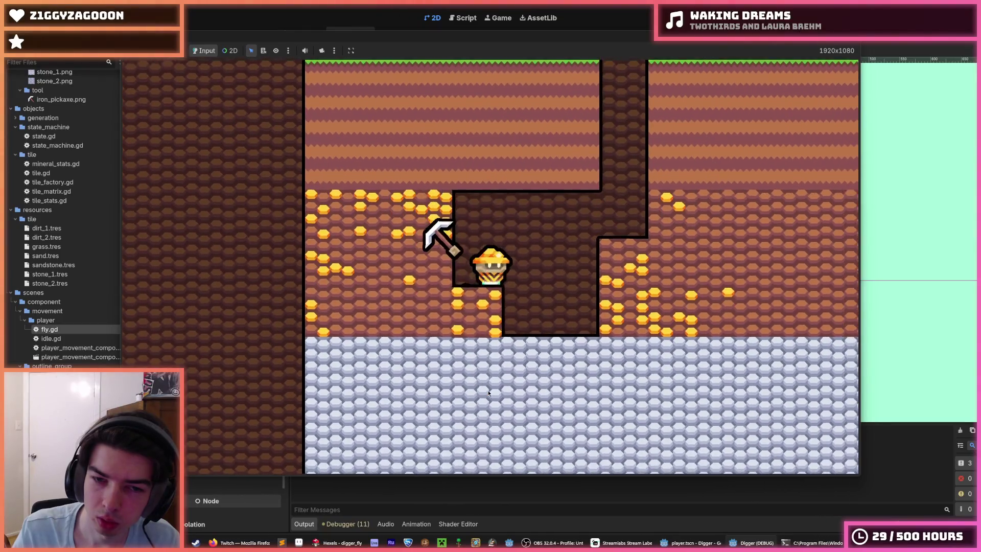
click(489, 393)
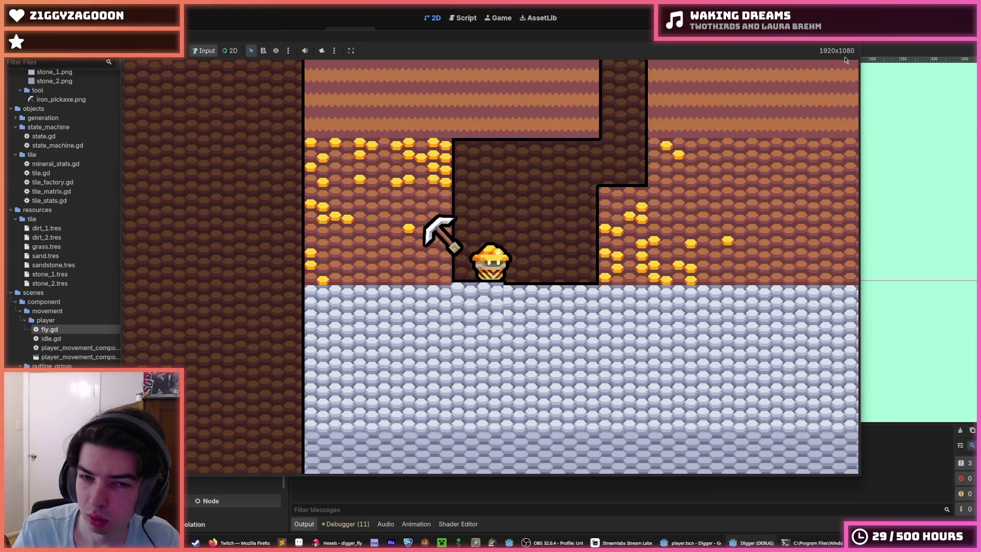
key(a)
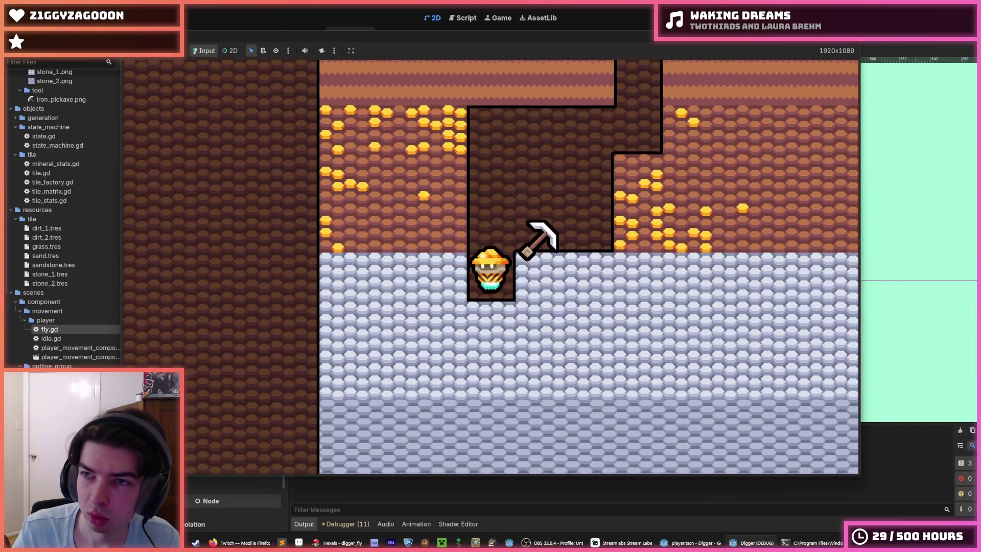
click(900, 17)
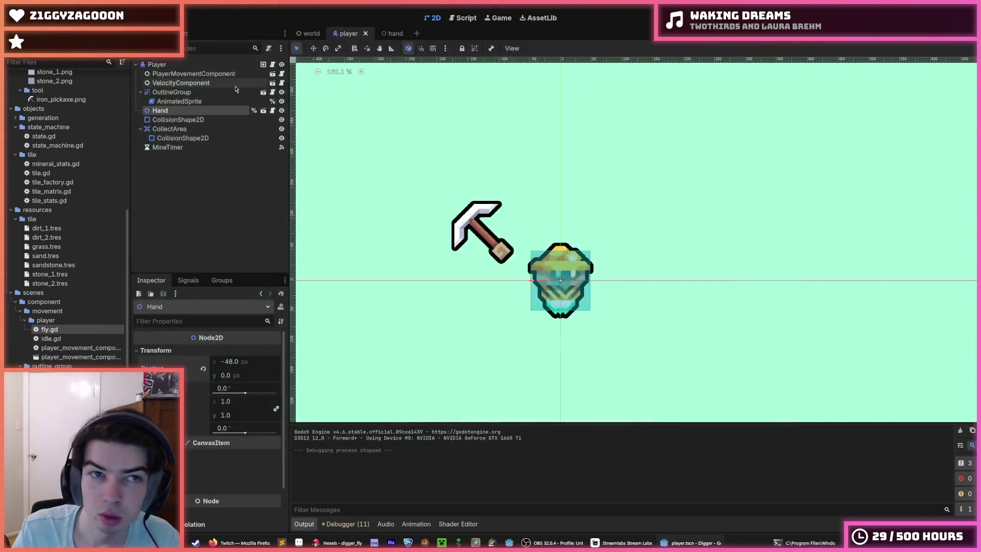
- In hand.tscn, set OutlineGroup's Position to (-24, -24) and save
click(164, 74)
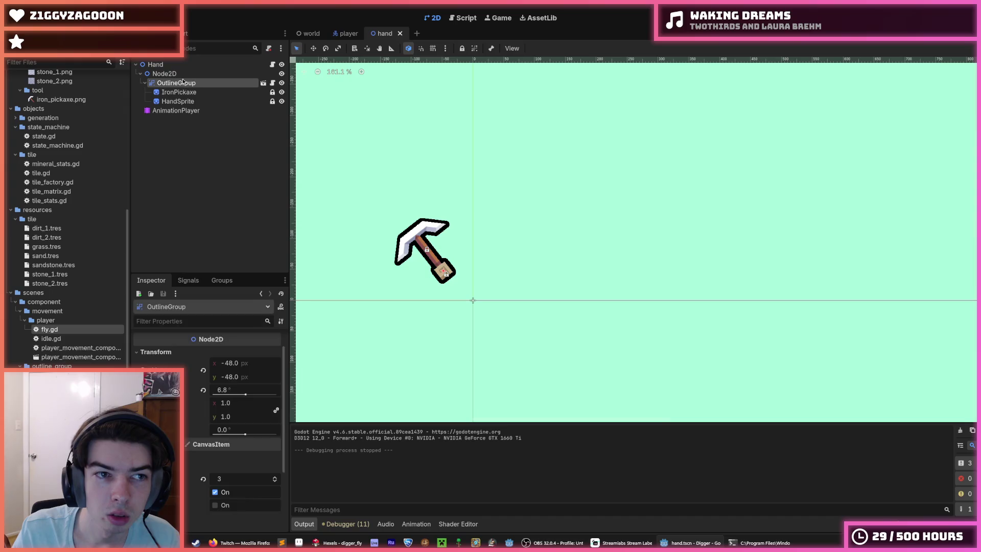
click(245, 364)
text(-24)
key(Return)
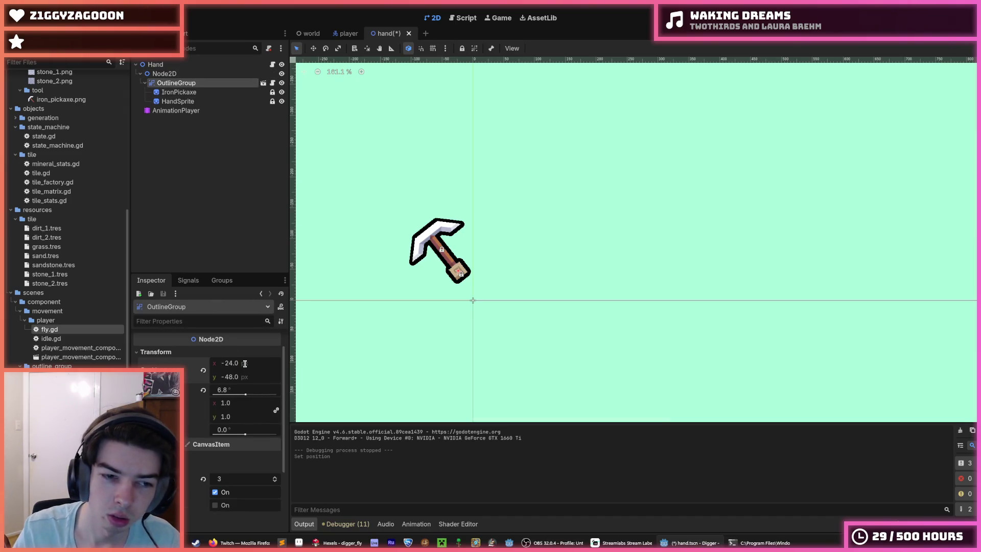
click(248, 376)
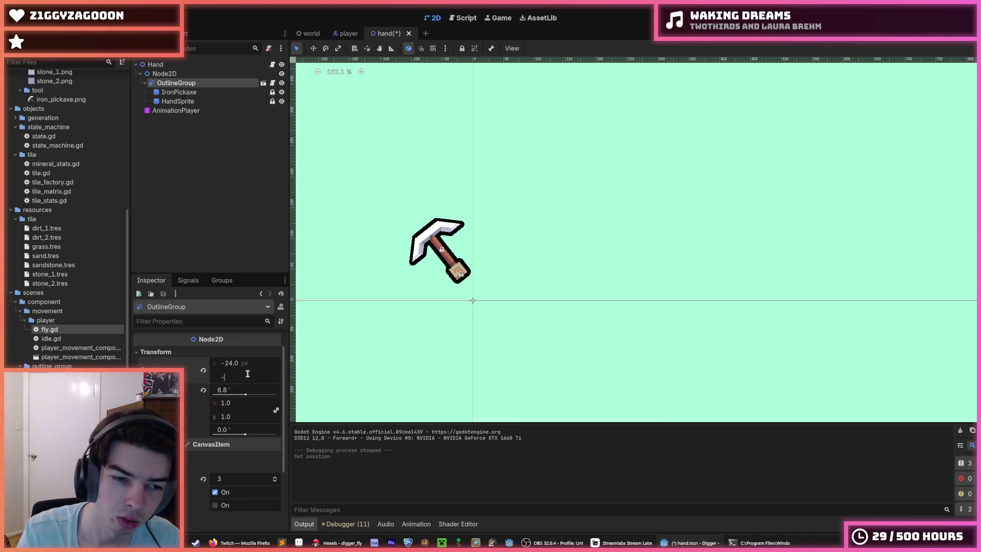
text(24)
key(Return)
key(ctrl+s)
- Show the swing animation tracks and inspect its first position keyframe
click(179, 92)
click(177, 83)
click(416, 524)
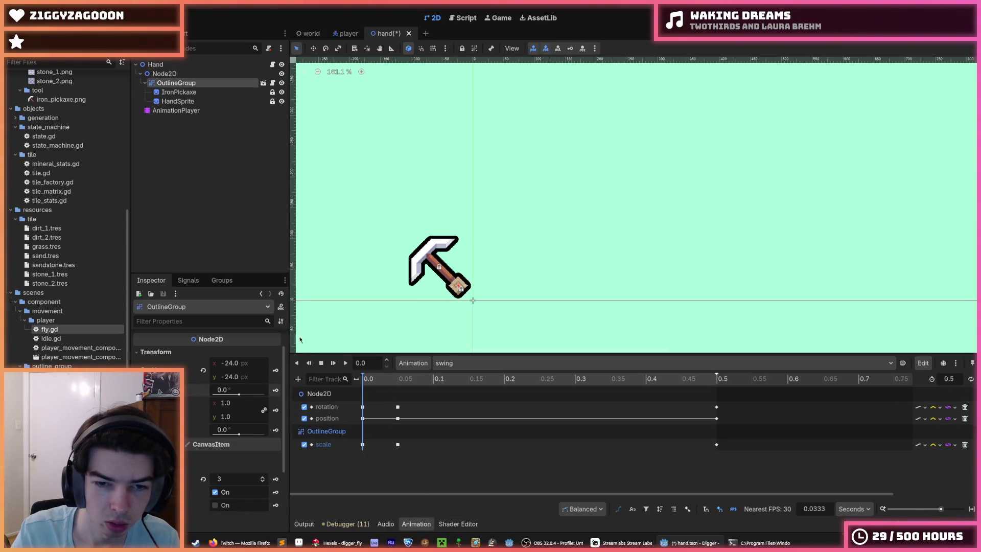
click(363, 407)
click(363, 418)
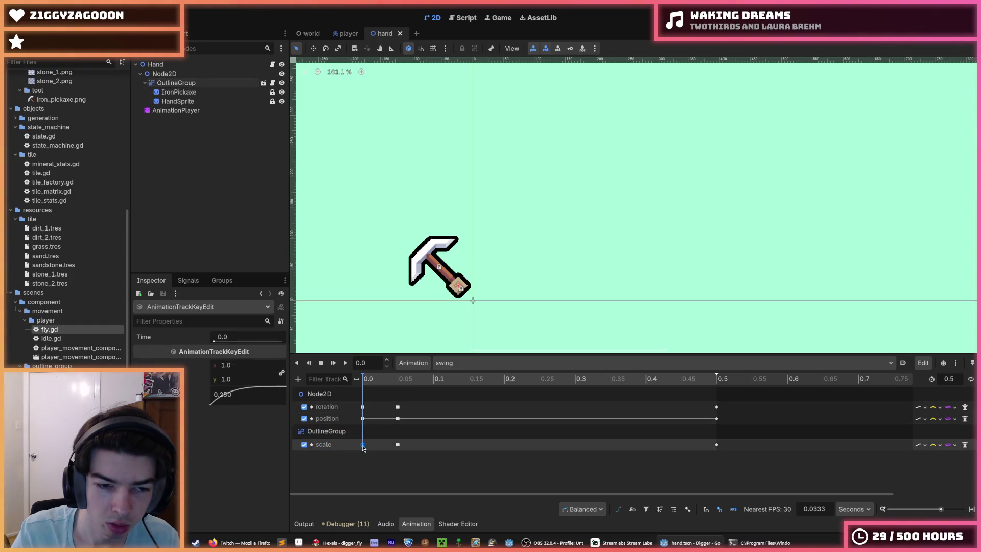
click(711, 419)
- Inspect the rotation and position.x keys in the RESET animation
click(536, 363)
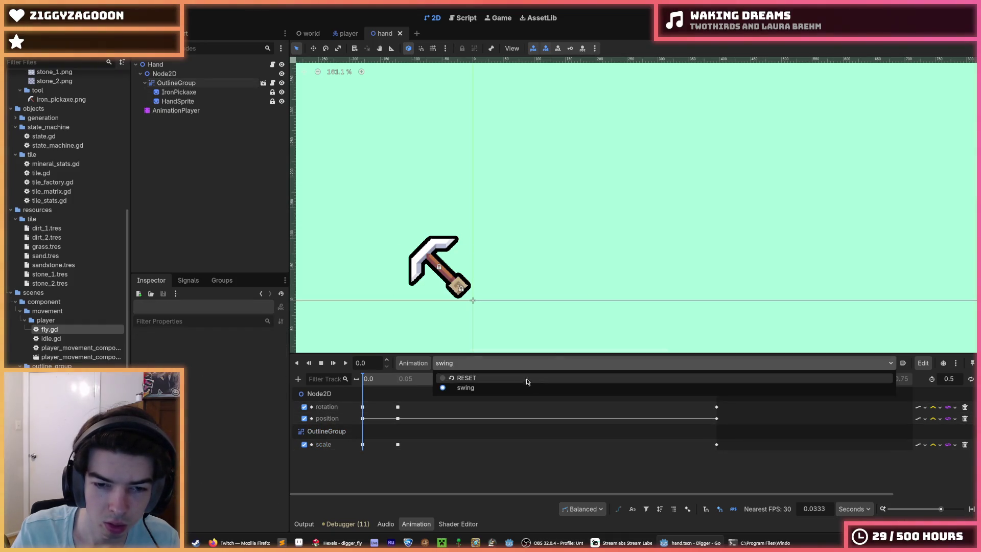
click(534, 380)
click(363, 406)
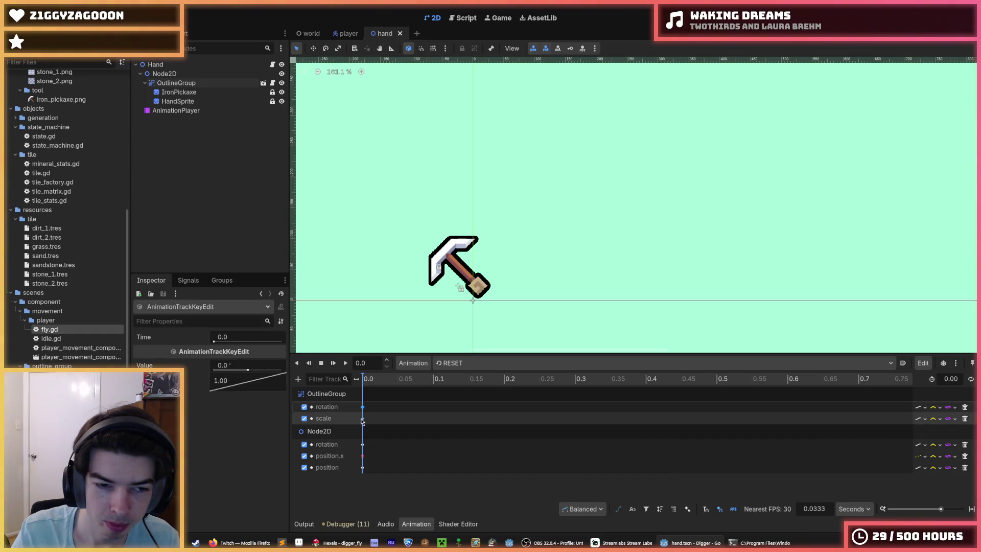
click(364, 456)
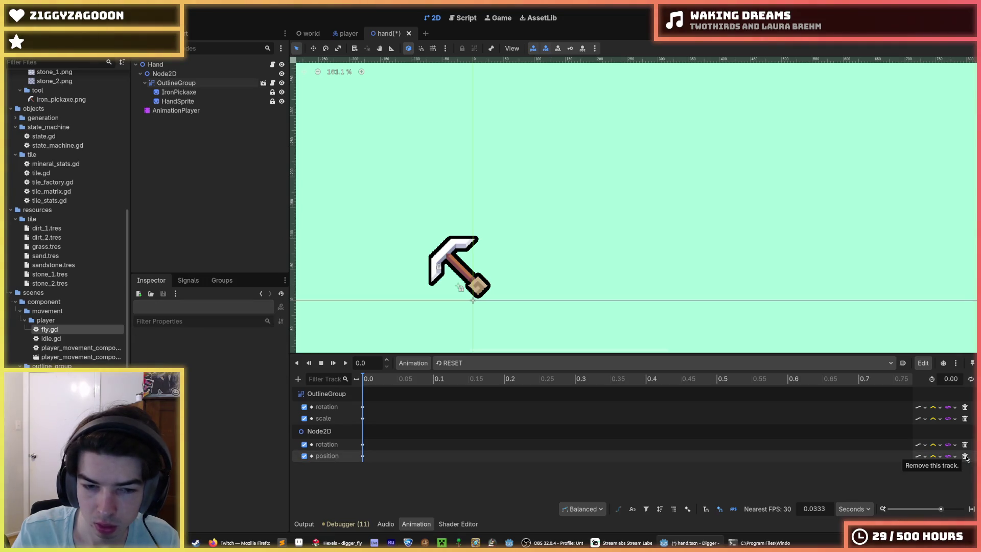
click(460, 363)
click(460, 388)
- Delete the OutlineGroup rotation track from the RESET animation
click(461, 366)
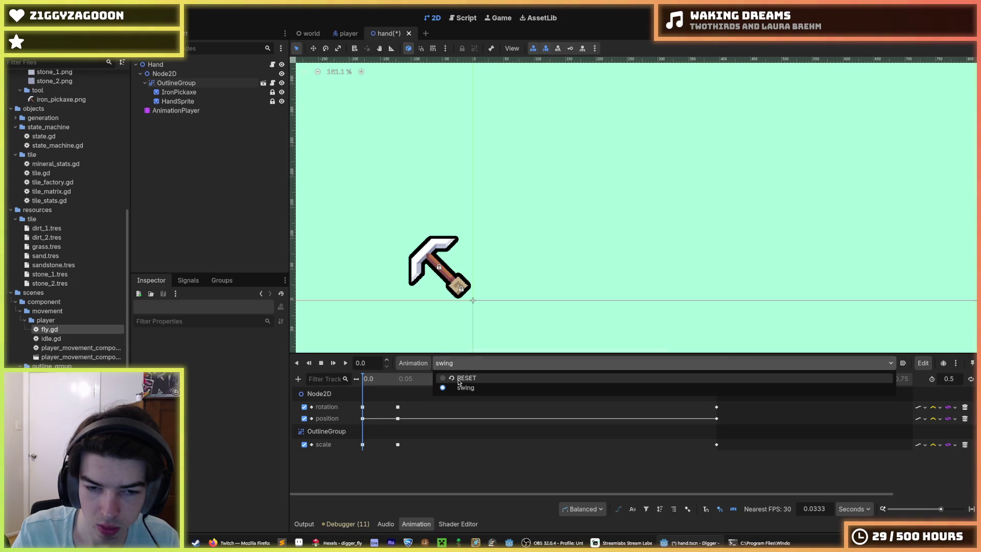
click(458, 378)
click(462, 366)
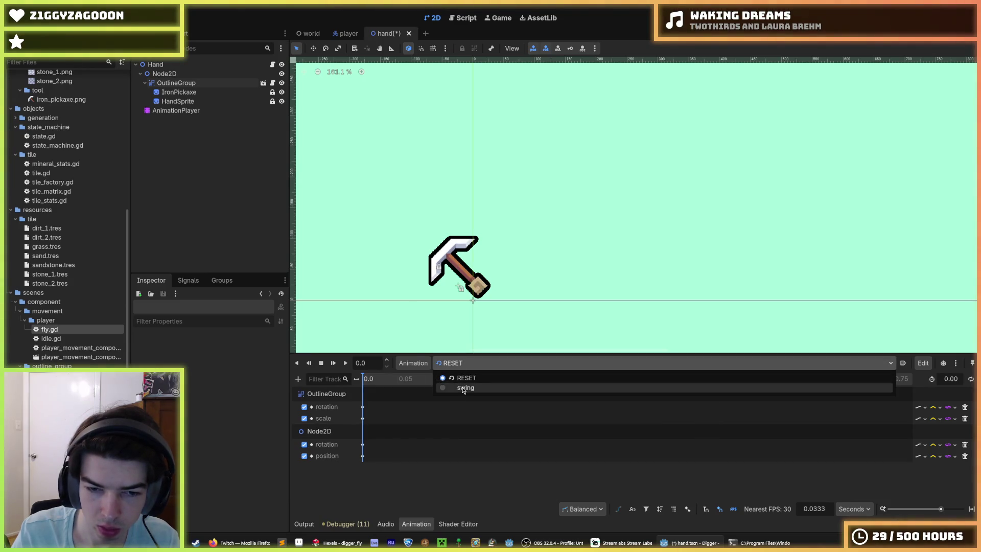
click(465, 388)
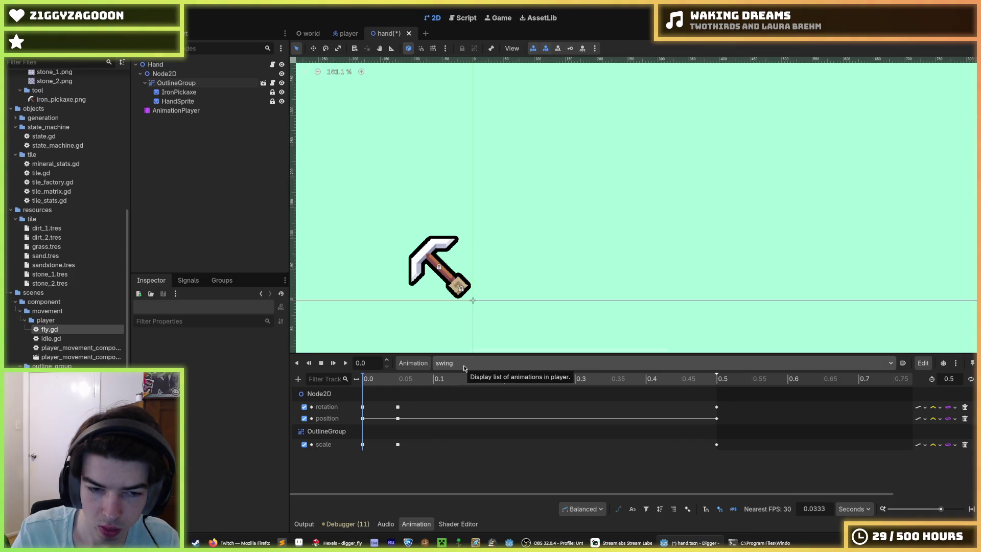
click(464, 365)
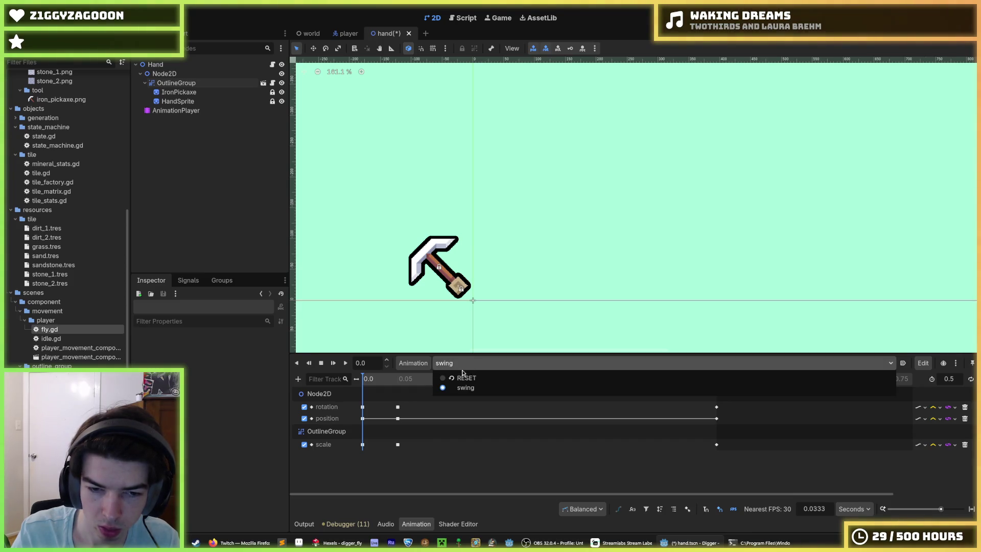
click(458, 377)
click(965, 408)
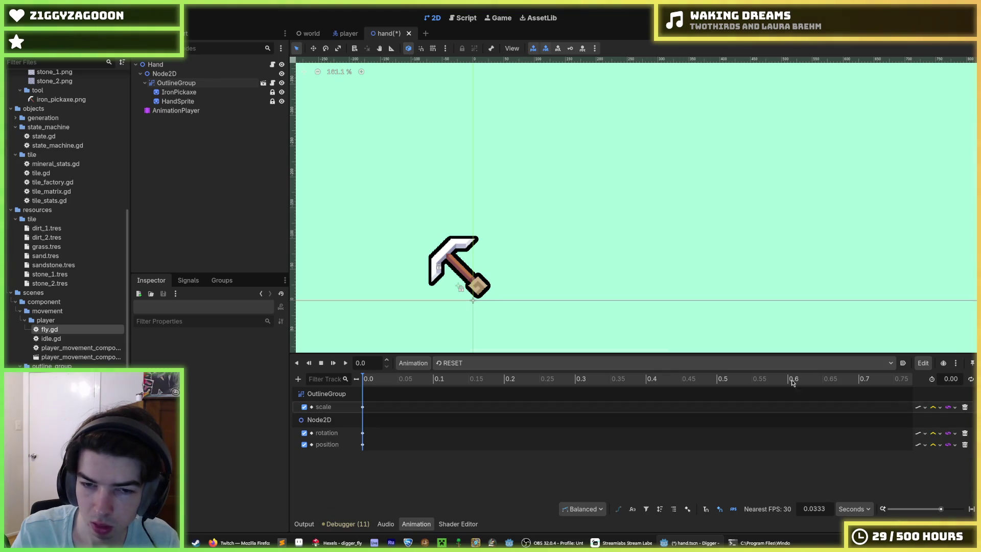
- Replay the swing animation a few times and save the hand scene
click(442, 364)
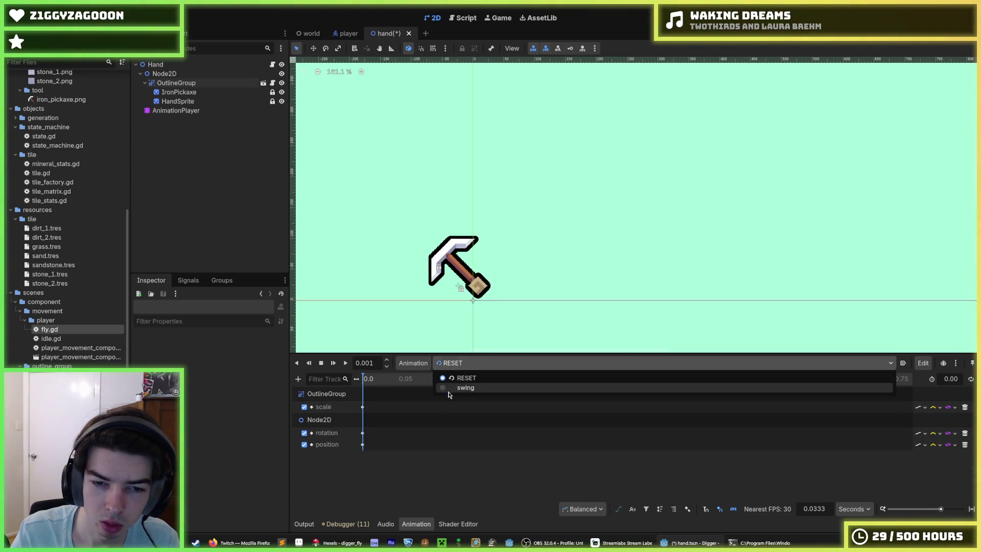
click(451, 391)
click(346, 363)
click(346, 363)
click(346, 363)
key(ctrl+s)
click(304, 34)
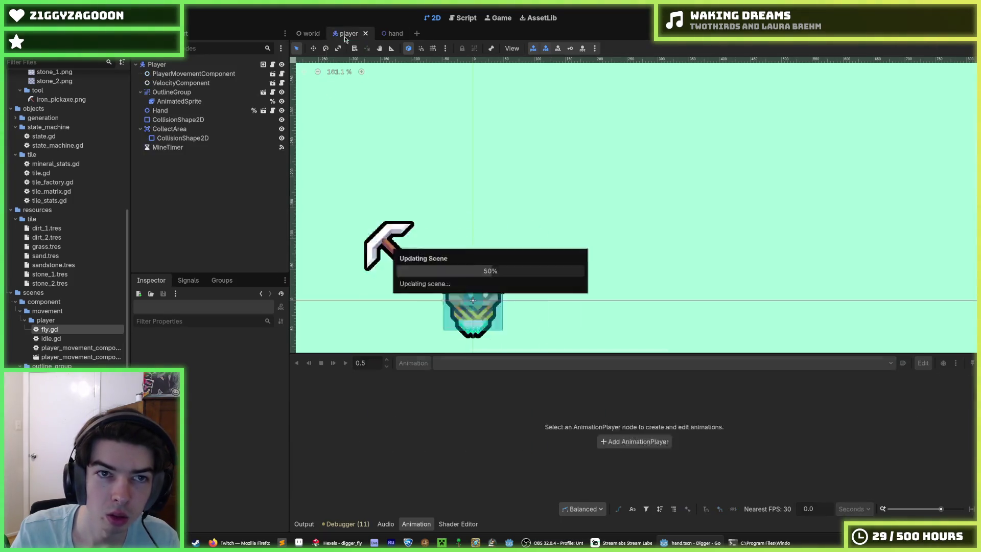
- In the player scene, move the Hand to (-80, 32) beside the player
click(352, 34)
key(ctrl+s)
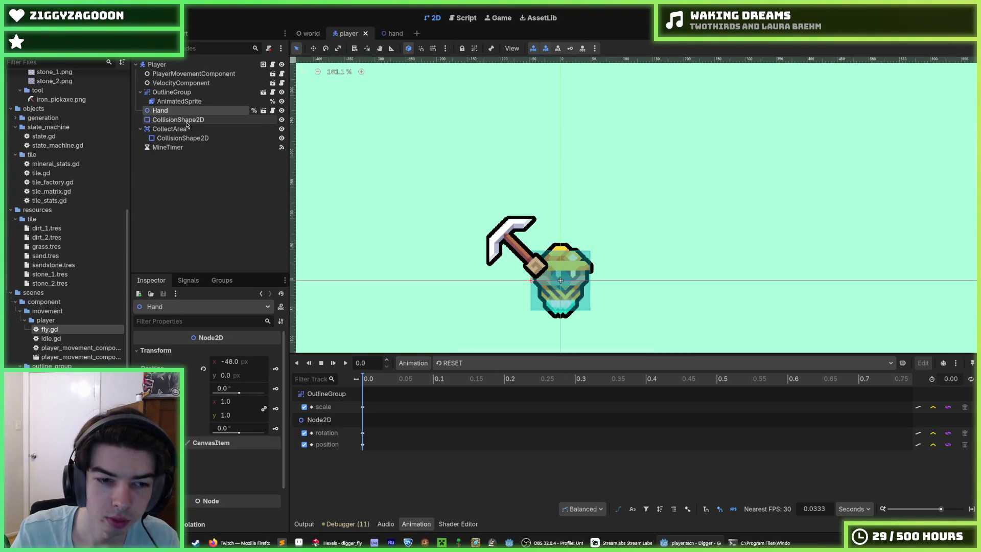
mouse_move(238, 377)
mouse_down()
mouse_move(242, 364)
mouse_move(226, 364)
mouse_up()
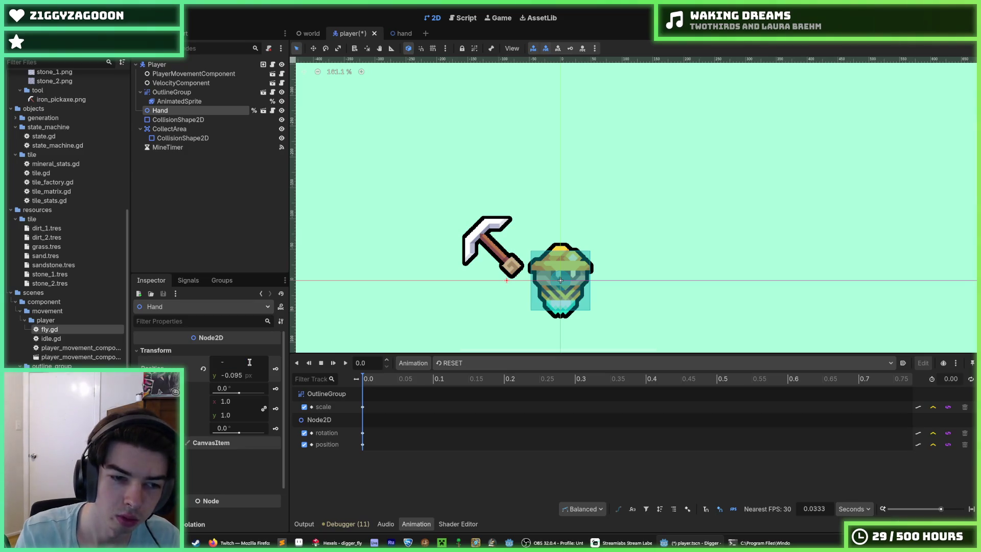
key(Return)
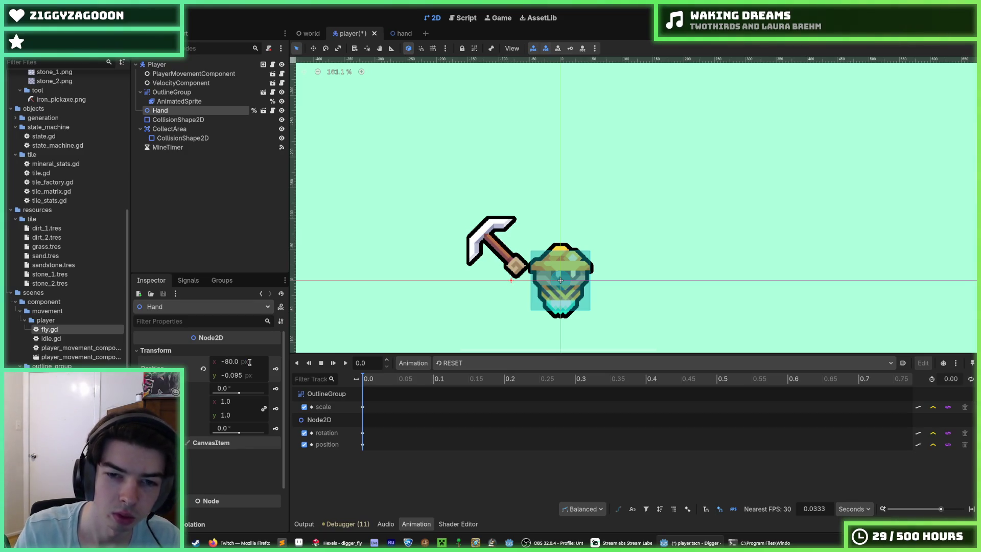
drag(236, 381, 250, 381)
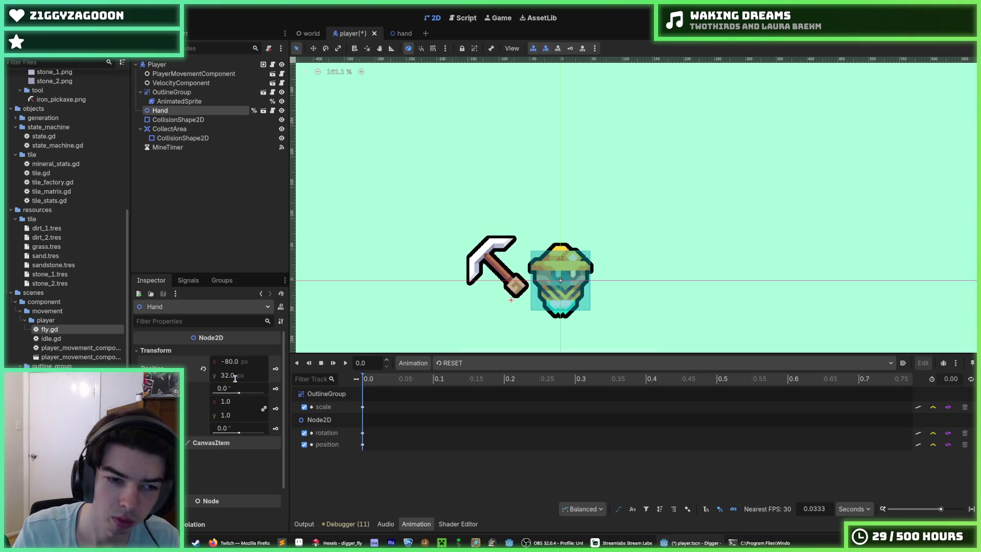
- Run Digger, tunnel down and to the left with the arrow keys, then stop
key(F5)
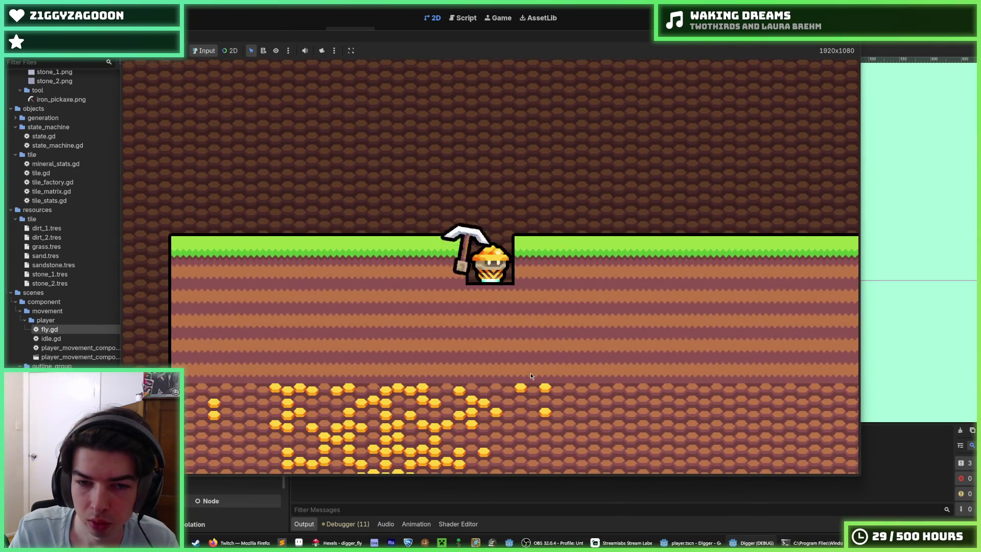
key(Down)
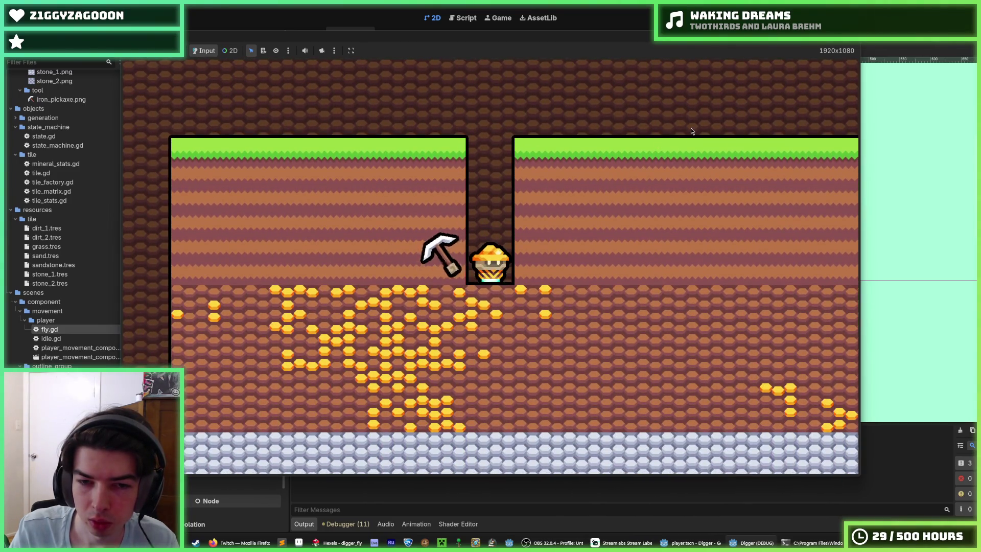
key(Down)
key(Right)
key(Left)
key(Left)
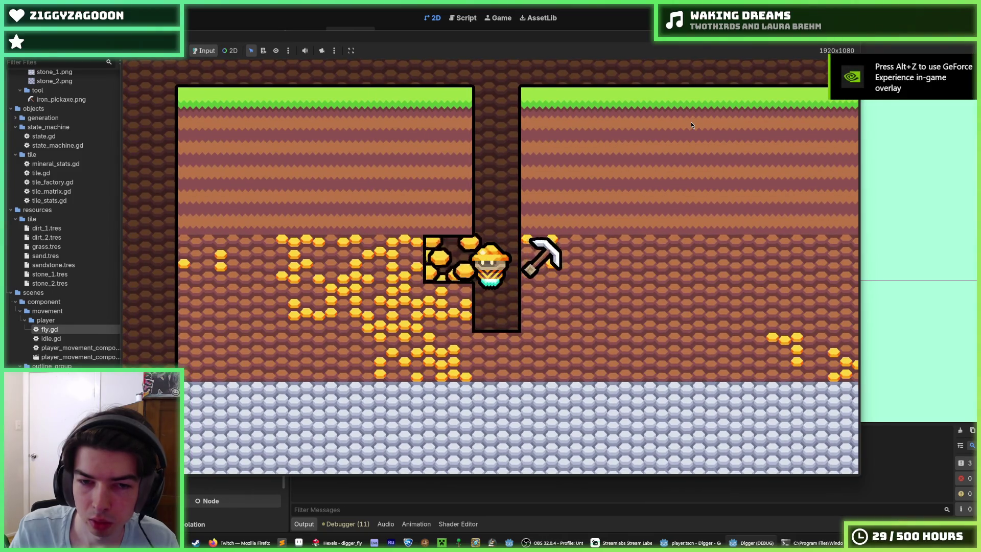
key(Right)
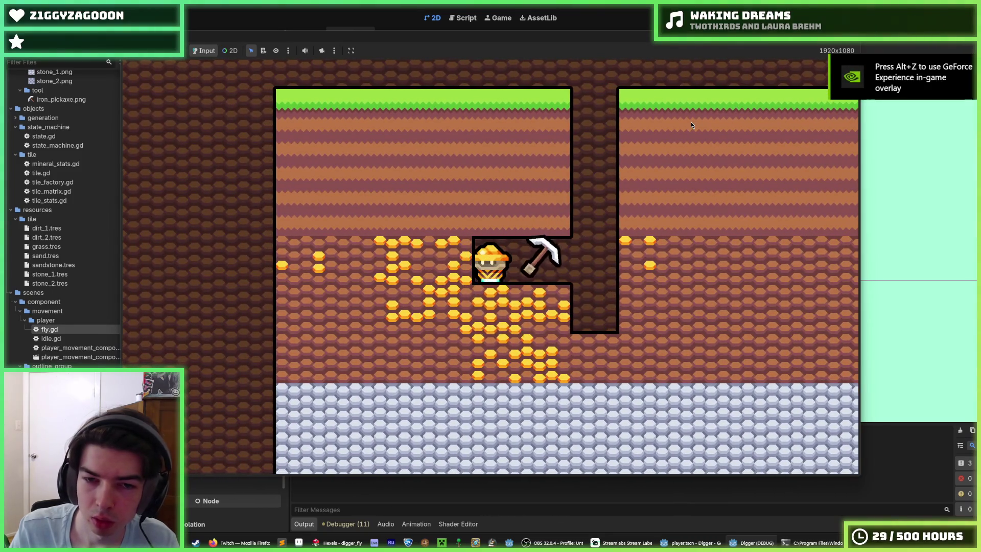
key(Down)
key(Right)
click(909, 18)
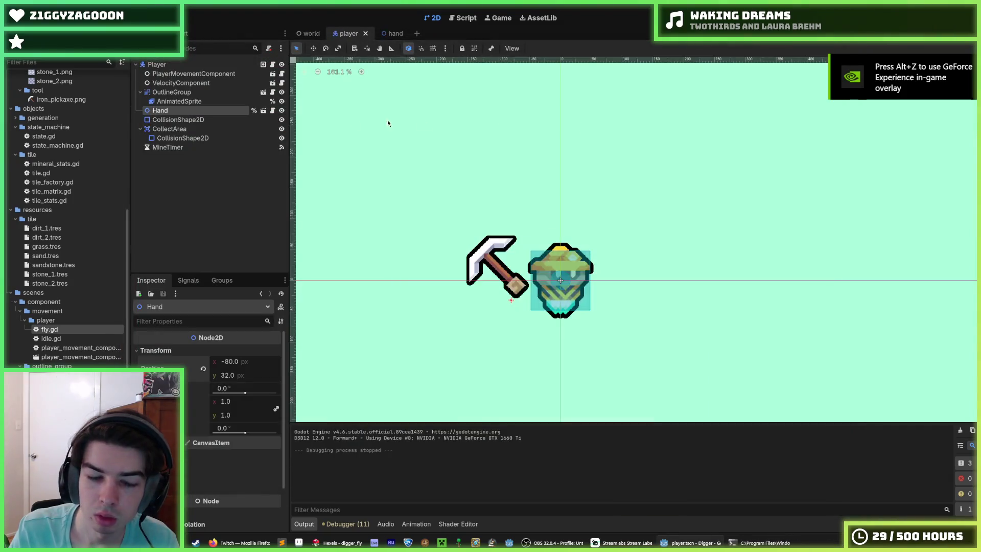
- Bring up the hand scene's swing animation in the timeline
click(272, 65)
click(392, 35)
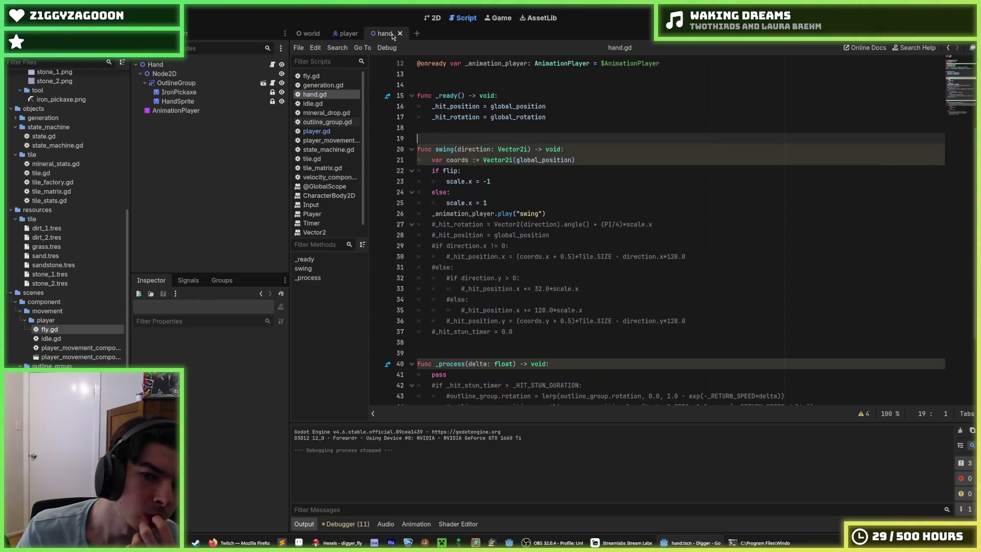
click(434, 18)
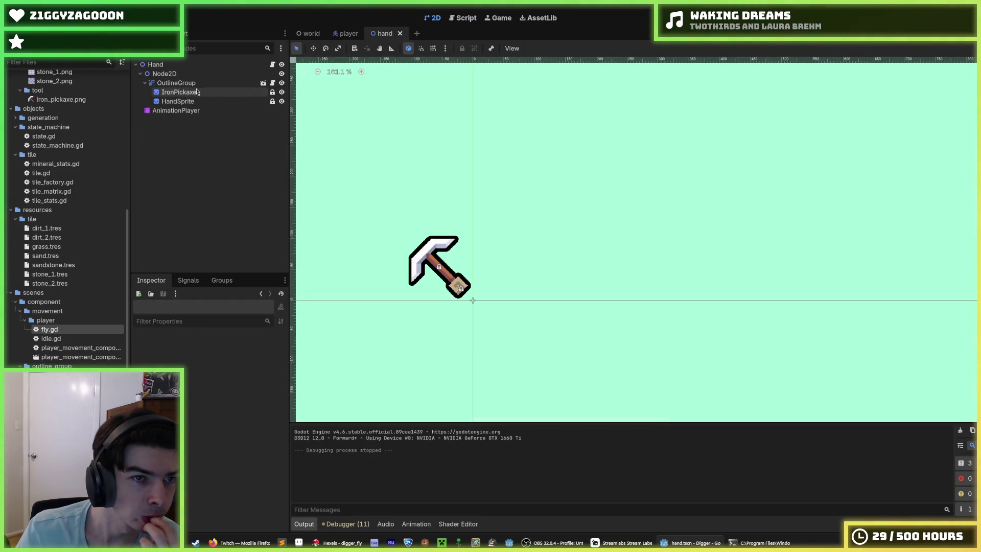
click(177, 111)
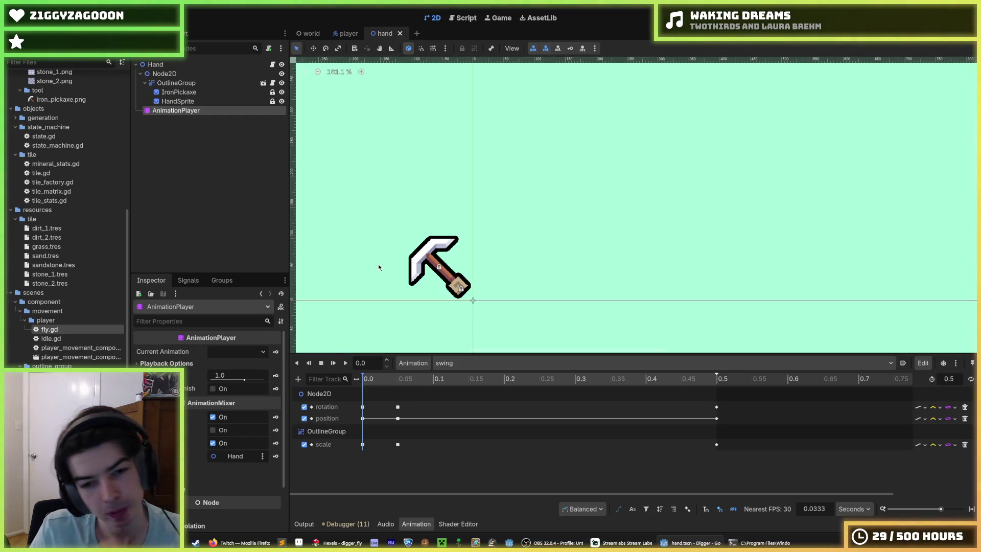
- Set swing's 0.05 s position key x to 64 px, preview it, and launch Digger
right_click(399, 406)
click(414, 413)
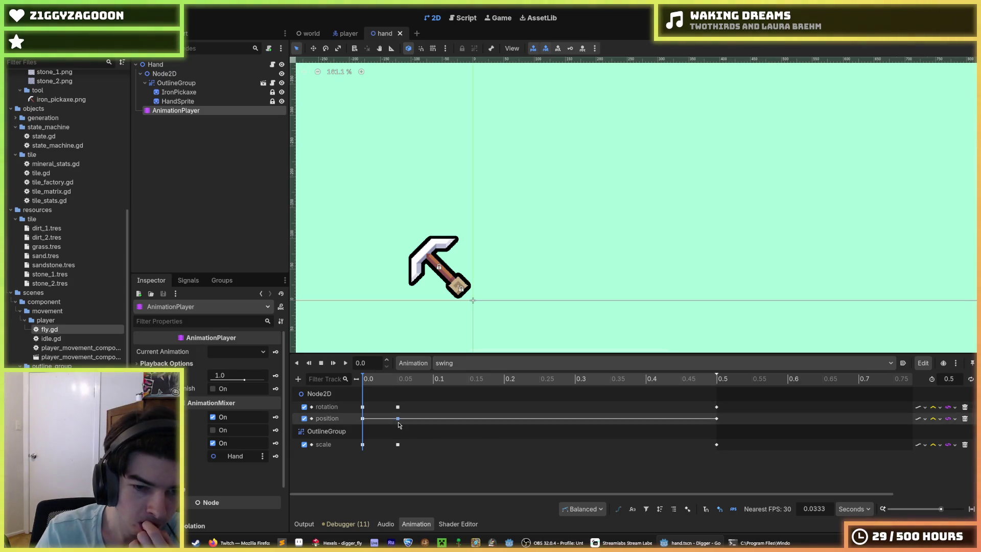
click(399, 419)
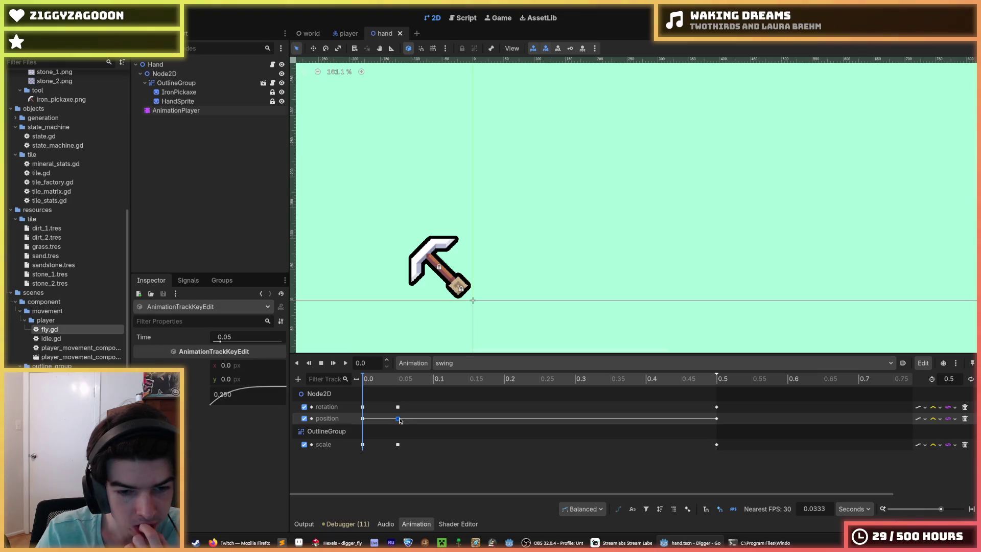
key(Return)
click(346, 363)
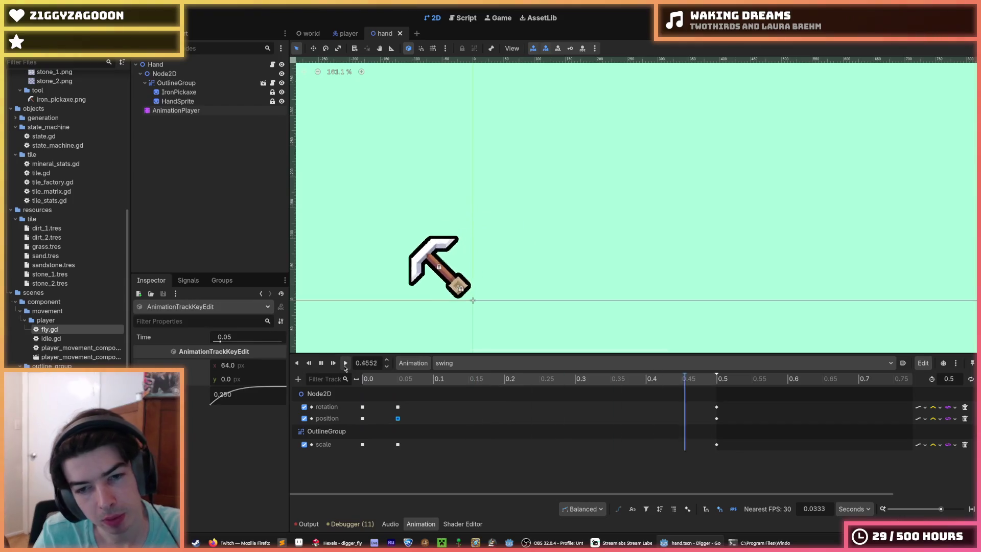
key(F5)
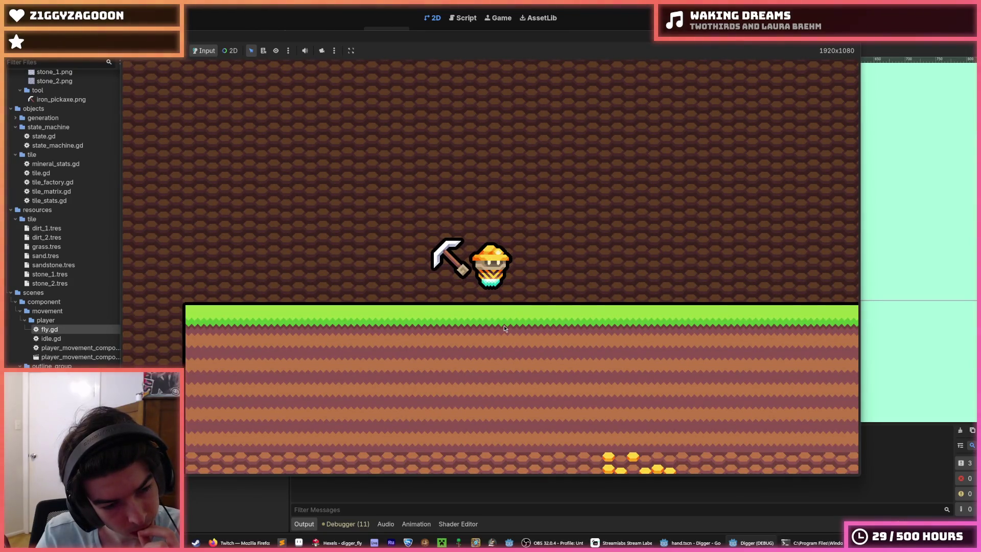
- Dig down three tiles to test the swing, then stop the game
key(Down)
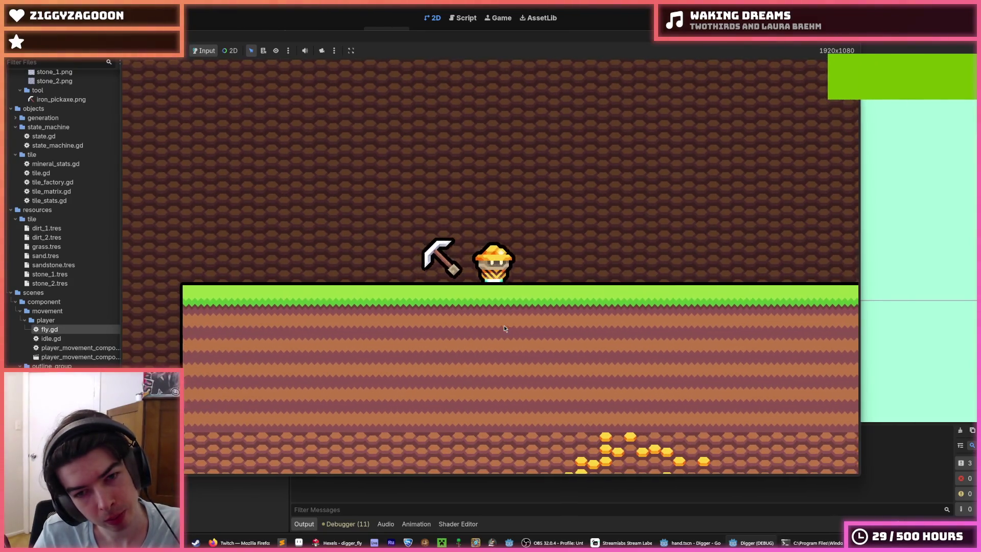
key(Down)
key(Down)
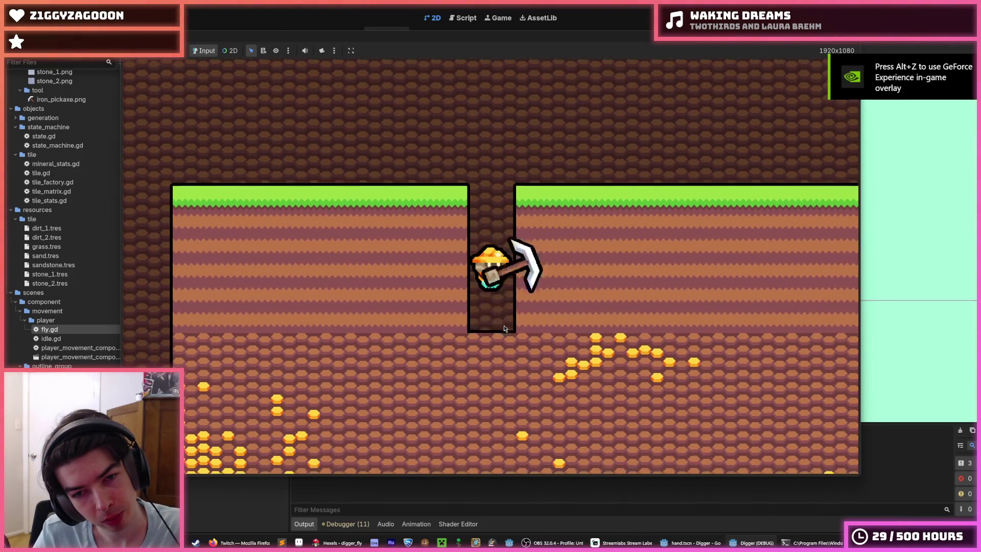
key(Down)
key(Down)
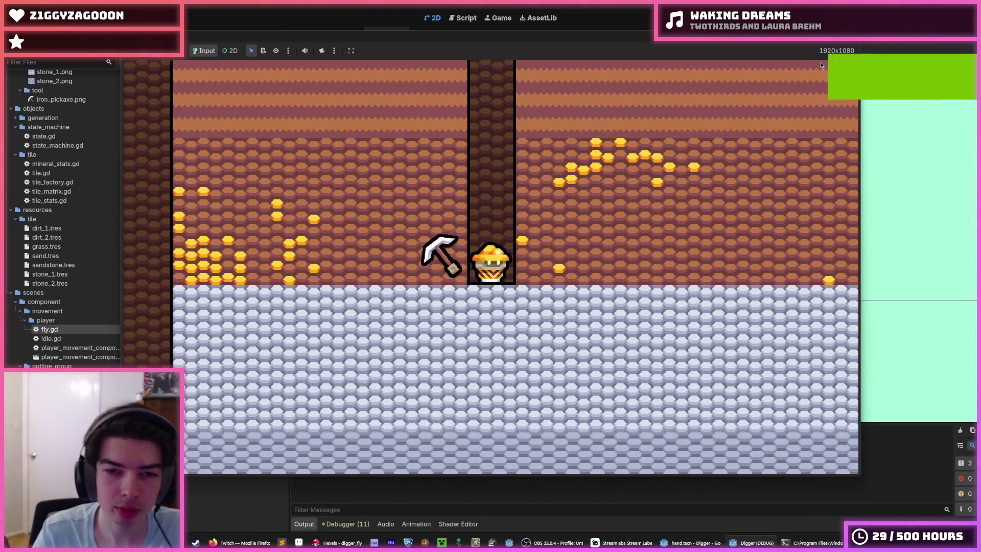
key(F8)
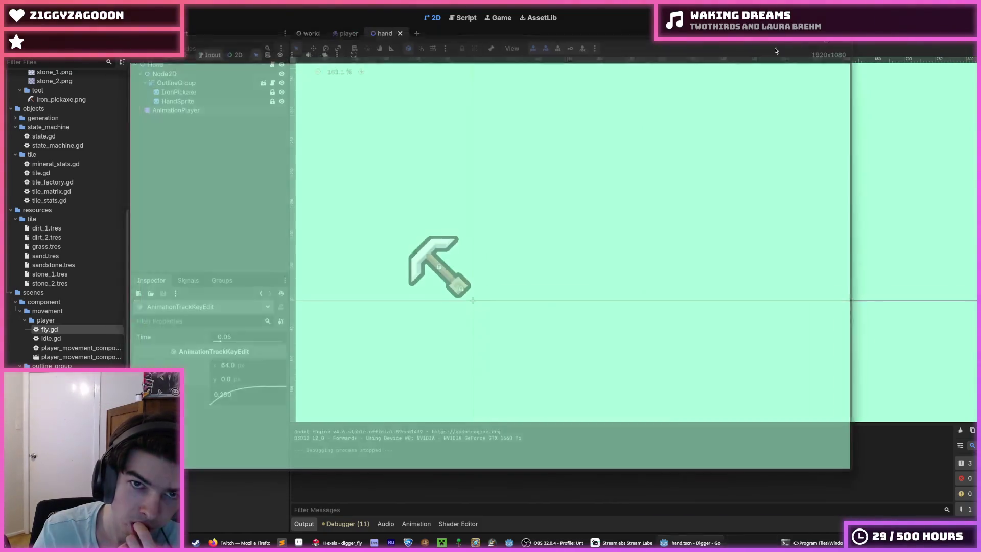
- Rerun from the player scene, dig one tile down, stop, and return to hand.tscn
click(337, 33)
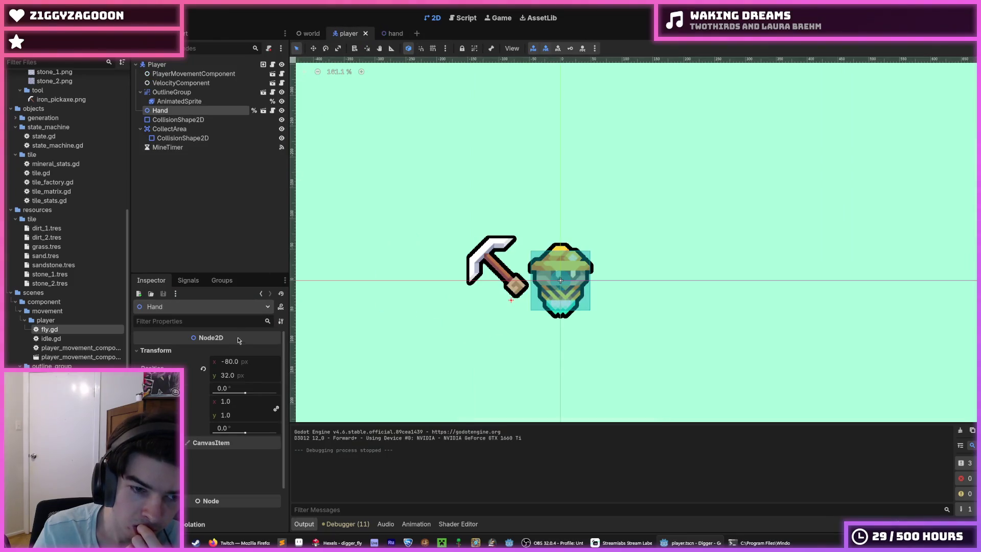
key(F5)
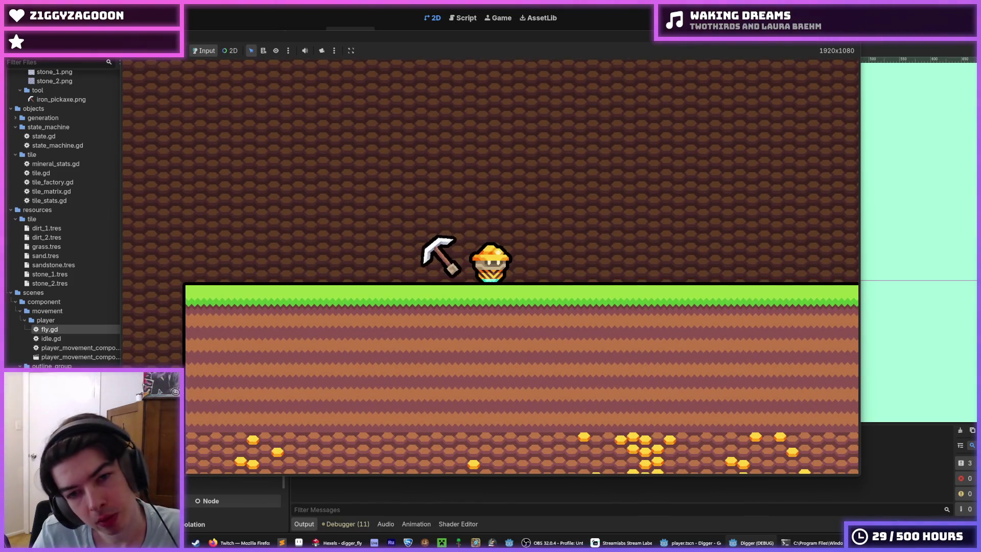
key(s)
key(F8)
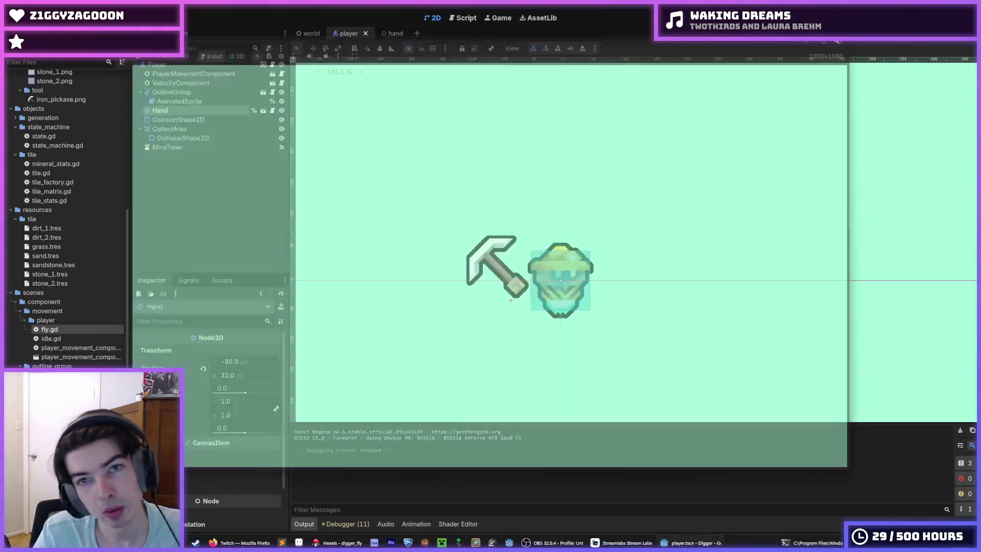
click(389, 35)
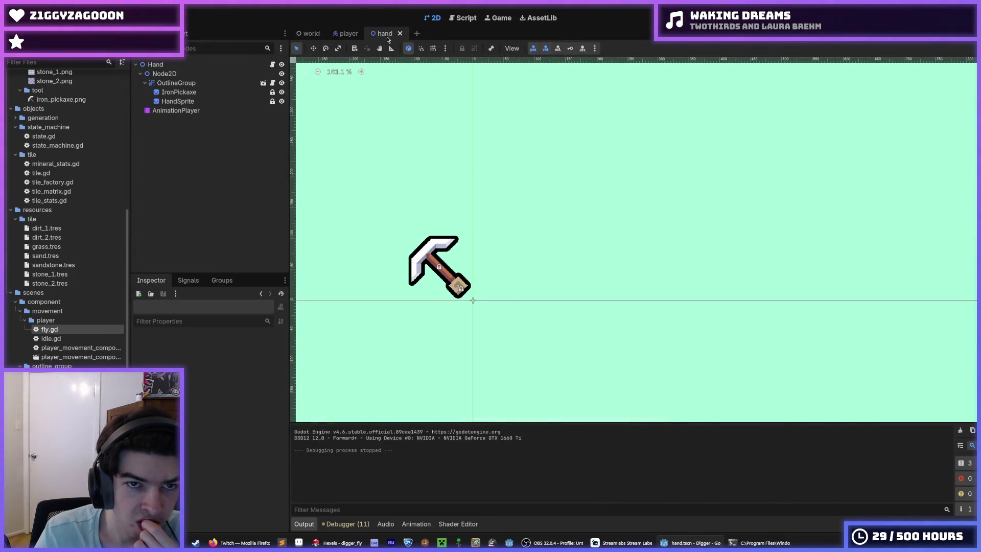
click(344, 36)
click(380, 35)
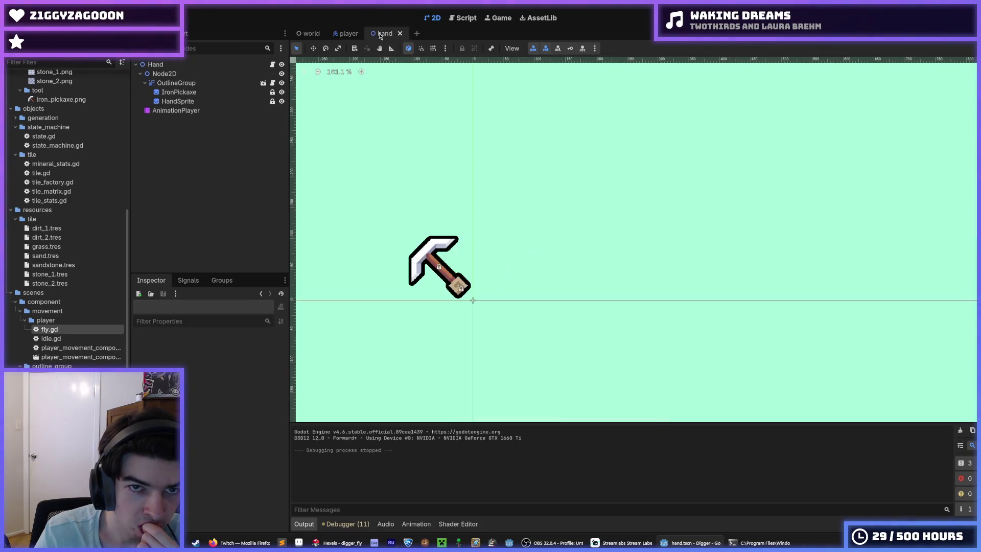
- Review the swing and RESET animation keys and Node2D's transform
click(209, 111)
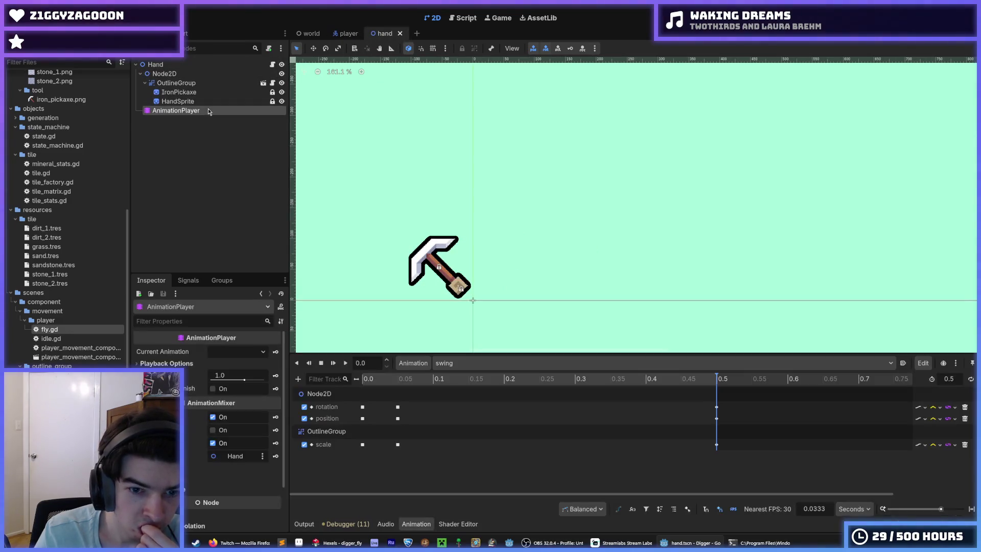
click(362, 407)
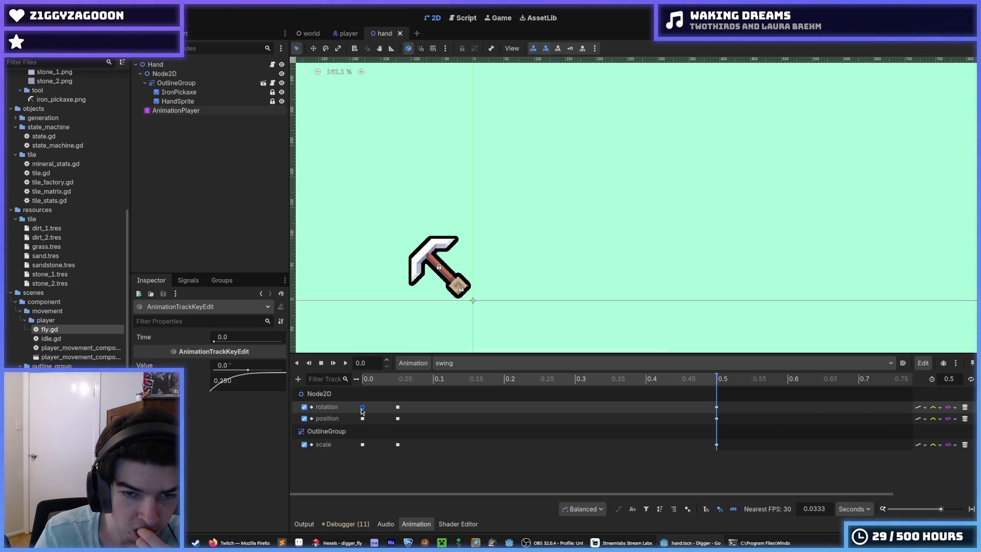
key(shift+d)
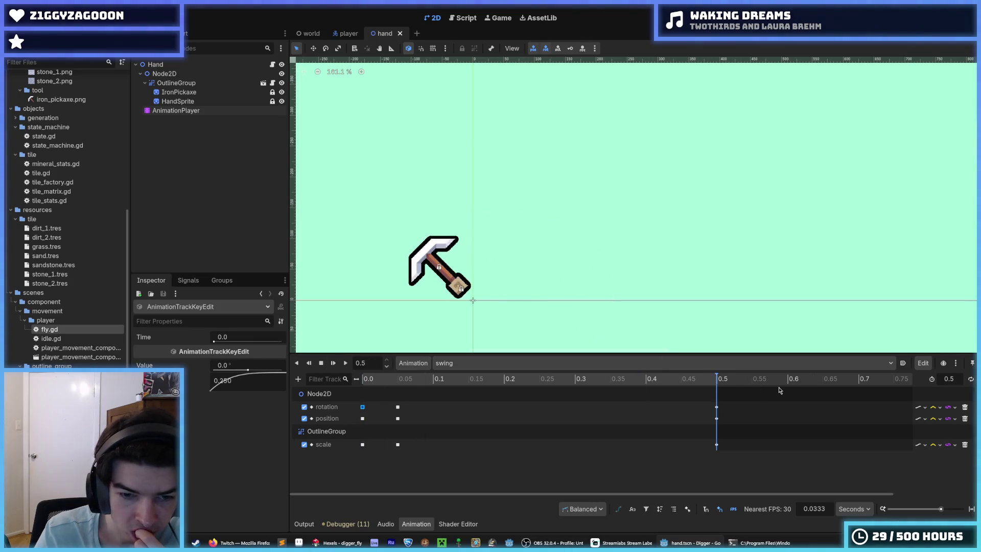
click(463, 363)
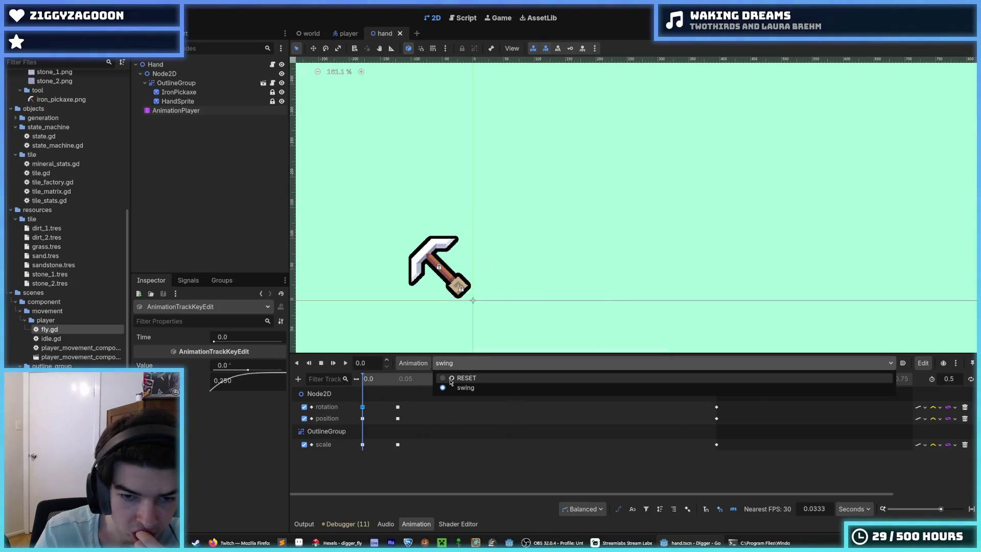
click(466, 373)
click(362, 407)
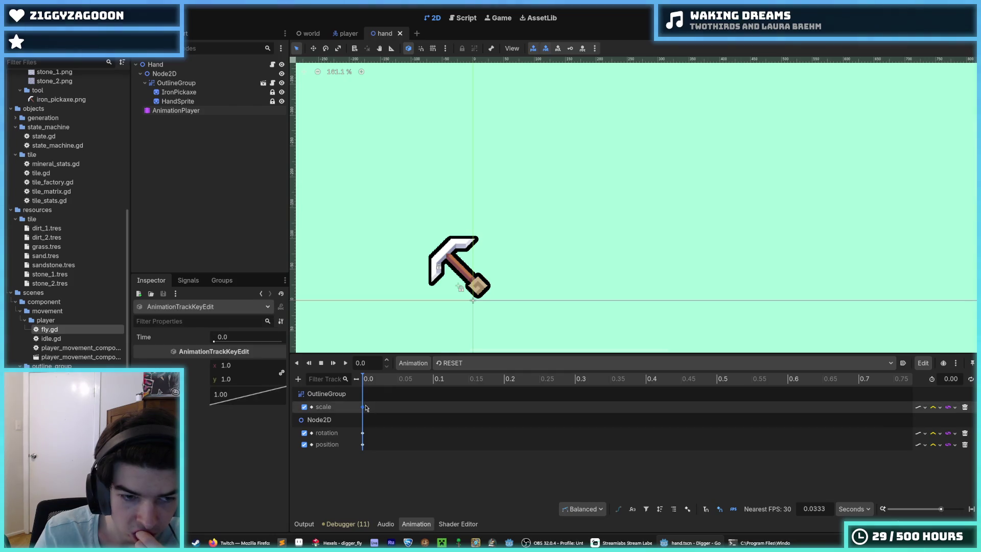
click(362, 445)
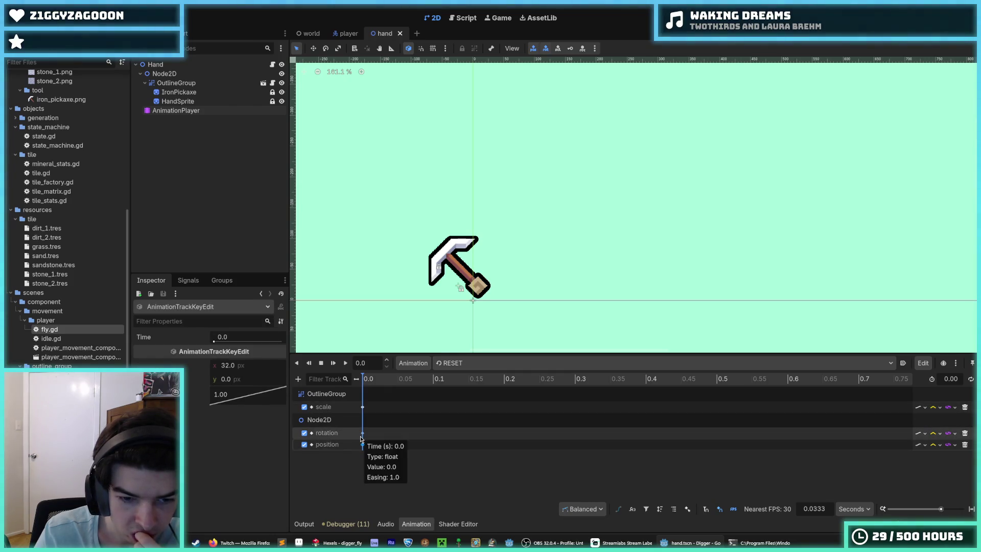
click(164, 74)
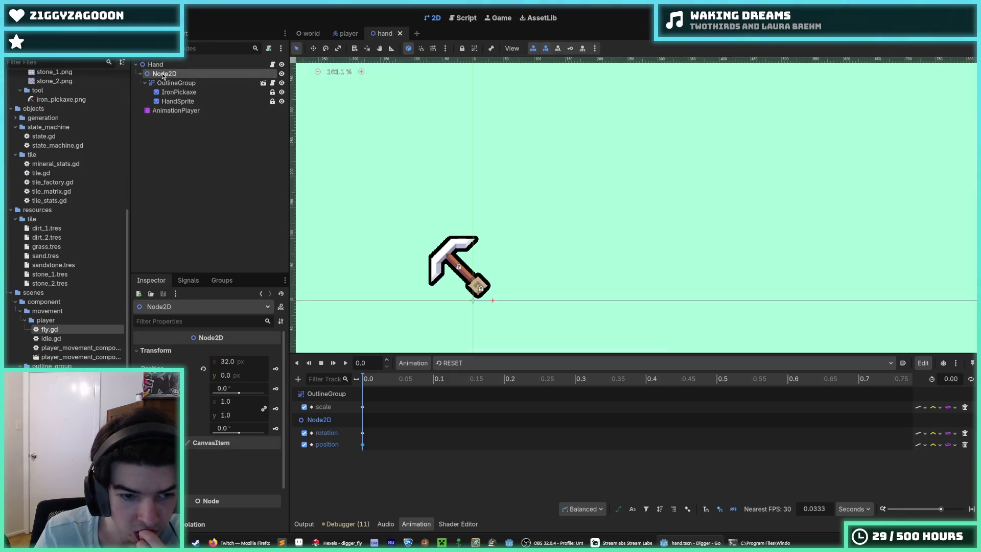
- Set swing's position key at 0.0 s to x 0 and save the hand scene
click(449, 363)
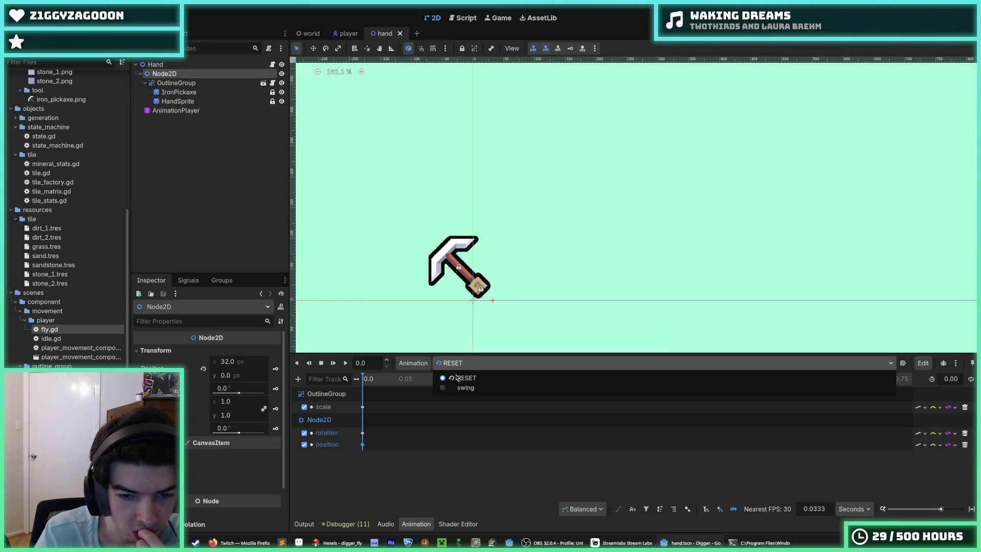
click(456, 388)
click(362, 419)
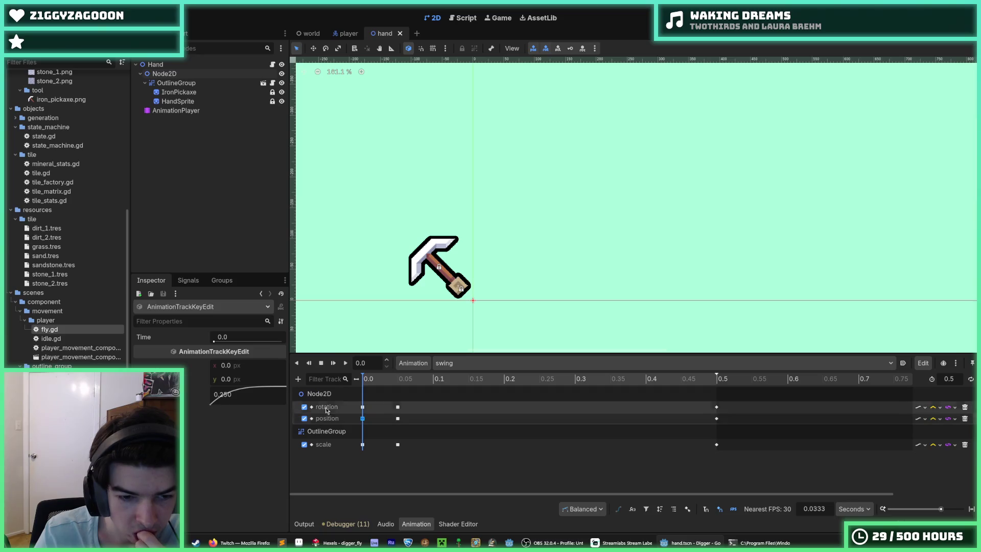
click(240, 367)
text(0)
key(Return)
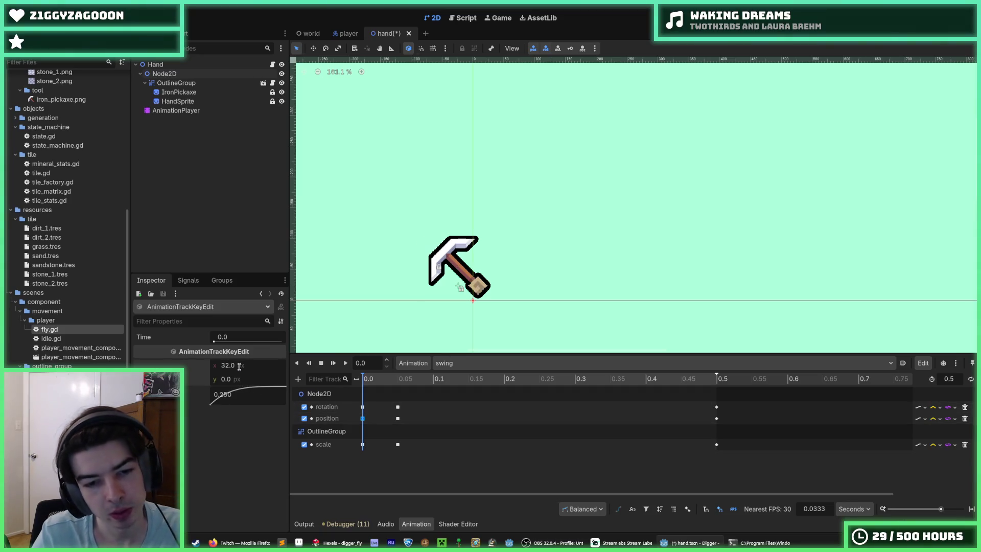
click(717, 418)
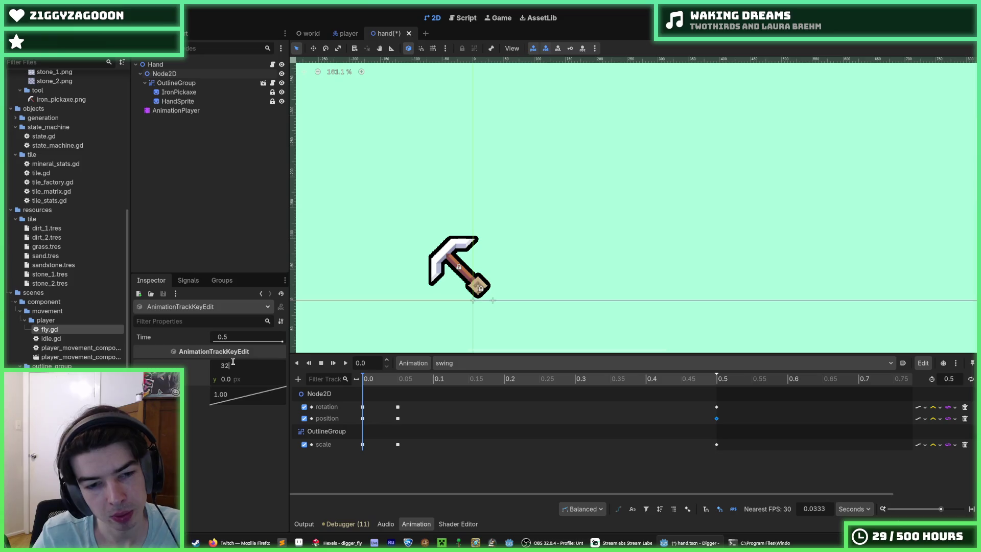
key(ctrl+s)
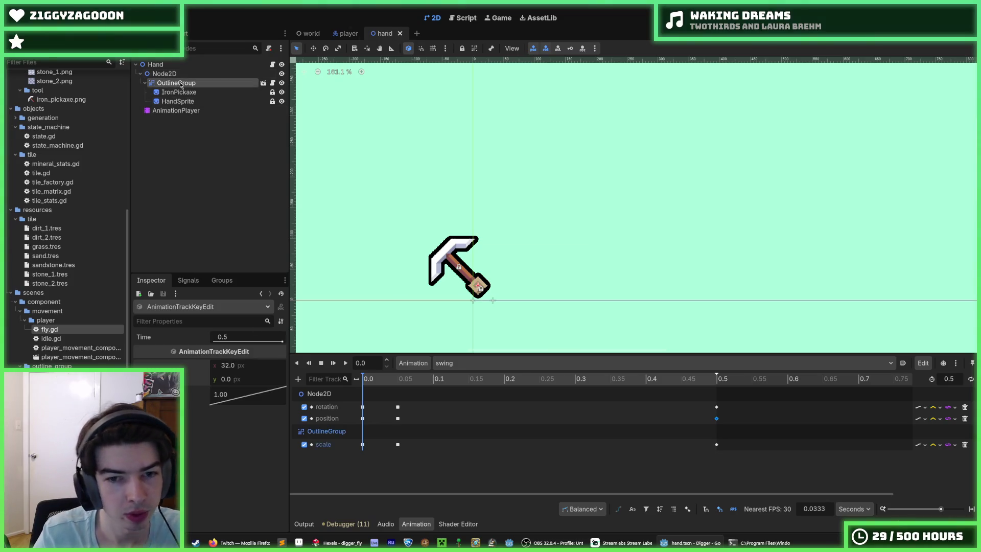
- With OutlineGroup selected, set swing's 0.0 s position key x to 0 and check the 0.5 s key
click(174, 83)
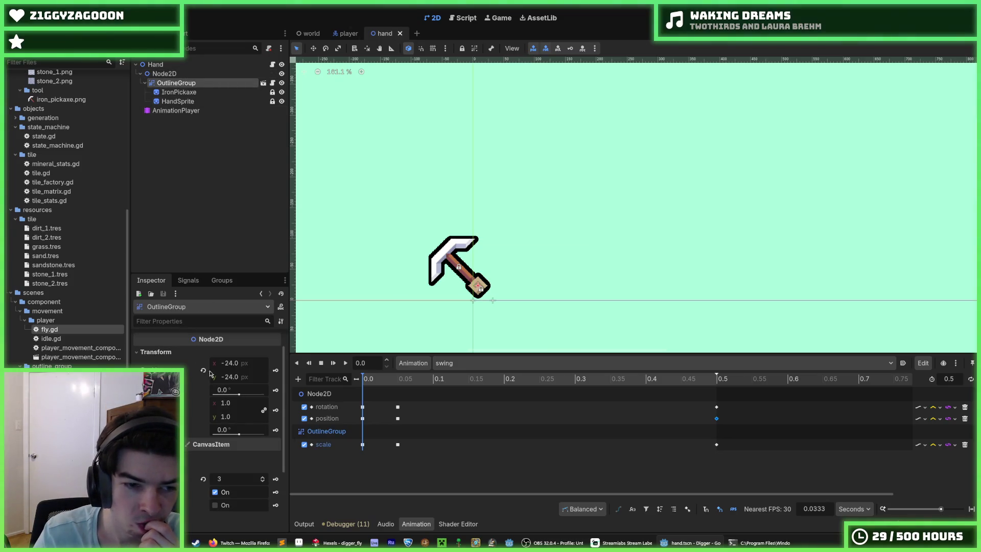
click(362, 419)
click(245, 366)
text(0)
key(Return)
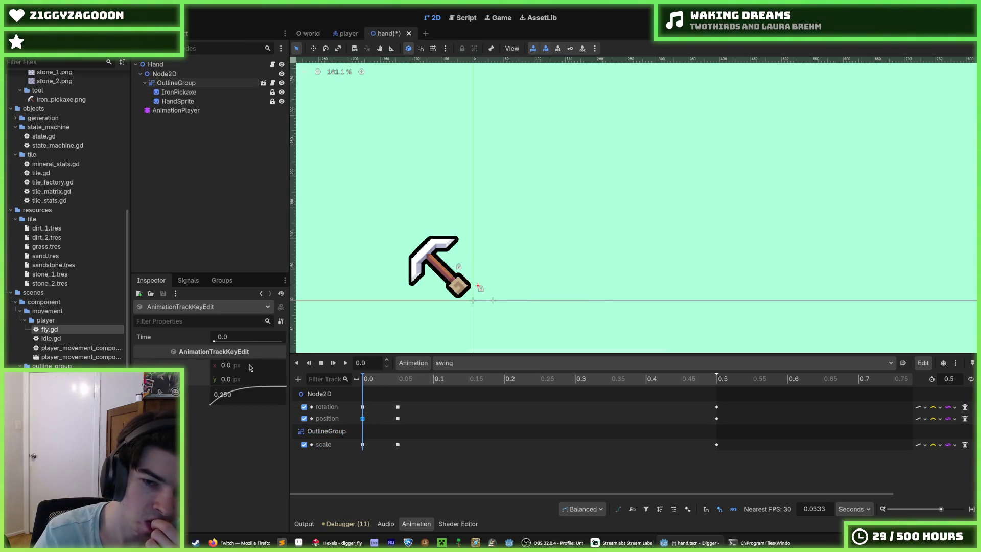
click(717, 418)
click(246, 366)
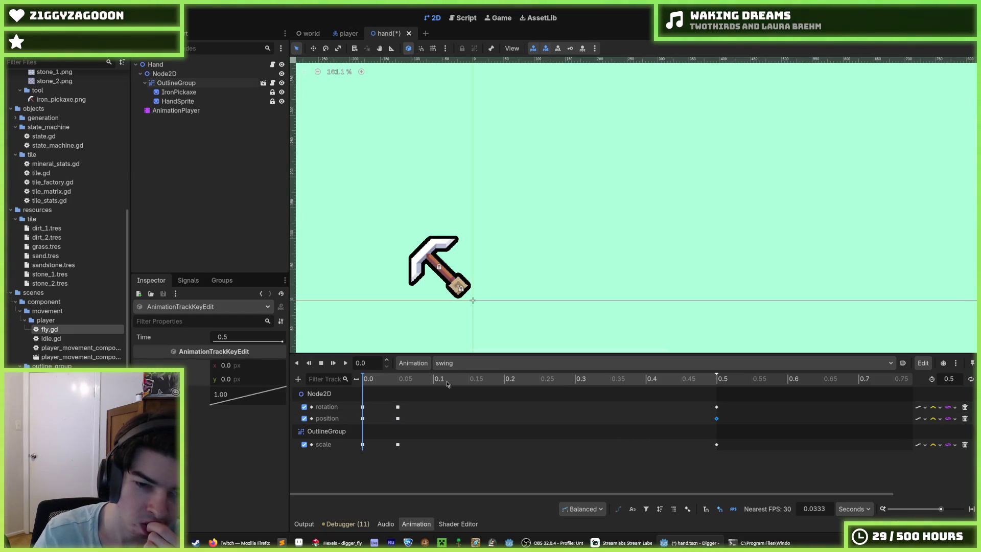
- Check RESET's rotation key and the OutlineGroup and Node2D transforms
click(454, 363)
click(455, 378)
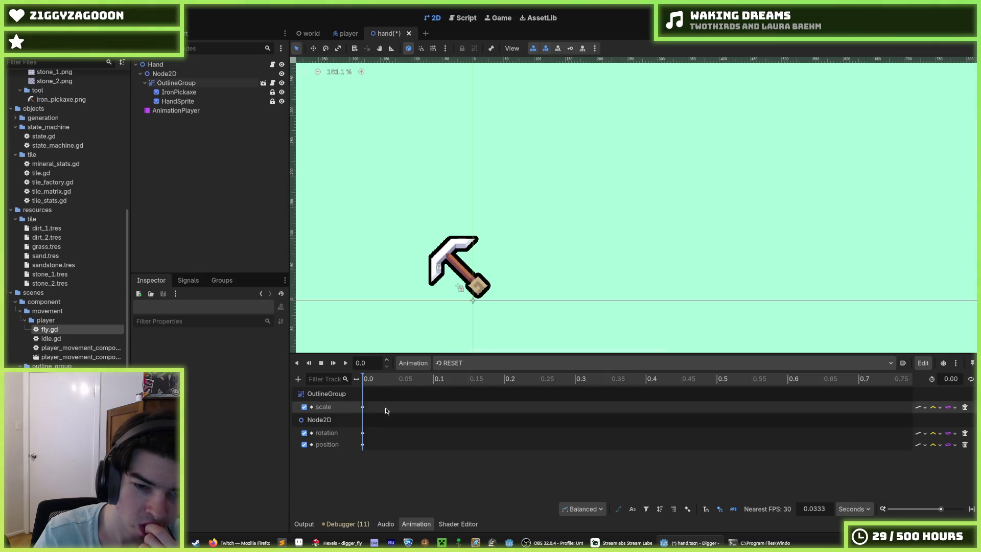
click(363, 432)
click(187, 84)
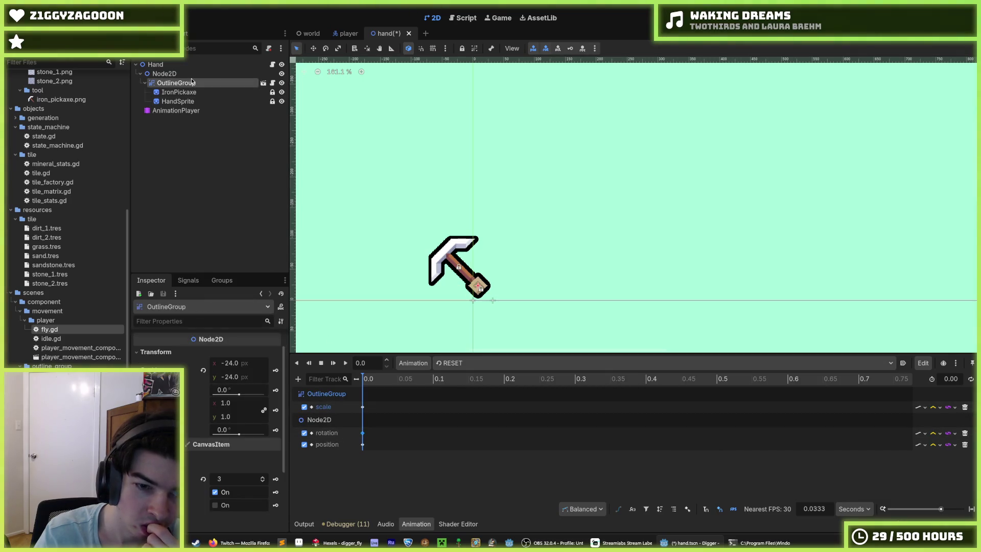
click(192, 81)
click(180, 75)
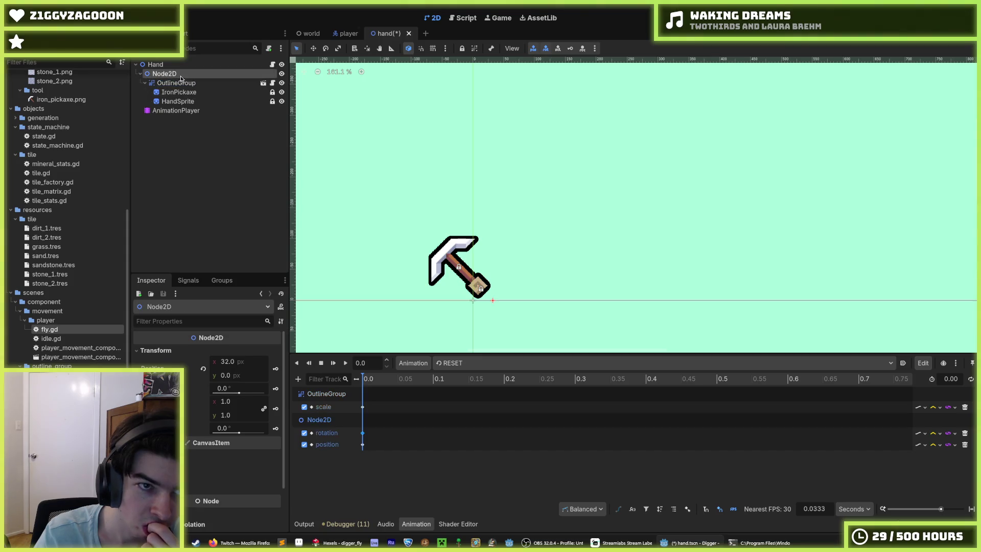
- Revert Node2D's x position to 0, save, and run the game from the player scene
click(204, 369)
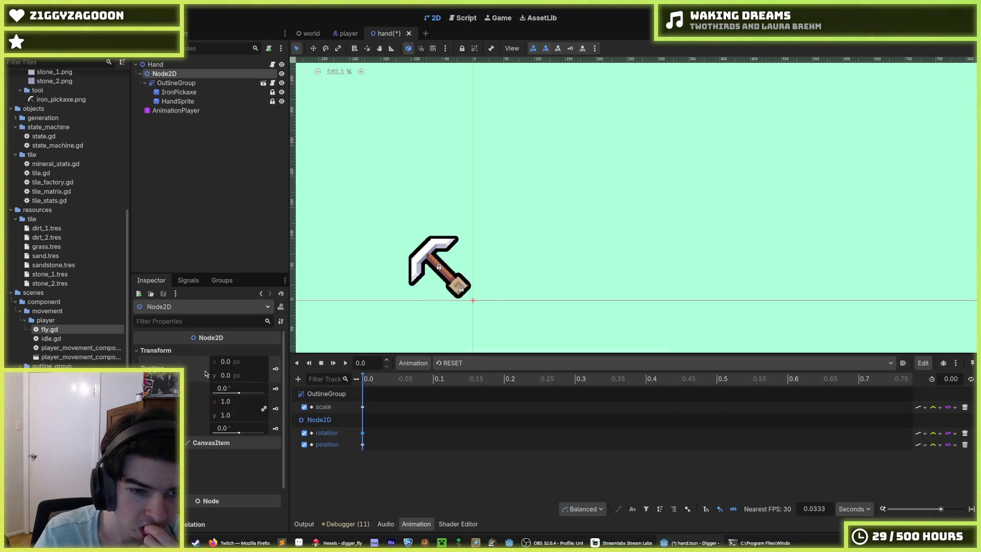
key(ctrl+s)
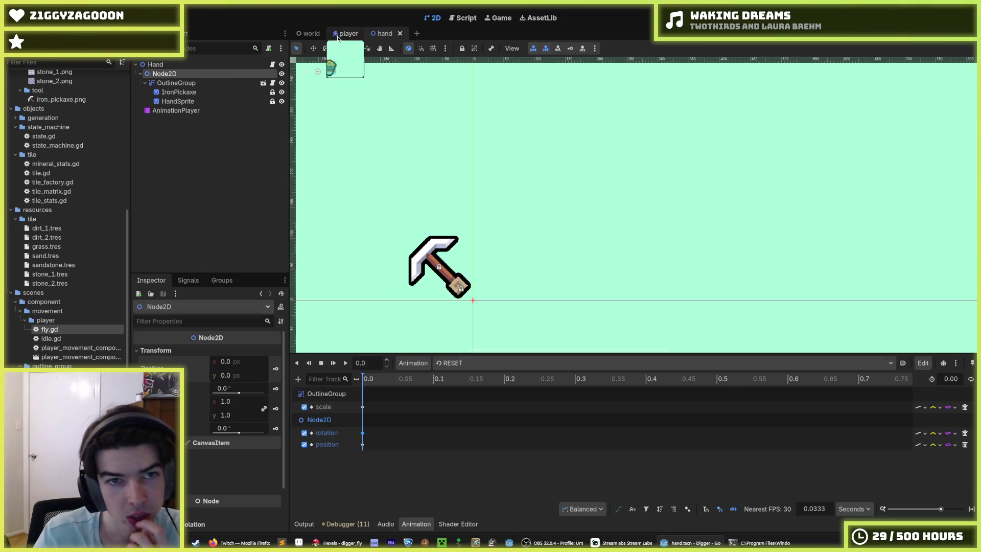
click(347, 33)
key(F5)
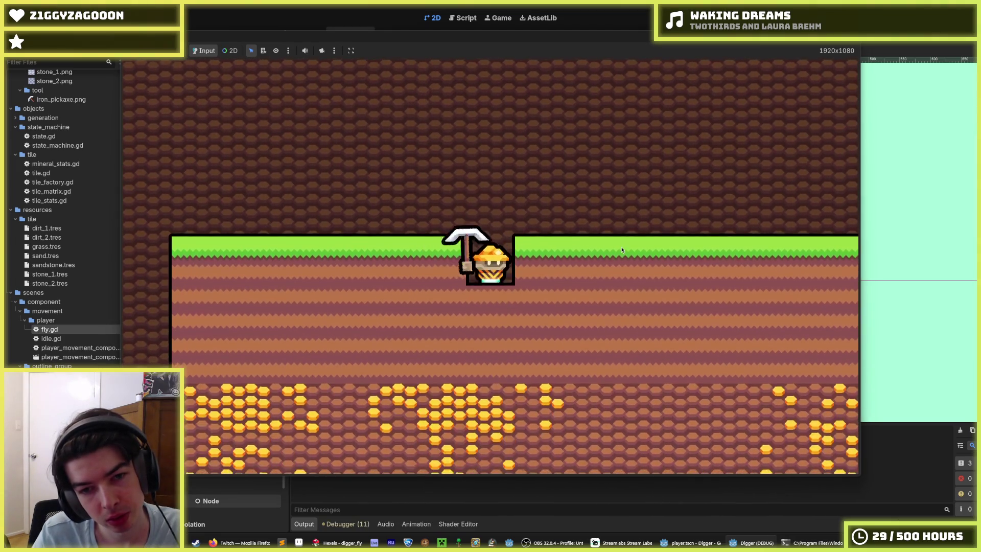
- Stop the game and open hand.tscn from the Hand node with its animation tracks
key(F8)
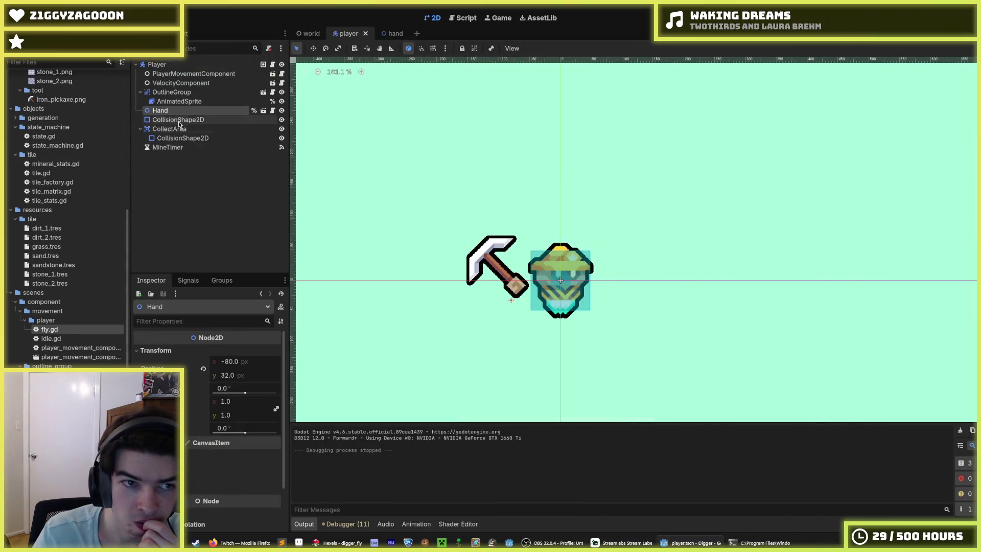
click(180, 101)
click(197, 112)
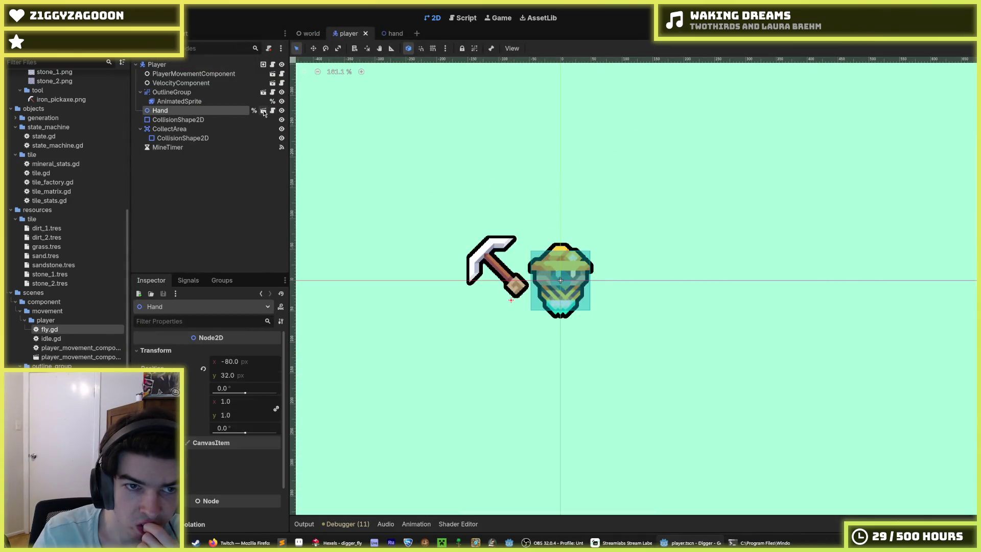
click(263, 111)
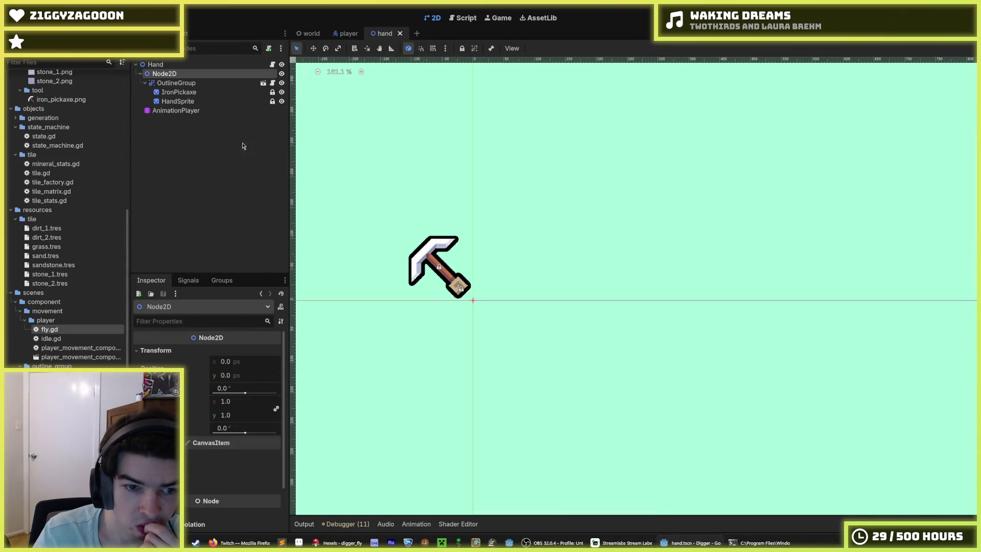
click(181, 85)
click(189, 111)
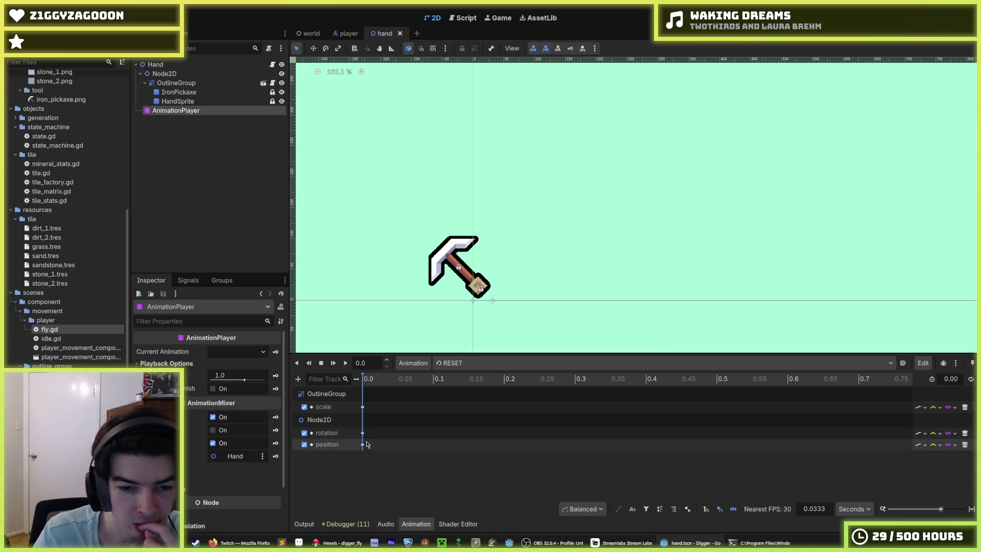
- Set the RESET animation's position key x to 0
click(363, 445)
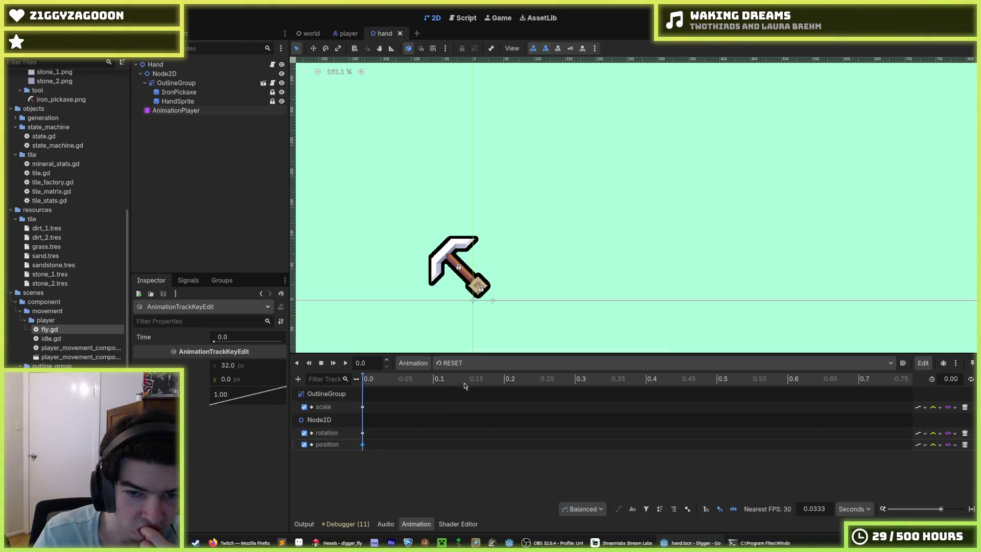
click(483, 362)
click(250, 369)
click(244, 364)
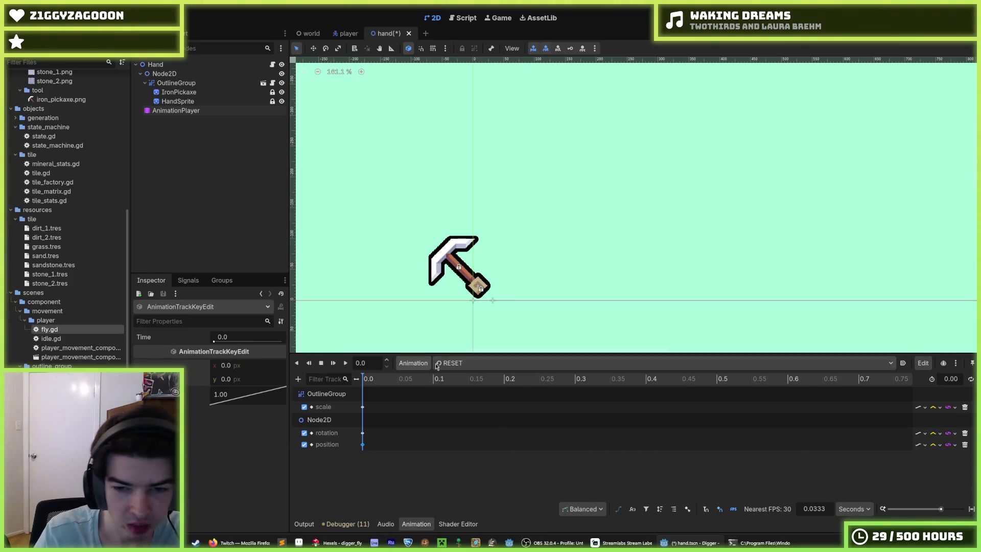
- Compare swing's keys with Node2D's transform, then preview the RESET animation
click(470, 364)
click(464, 388)
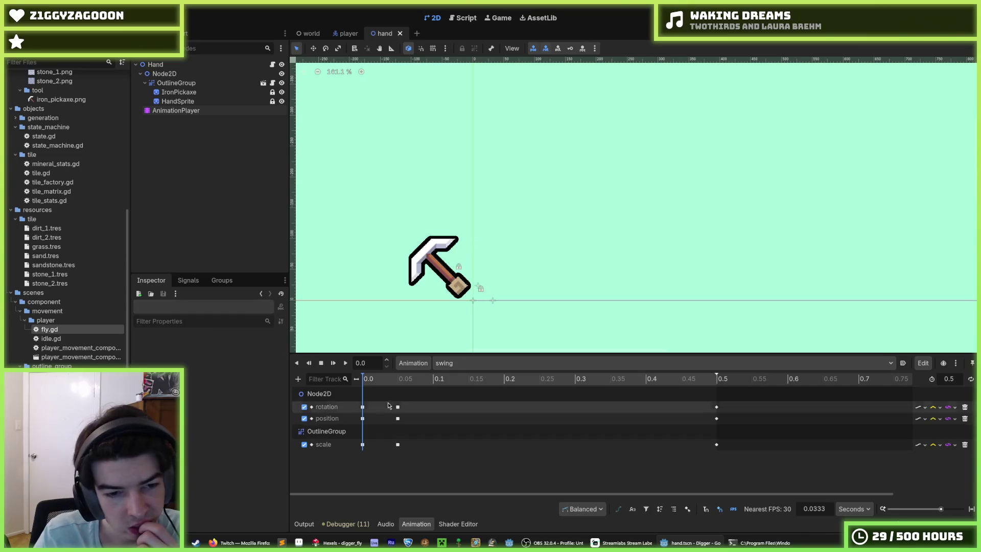
click(363, 445)
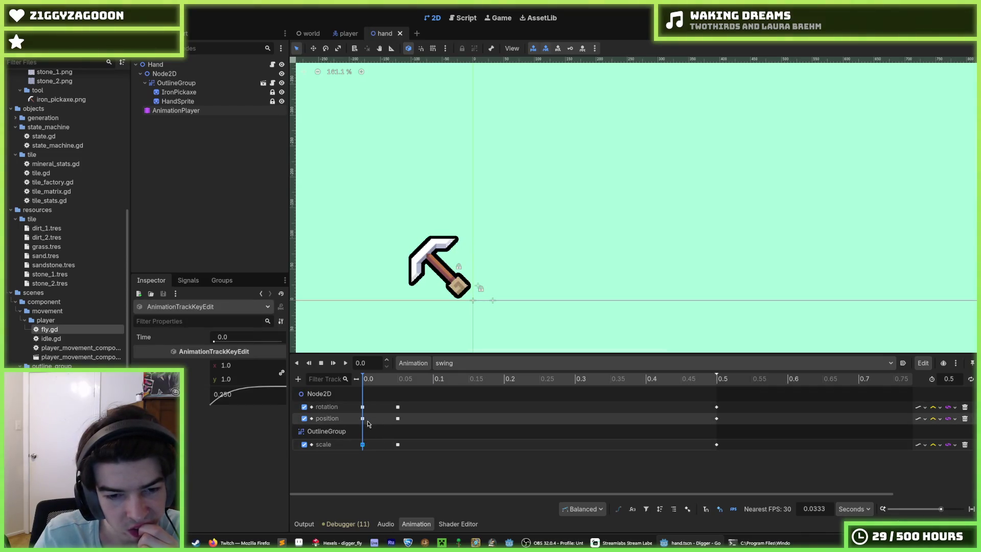
click(187, 75)
click(446, 364)
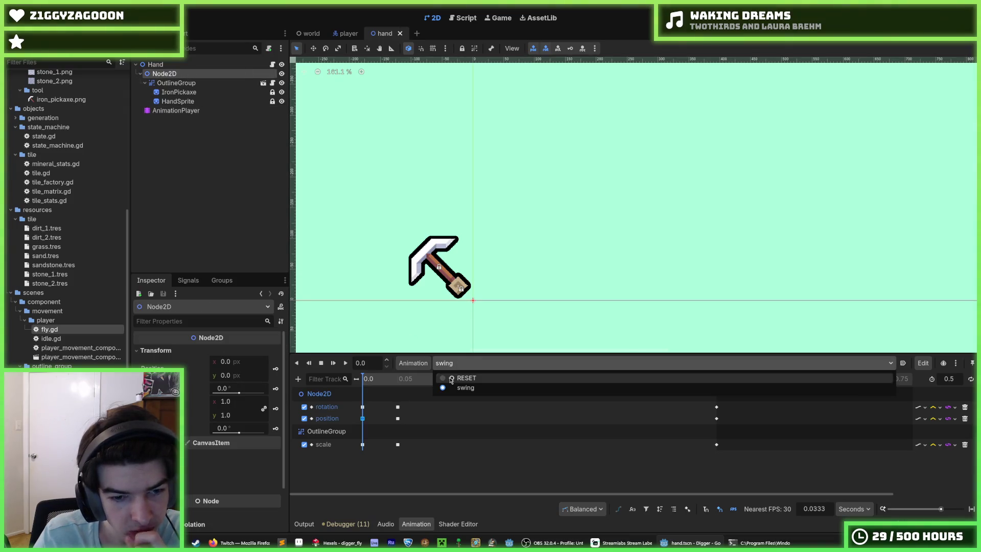
click(450, 379)
click(363, 445)
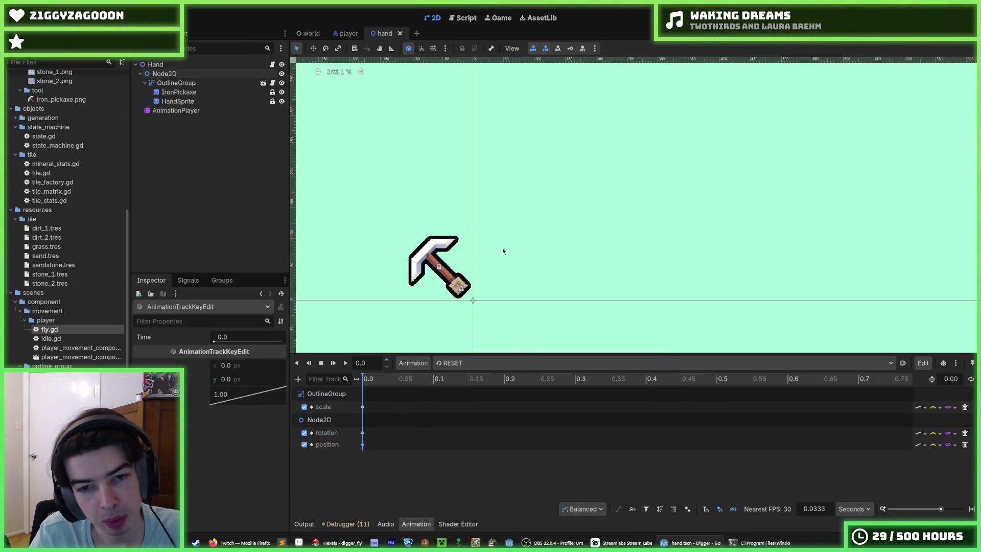
click(346, 364)
- Preview swing and check its 0.05 s position key, which reads x 32 px
click(450, 363)
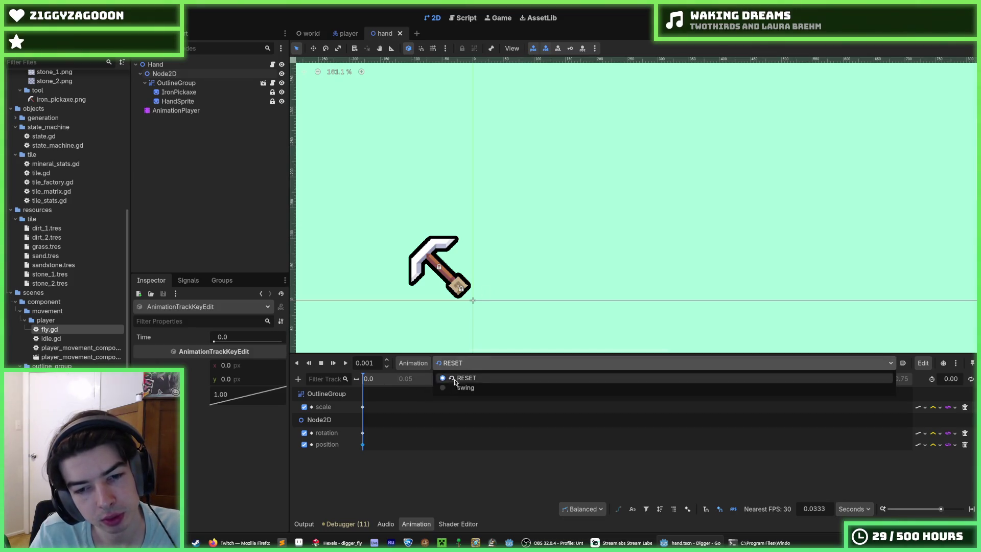
click(455, 377)
click(346, 363)
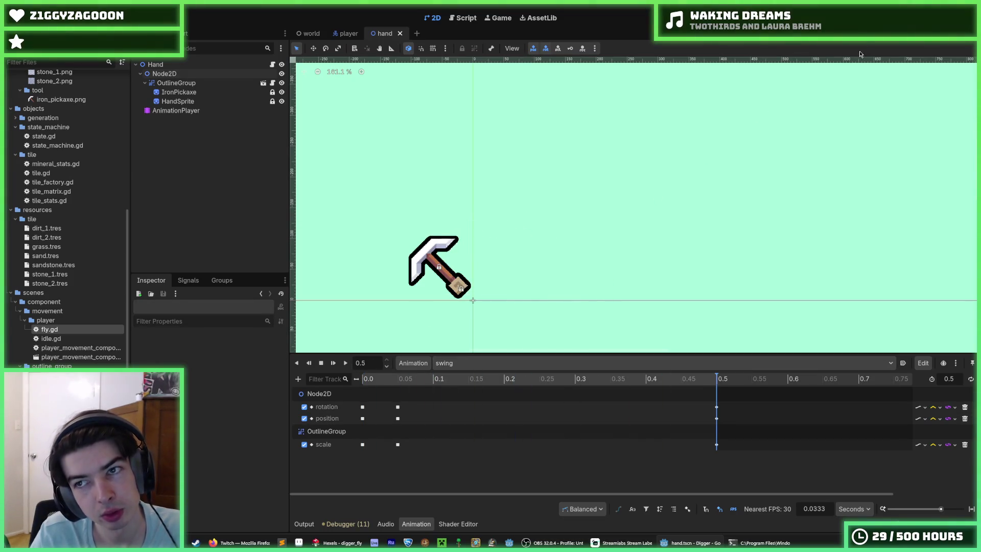
click(459, 361)
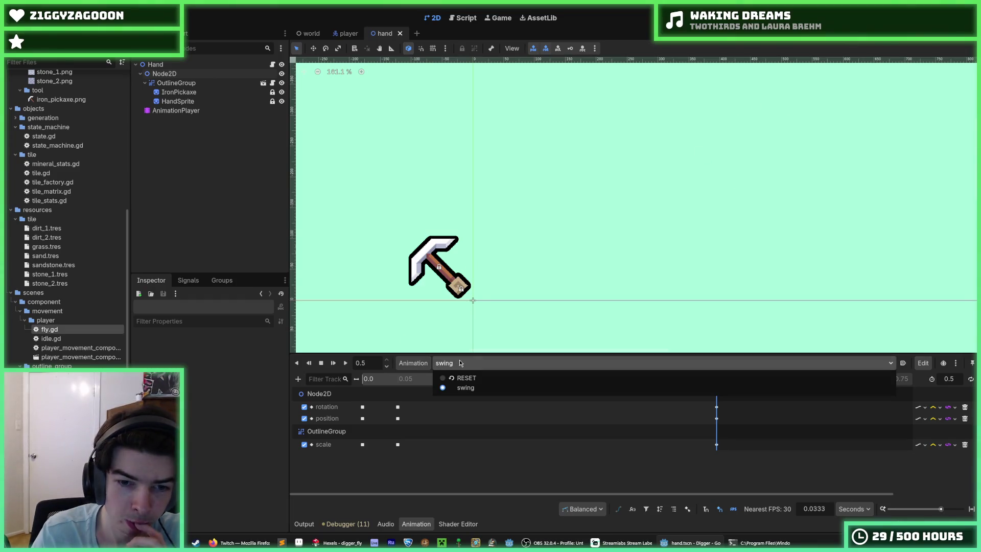
click(462, 387)
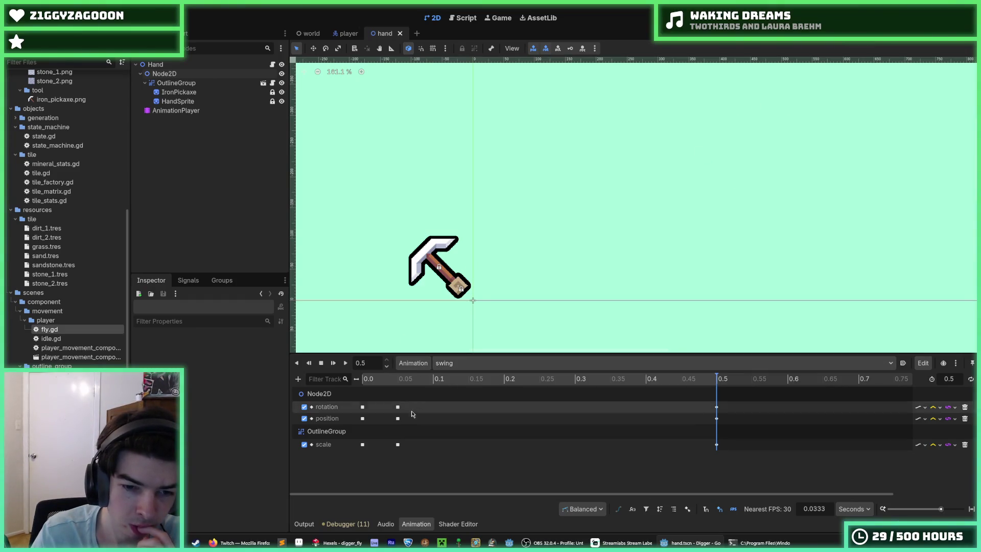
click(398, 418)
click(252, 366)
- Save the hand scene, run Digger, dig down and right twice, then stop and return to the player scene
key(ctrl+s)
key(F5)
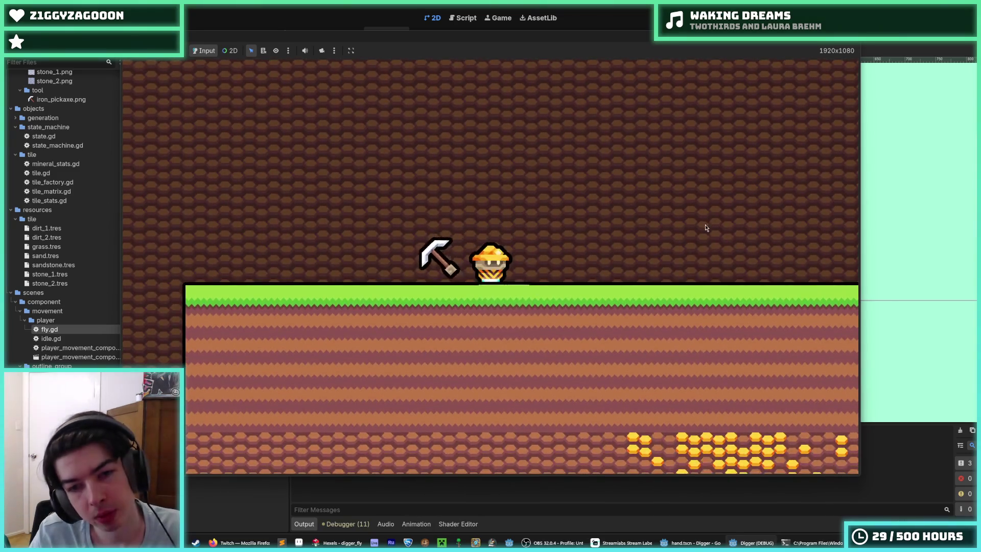
key(Down)
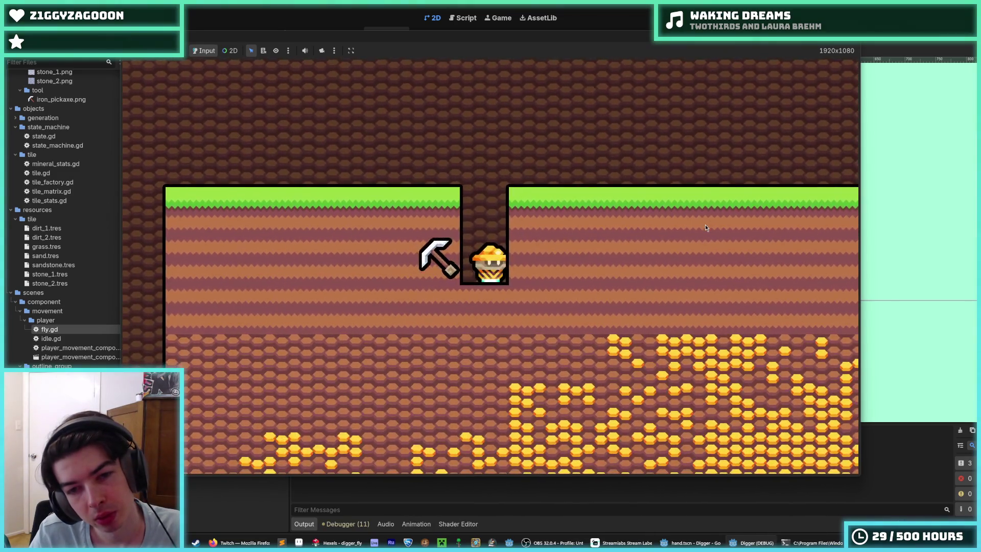
key(Right)
key(Down)
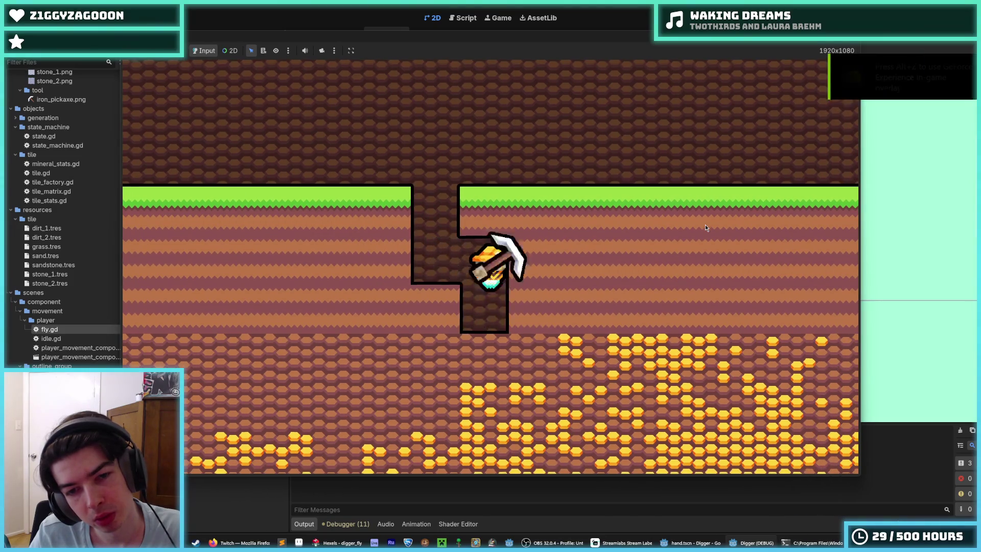
key(Right)
key(F8)
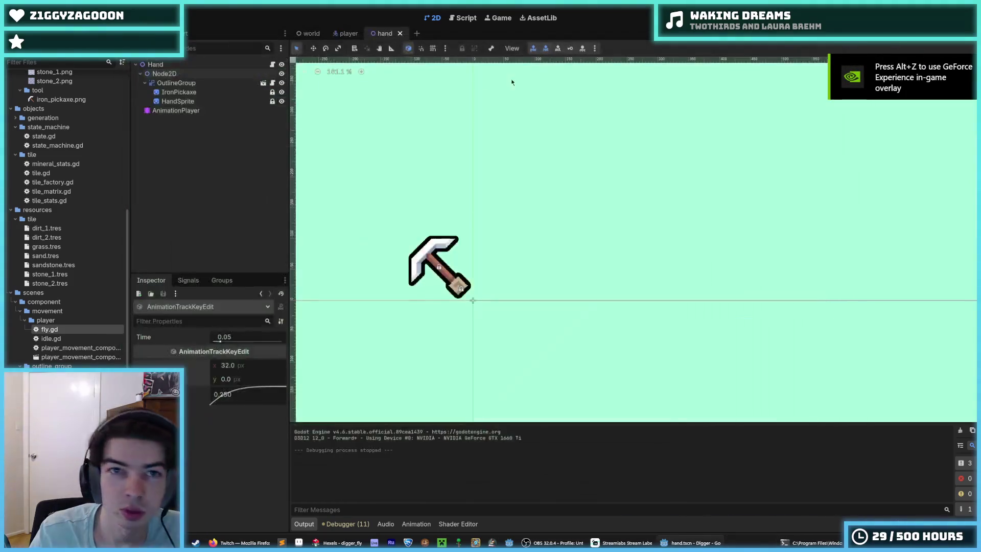
click(349, 33)
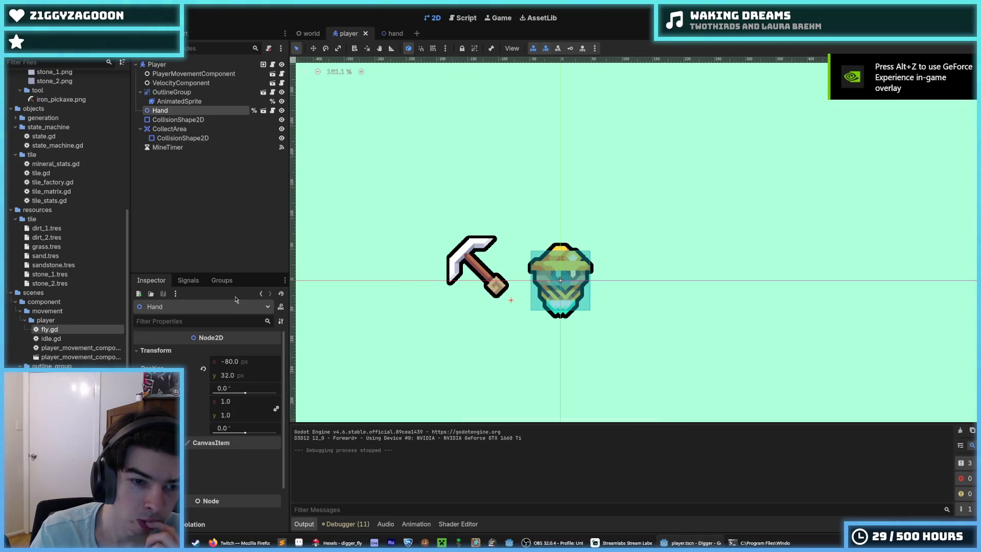
- Set the Hand node's position to (-48, 32) and save the player scene
drag(229, 361, 254, 361)
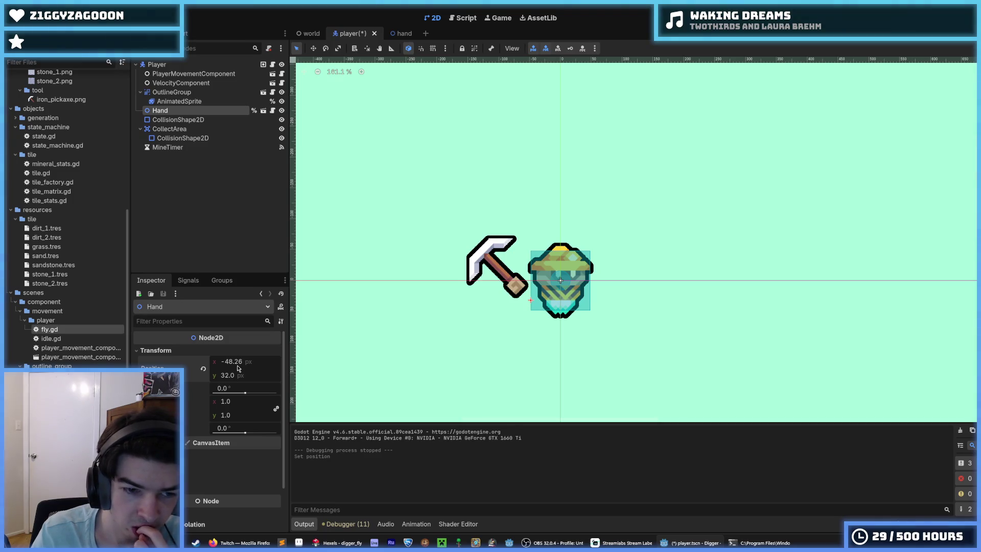
text(-4)
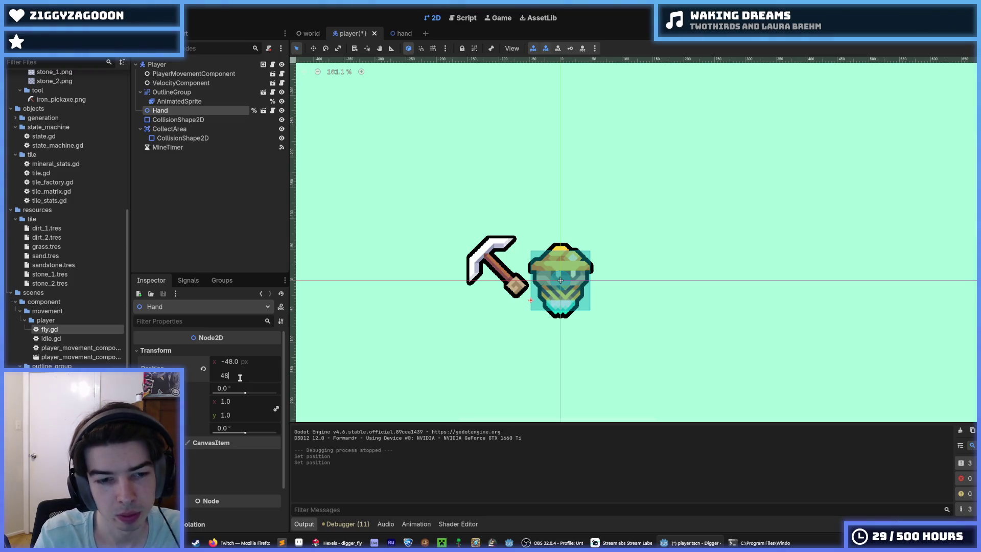
key(Return)
key(ctrl+s)
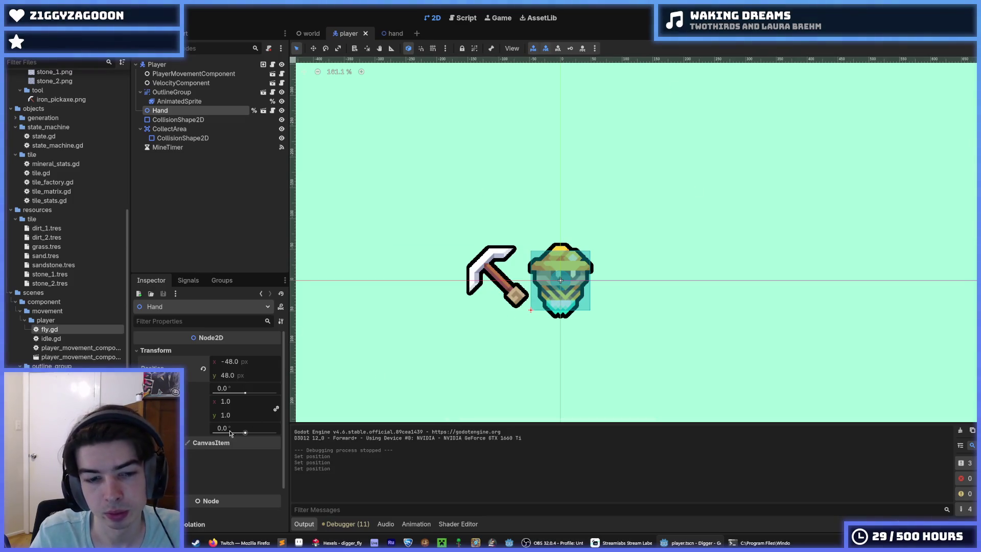
text(32)
key(Return)
- Run Digger, dig down into the grass, then tunnel left and several tiles right
key(F5)
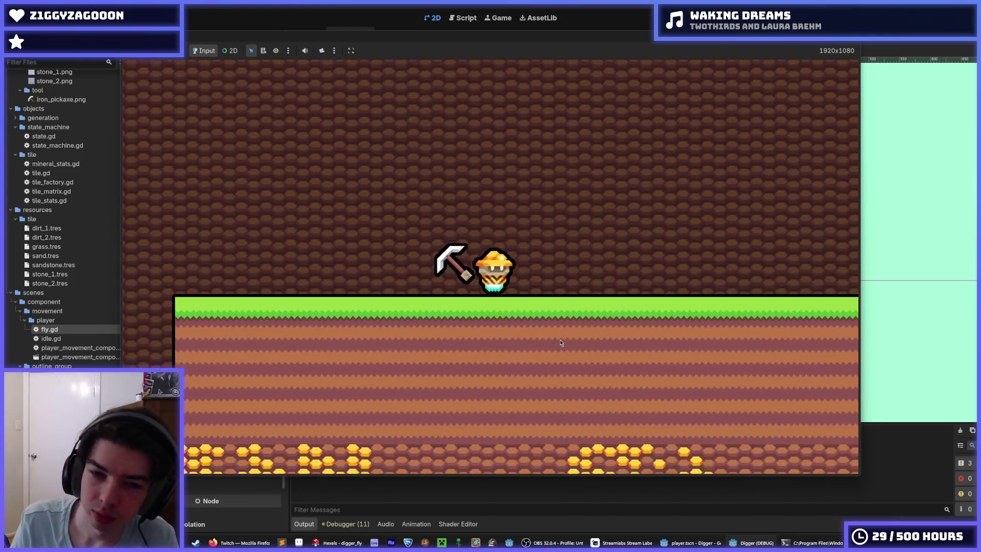
key(s)
key(s)
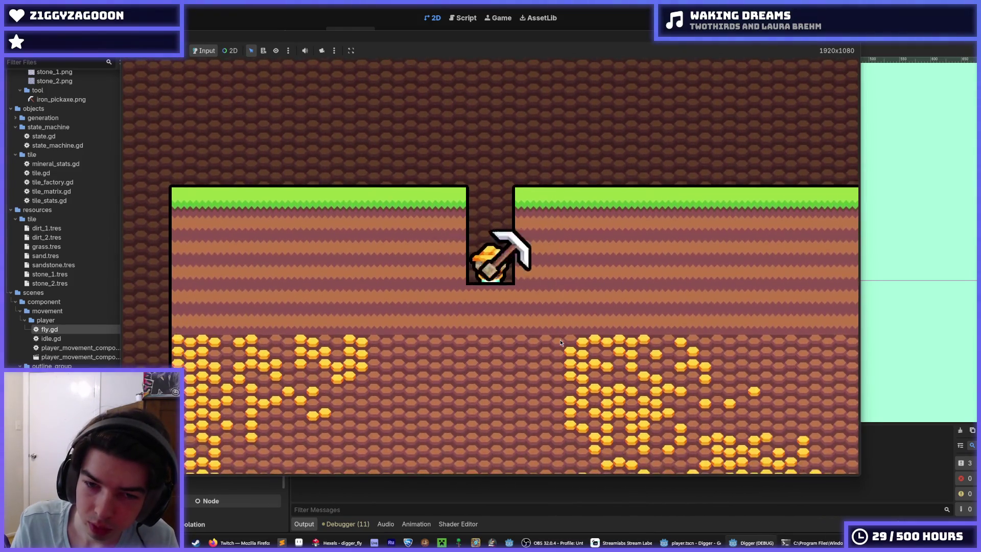
key(a)
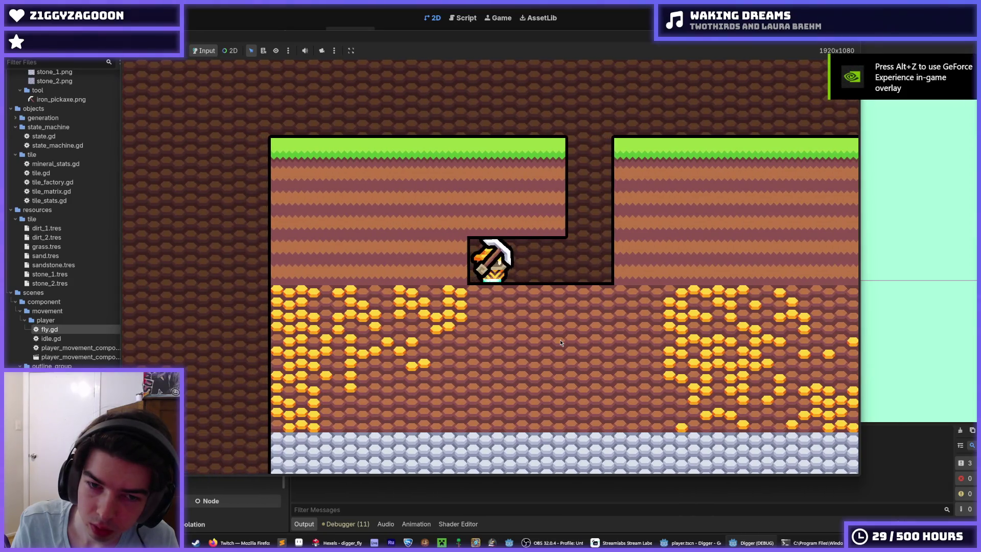
key(a)
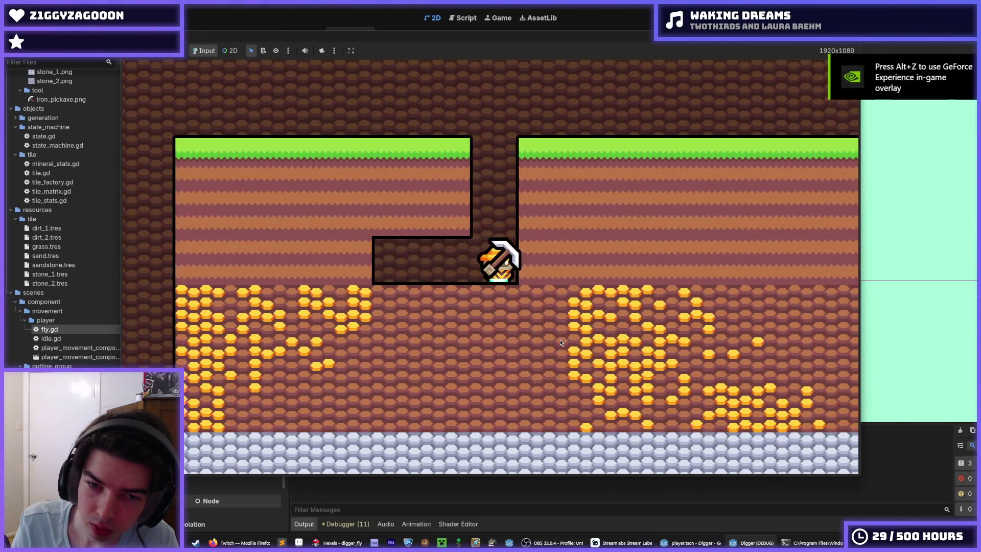
key(d)
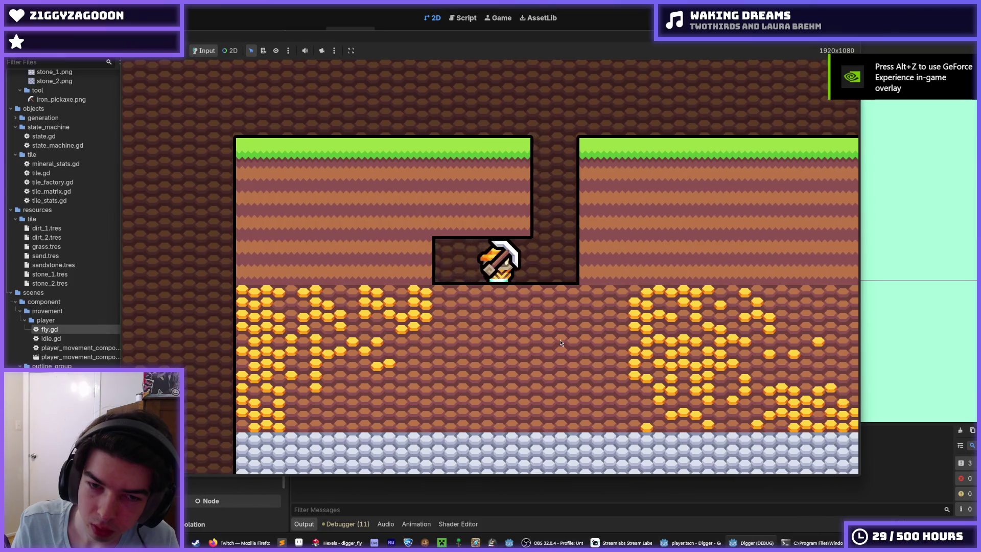
key(d)
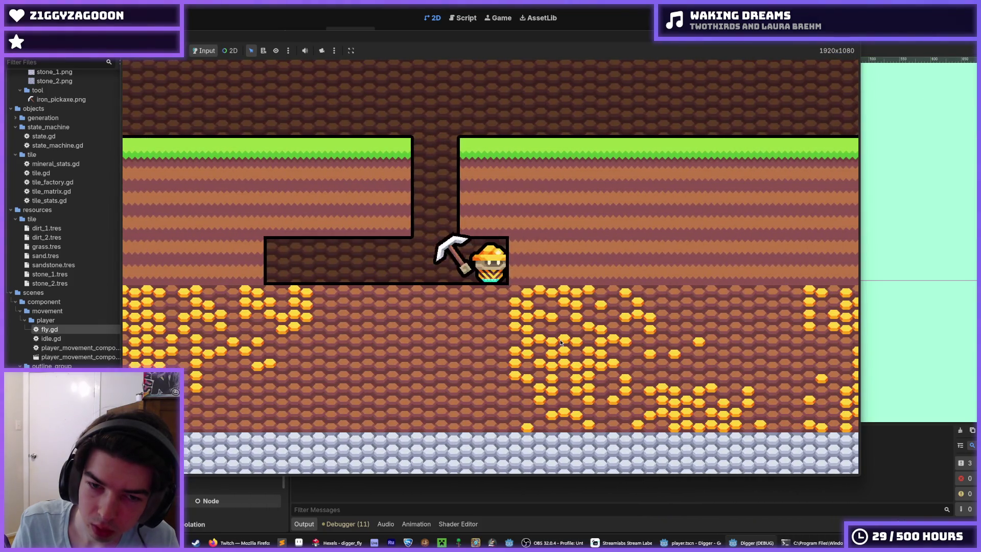
key(d)
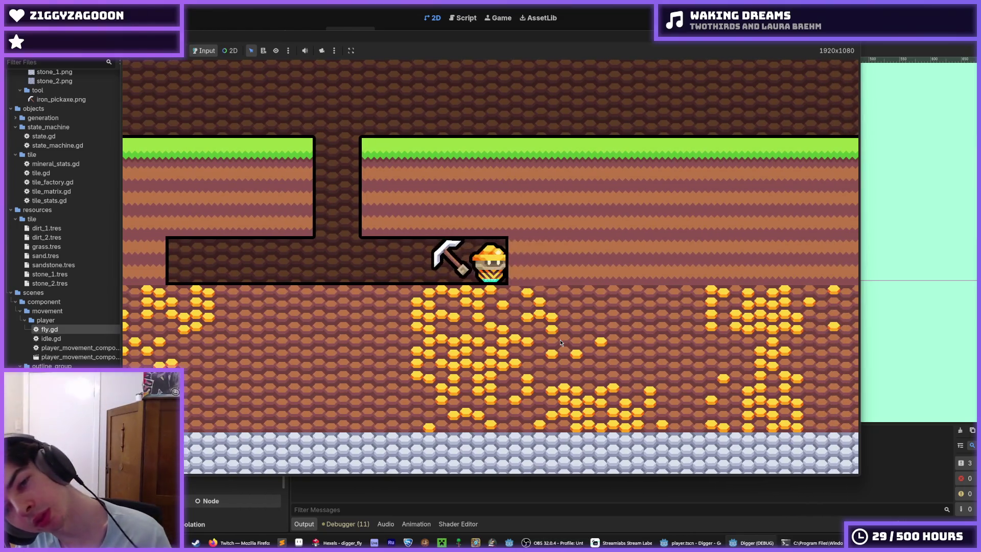
key(d)
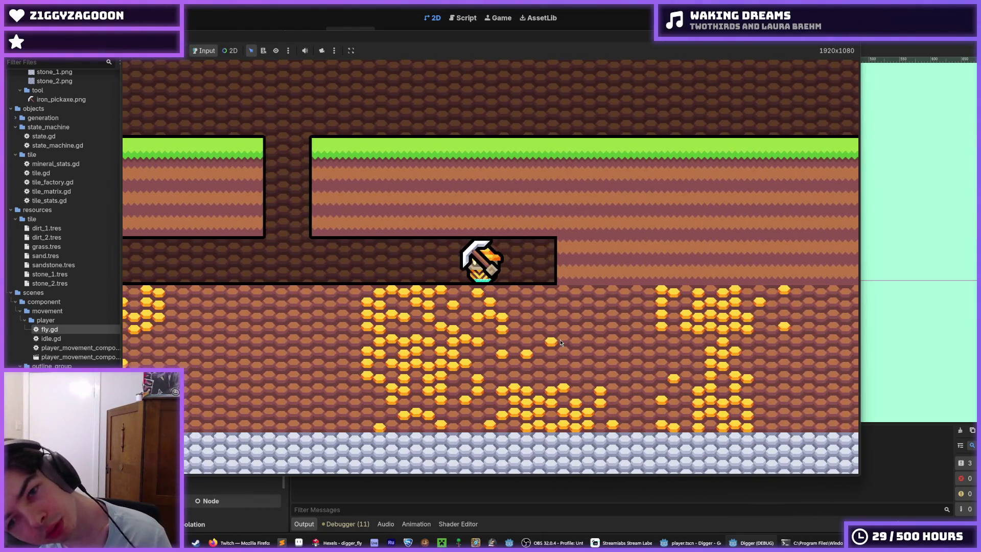
key(a)
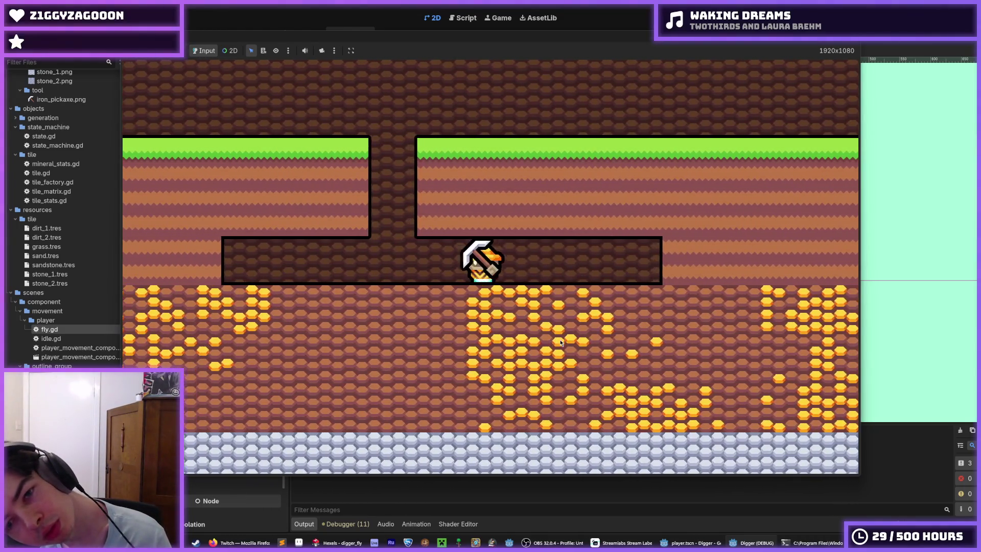
- Turn the miner up, right and left, then dig down another tile
key(d)
key(w)
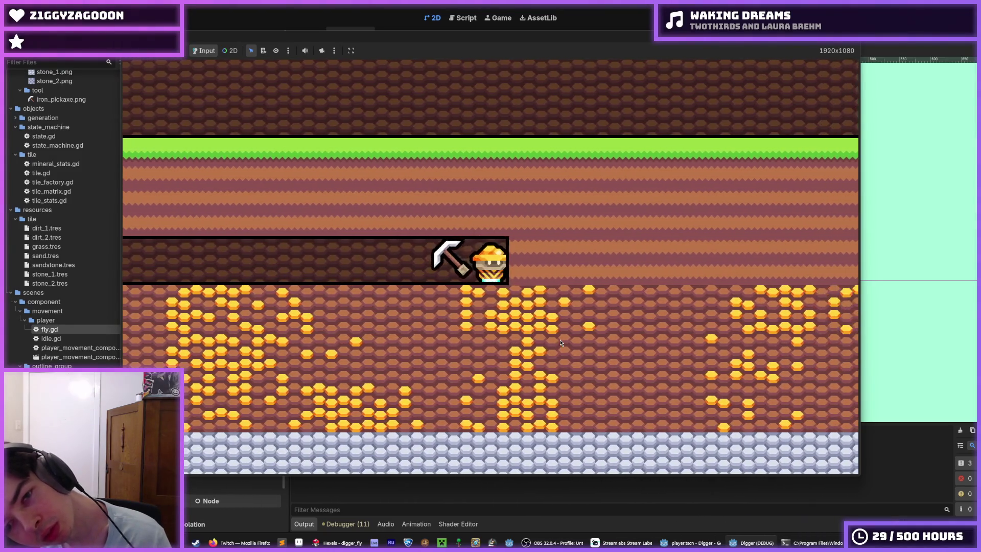
key(w)
key(d)
key(a)
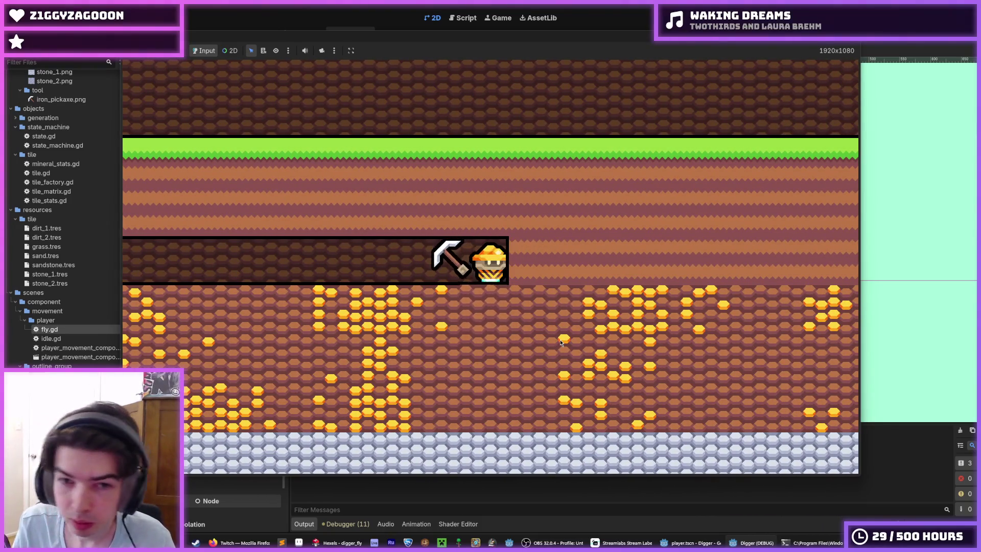
key(s)
key(d)
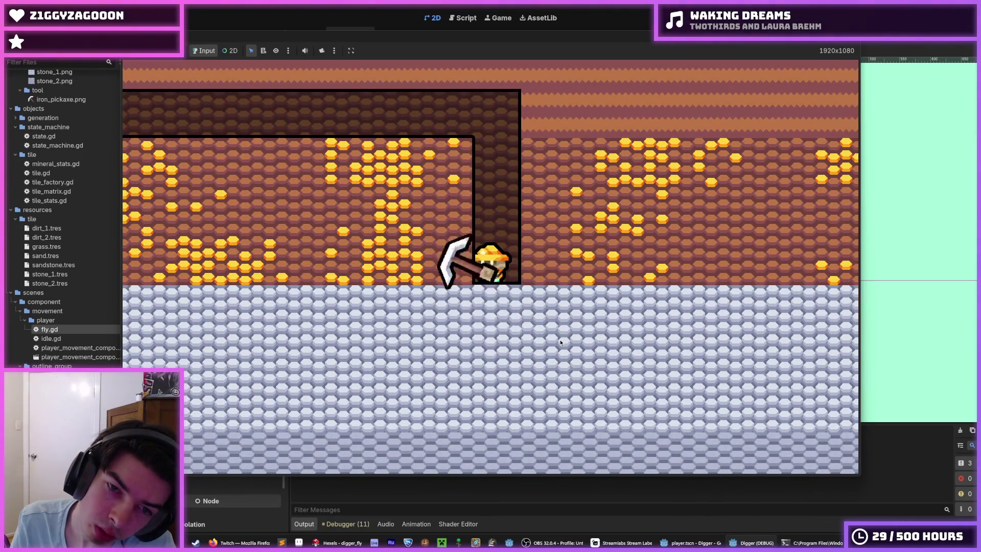
- Fly up the shaft, then dig down through the ledge into the stone layer
key(w)
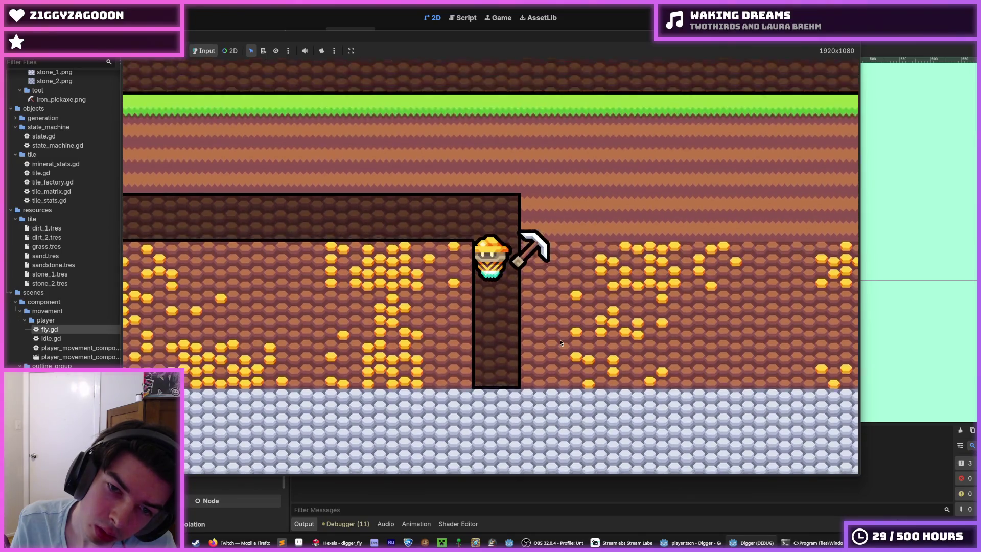
key(s)
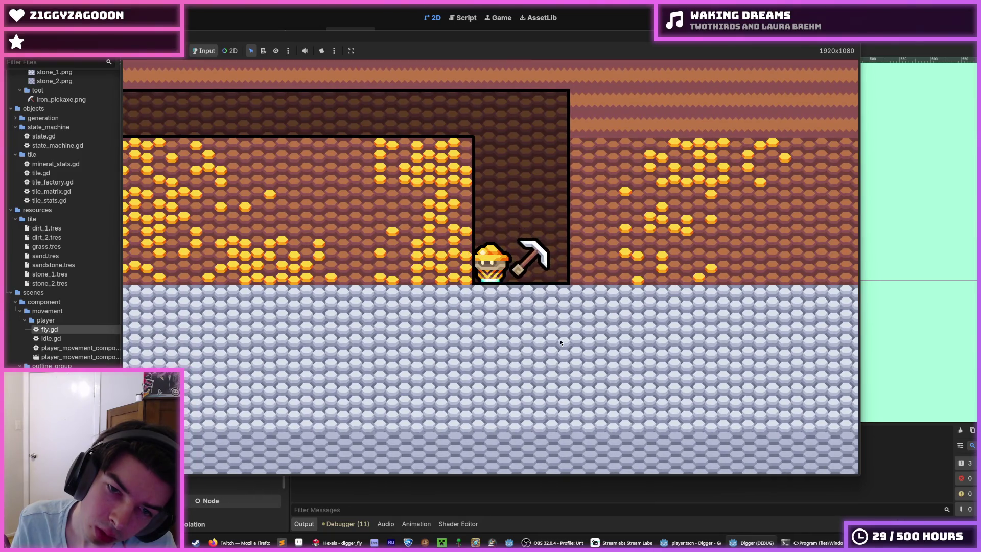
key(a)
key(s)
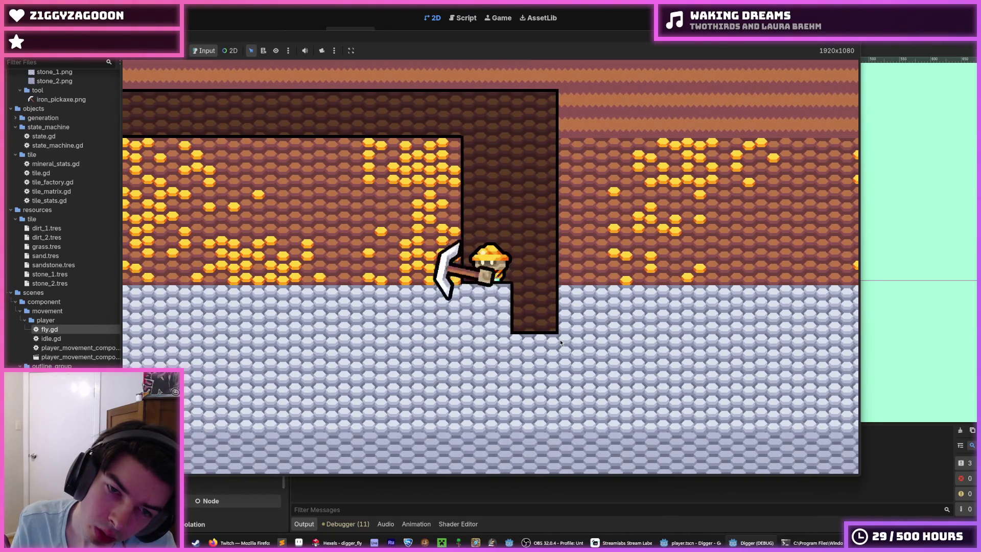
key(s)
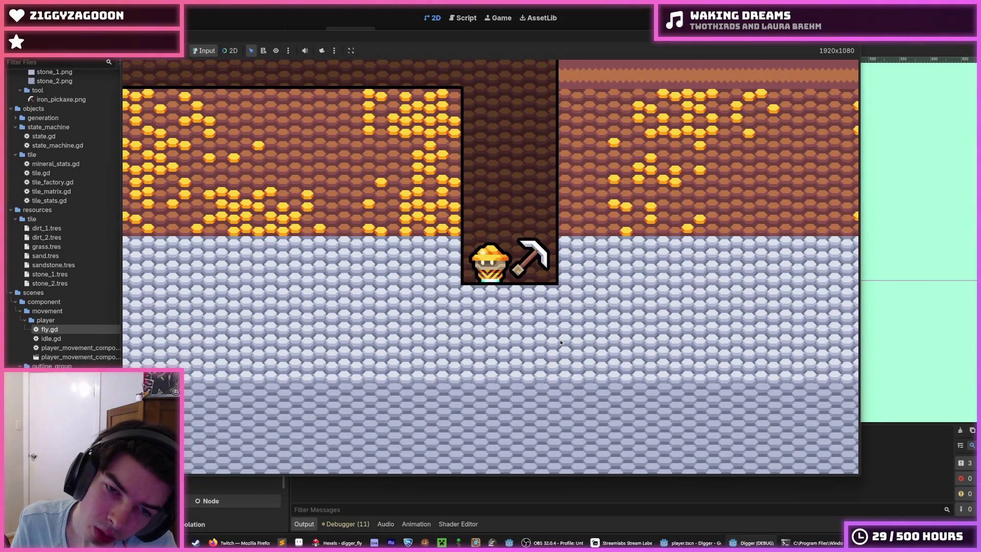
key(s)
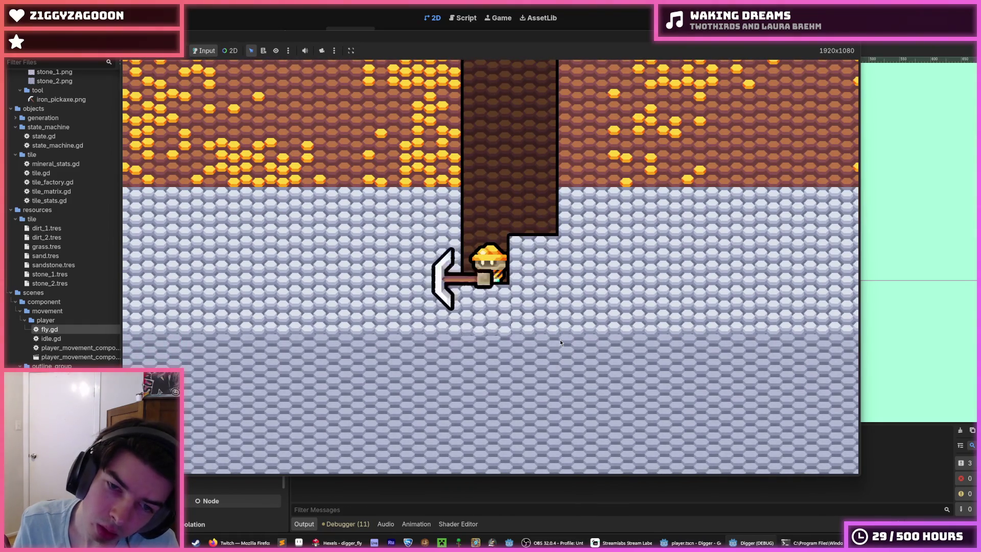
key(d)
key(s)
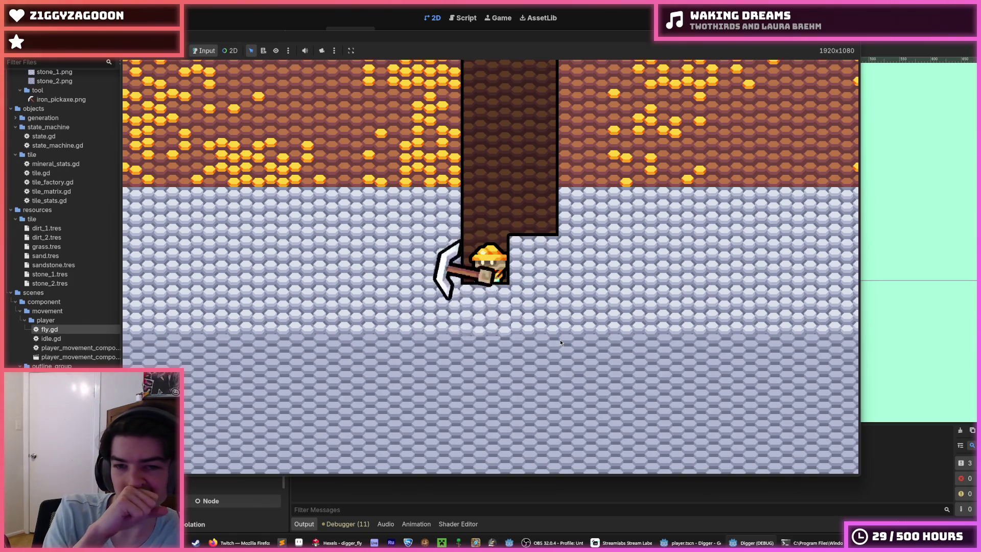
- Dig the stone below and a side tunnel to the right, then walk out and fly up
key(w)
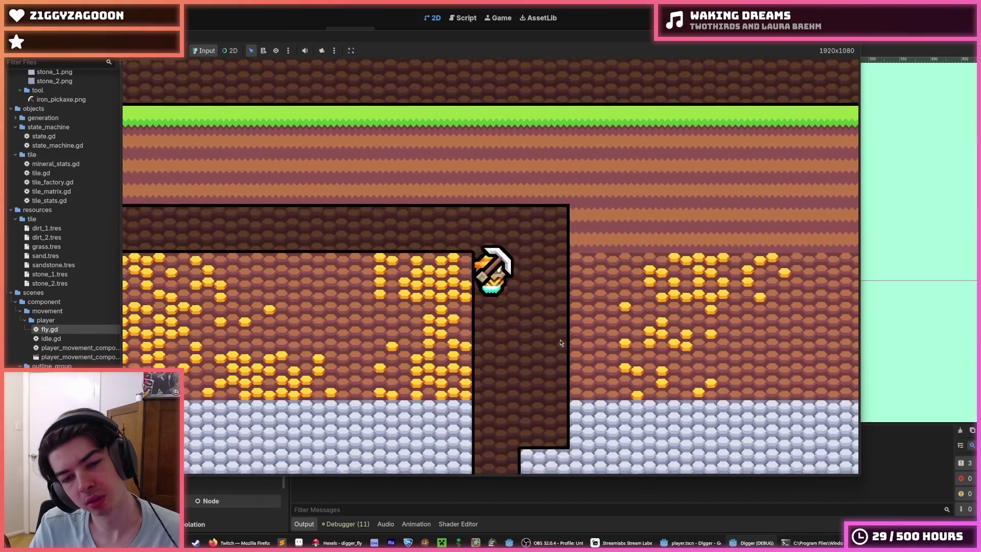
key(a)
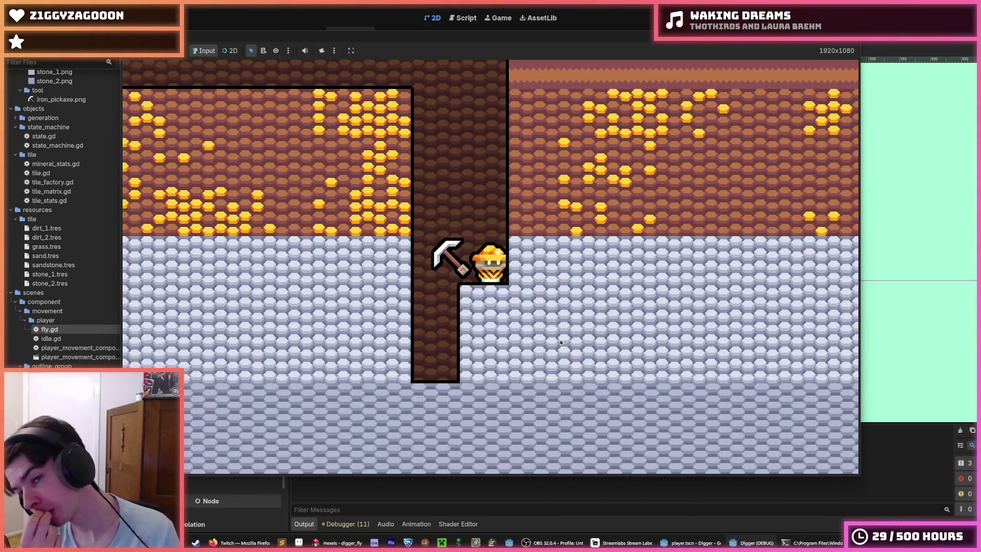
key(s)
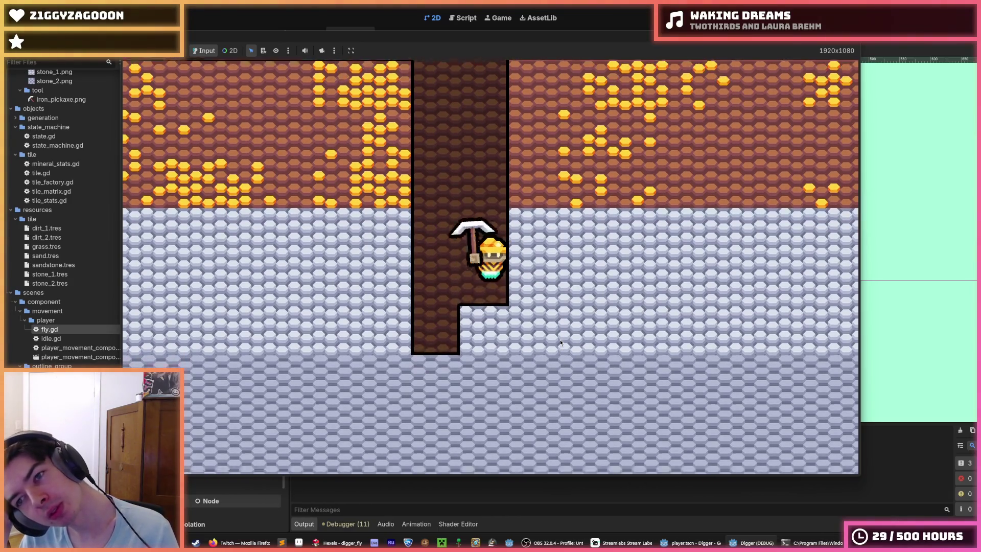
key(w)
key(d)
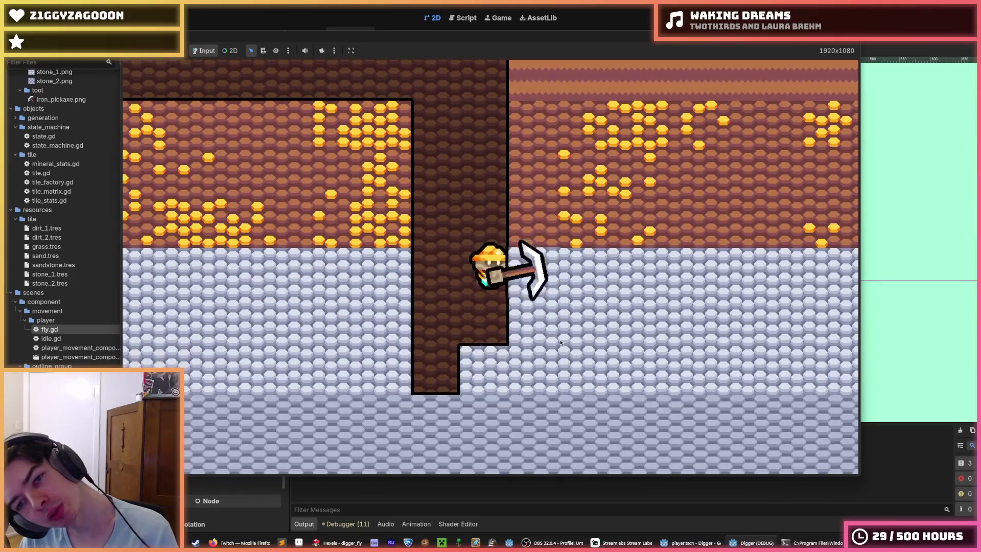
key(a)
key(d)
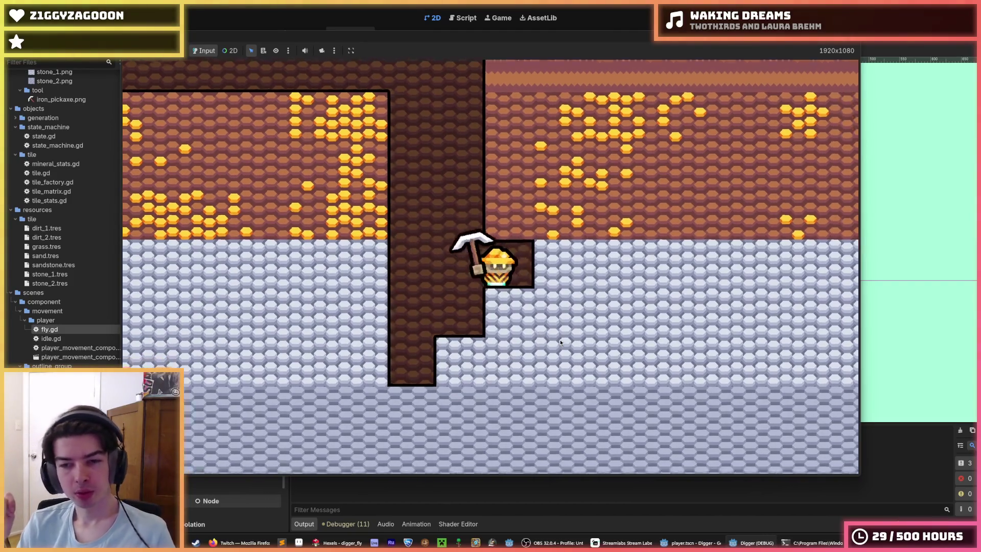
key(a)
key(w)
key(d)
key(a)
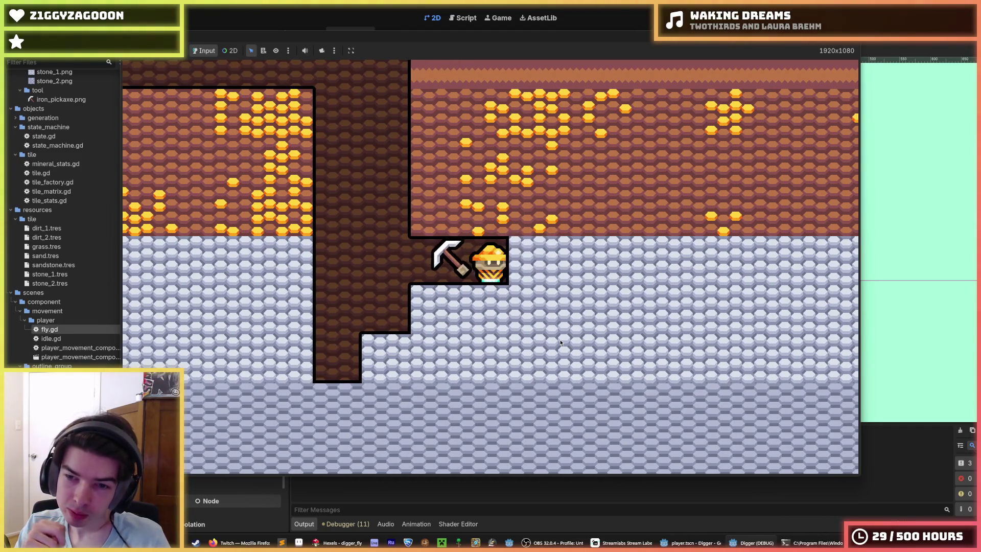
key(a)
key(d)
key(w)
- Dig down to the gold ledge, fly back up, turn left and right, then stop the game
key(s)
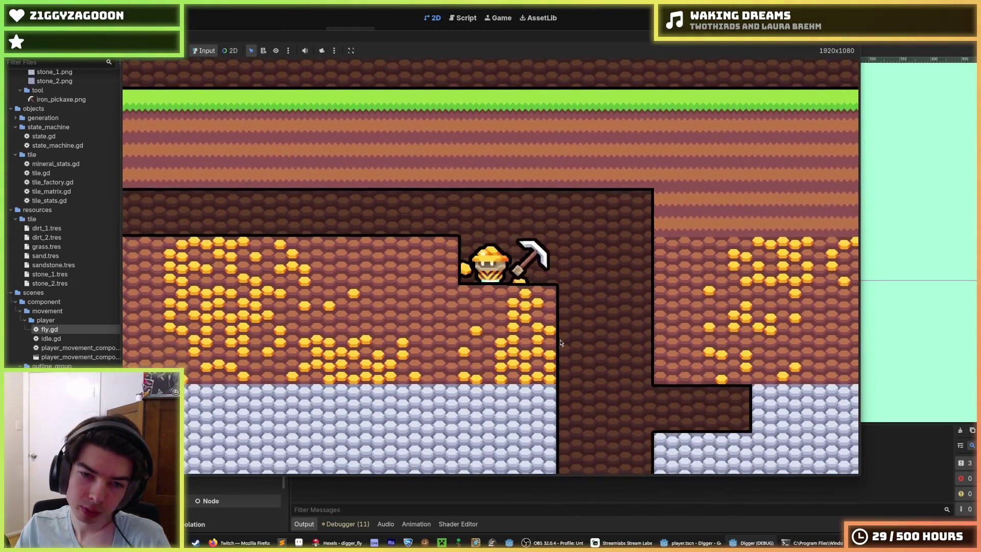
key(s)
key(w)
key(a)
key(d)
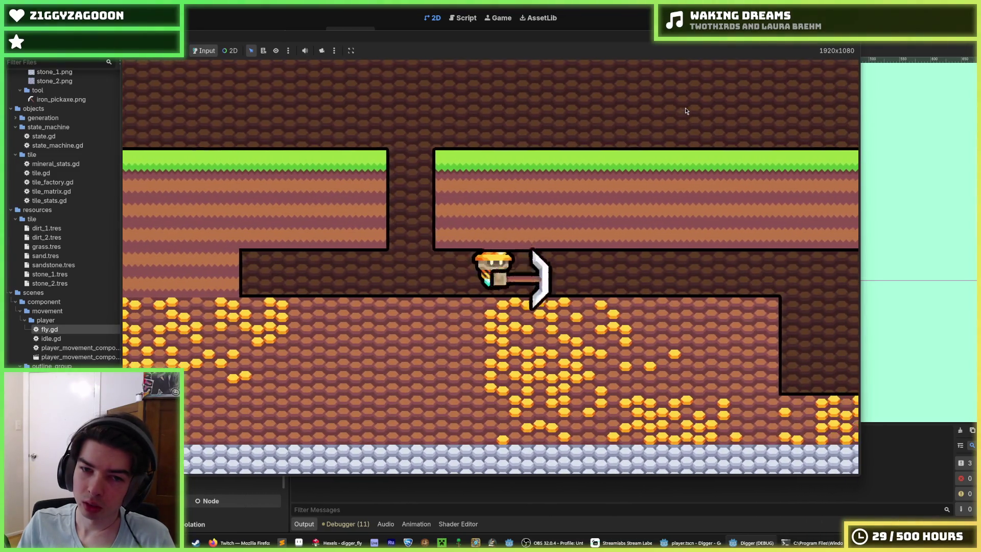
key(a)
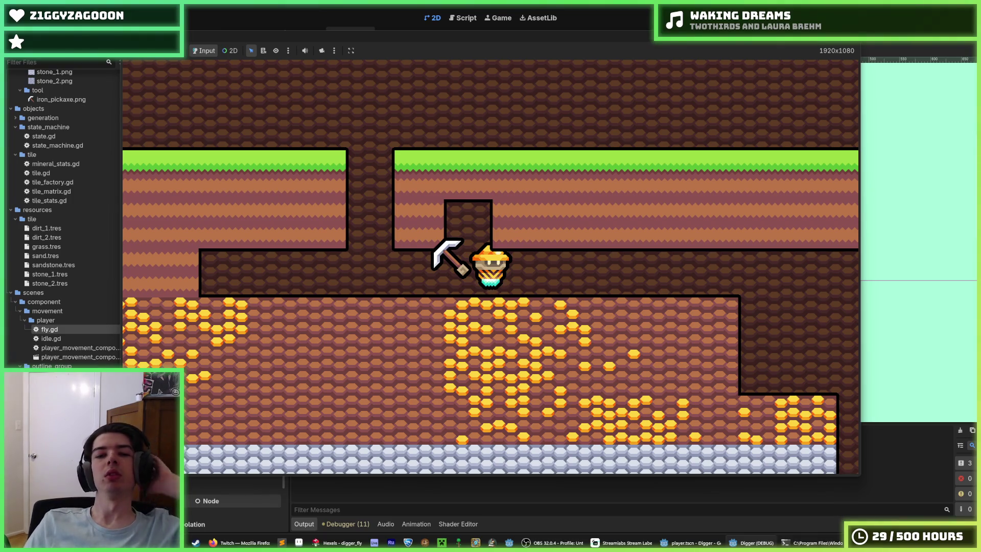
key(F8)
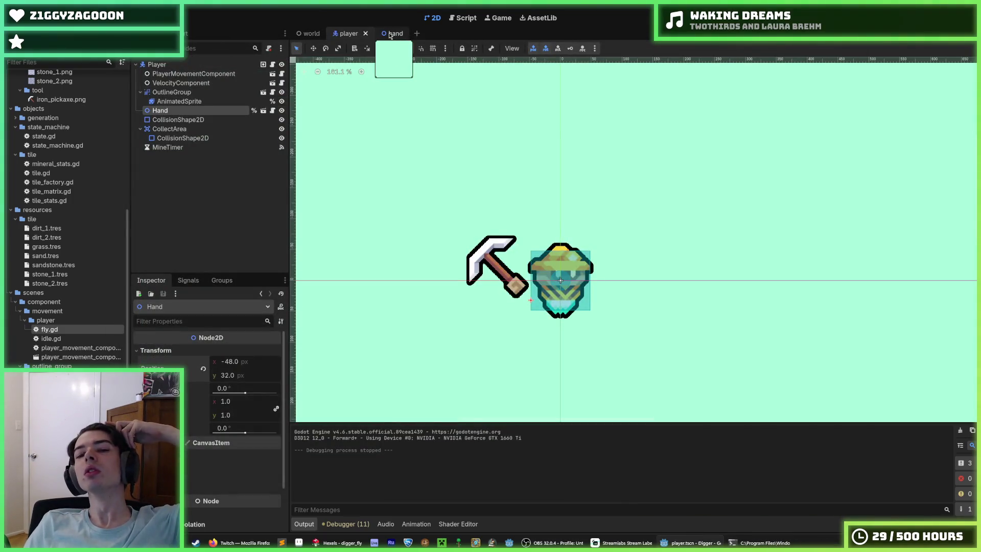
- Set the swing animation's first rotation key at 0.0 to -45°
click(246, 111)
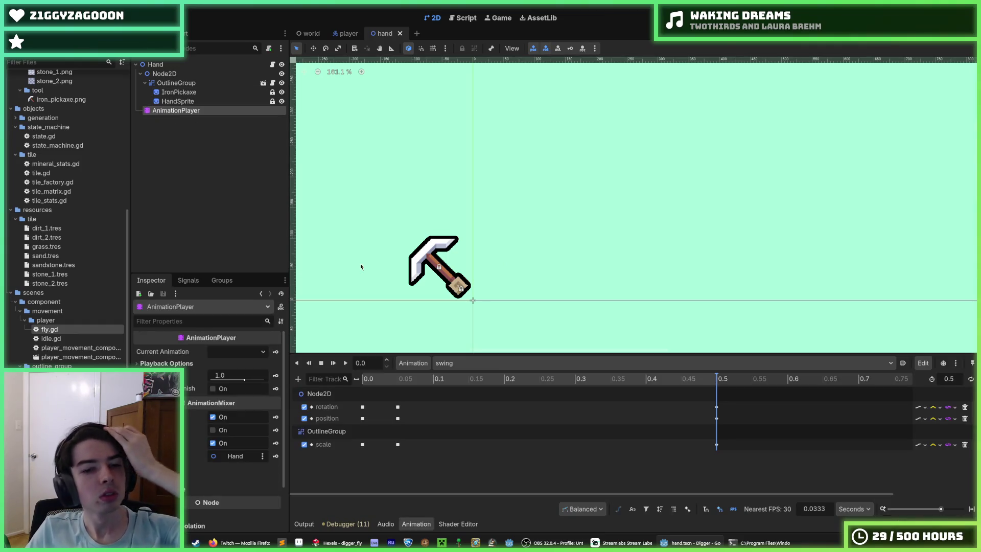
click(363, 419)
click(362, 407)
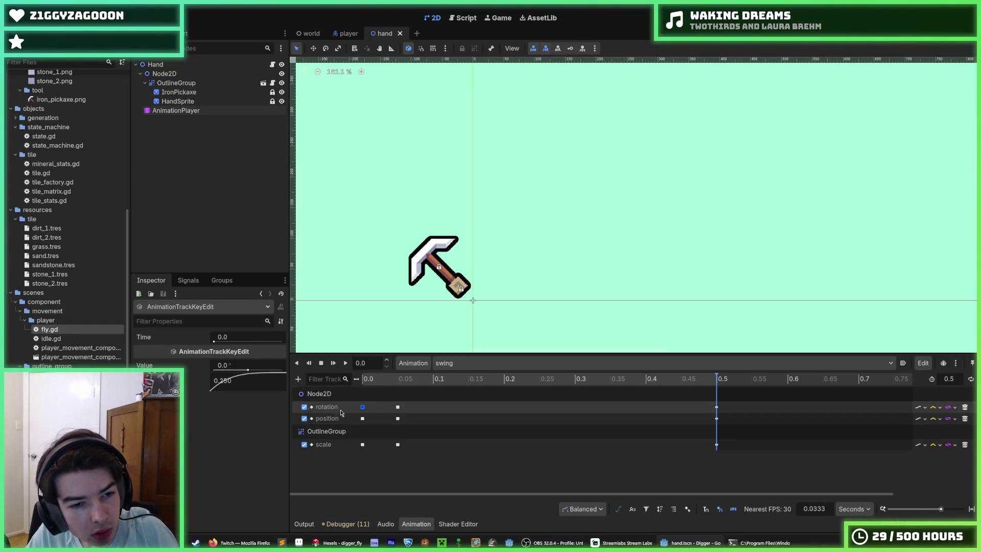
click(232, 366)
text(45)
key(Return)
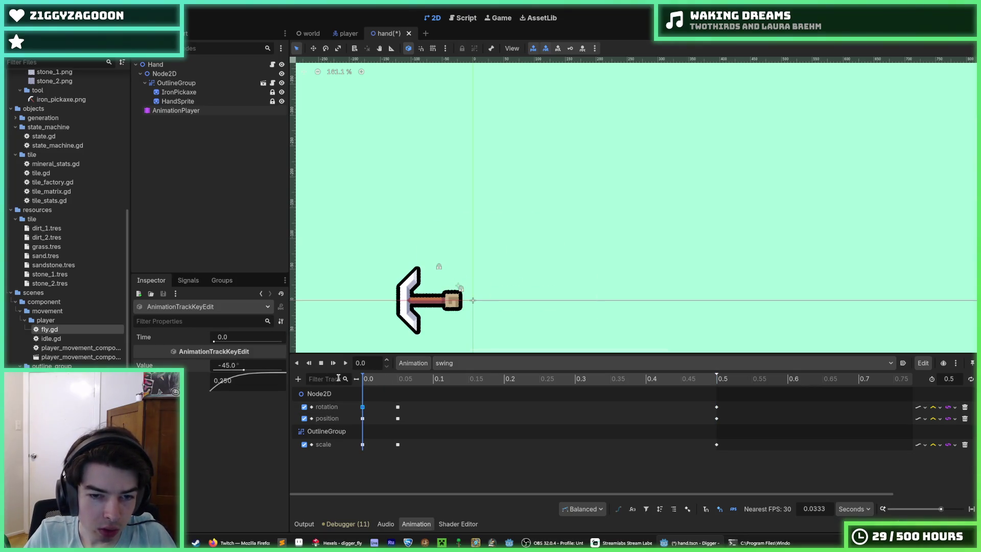
- Preview the updated swing a few times, then run the game to test it
click(346, 363)
click(346, 363)
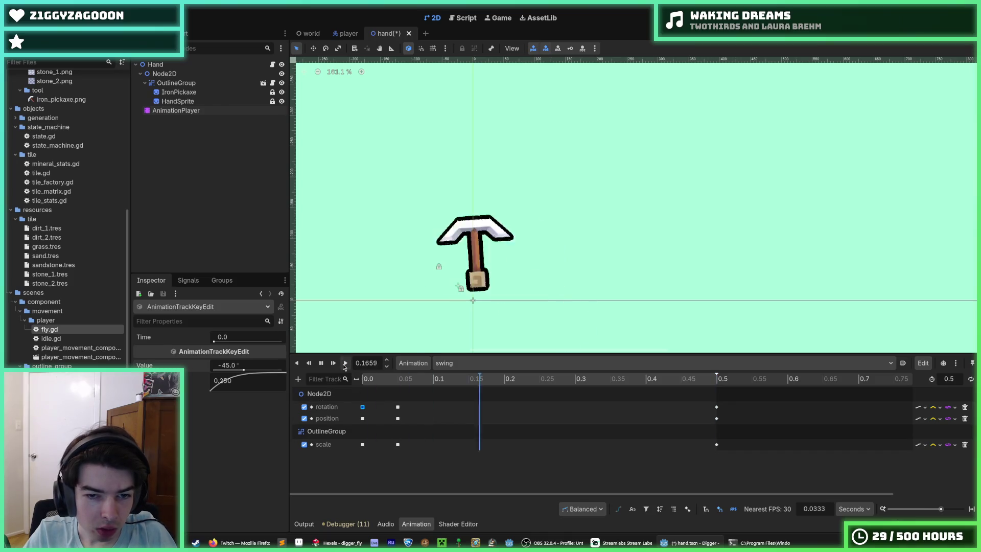
click(363, 418)
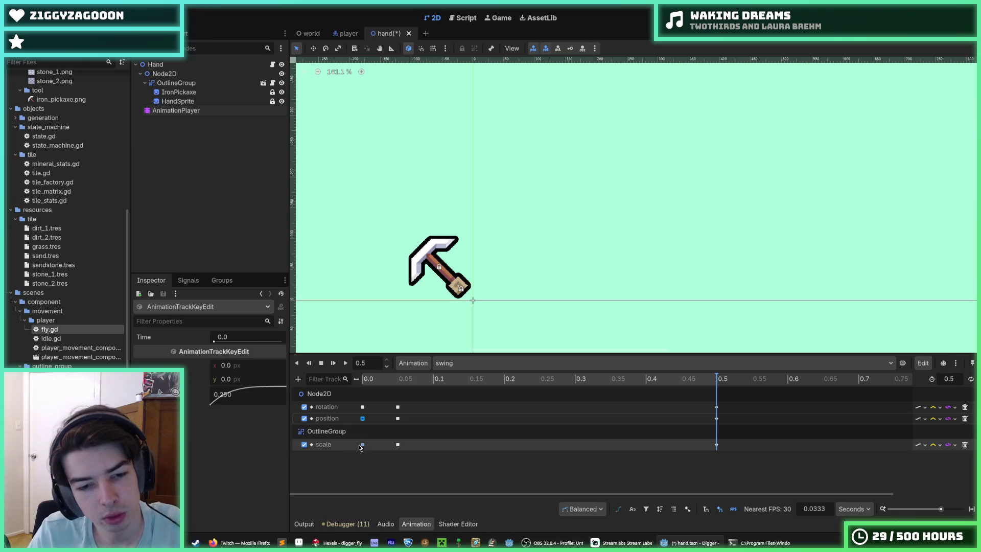
mouse_move(375, 391)
mouse_down()
mouse_move(360, 398)
mouse_move(389, 379)
mouse_move(358, 380)
mouse_move(396, 379)
mouse_up()
click(348, 362)
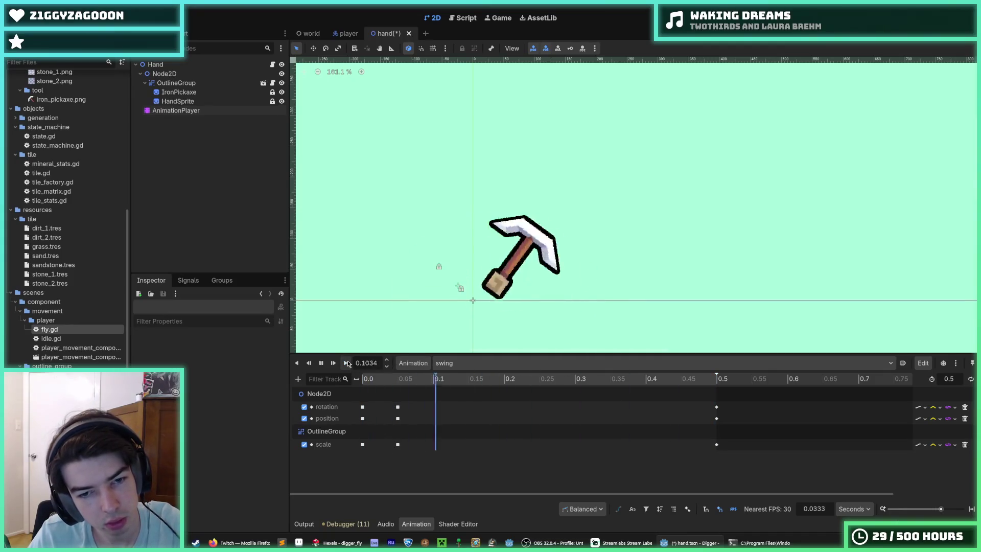
click(348, 363)
key(F6)
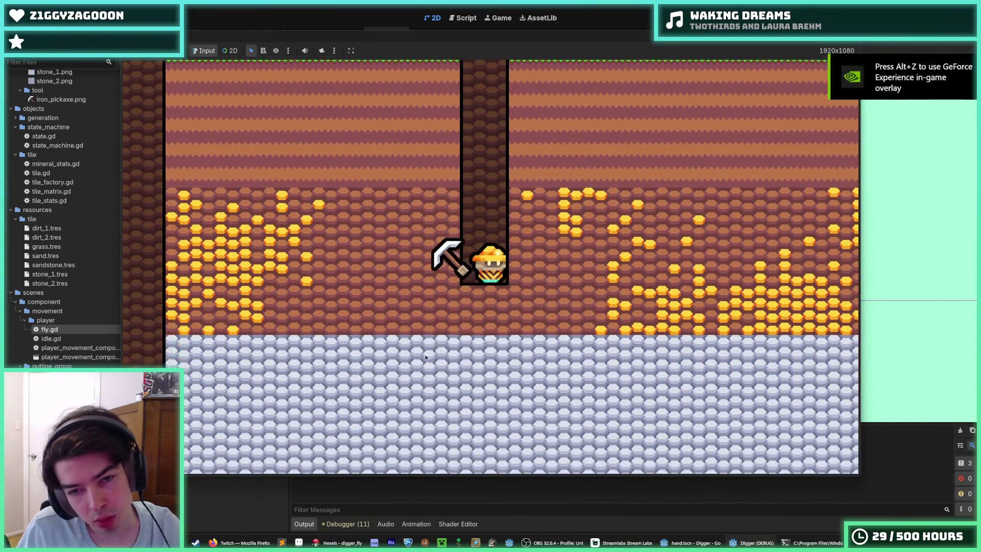
- Stop the game and retime the swing's second rotation key from 0.05 s to 0.1 s
key(F8)
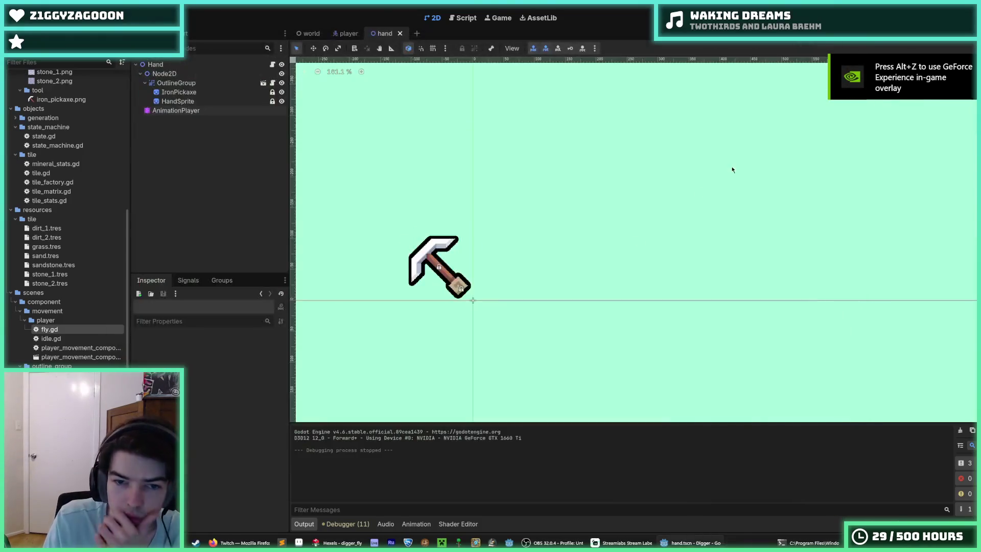
click(176, 110)
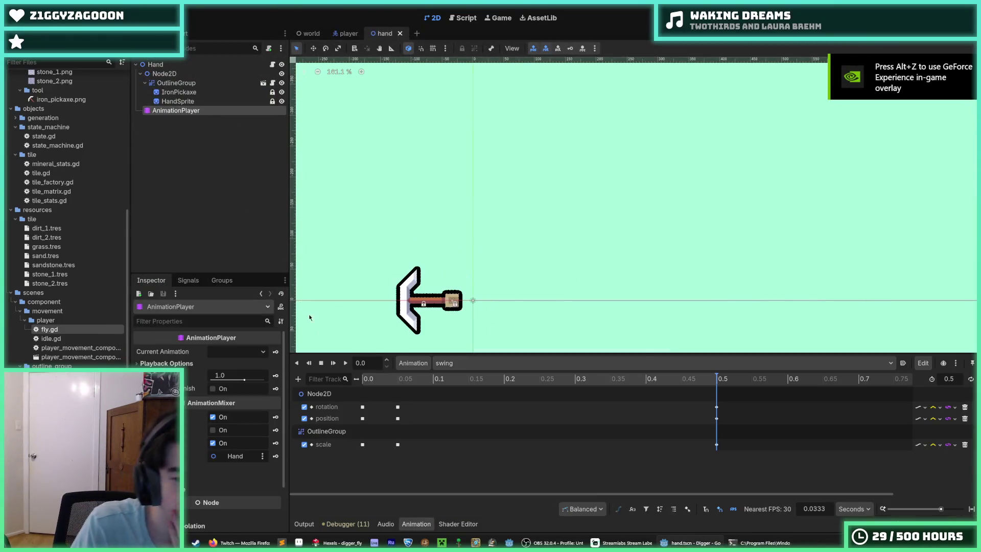
click(398, 407)
click(239, 337)
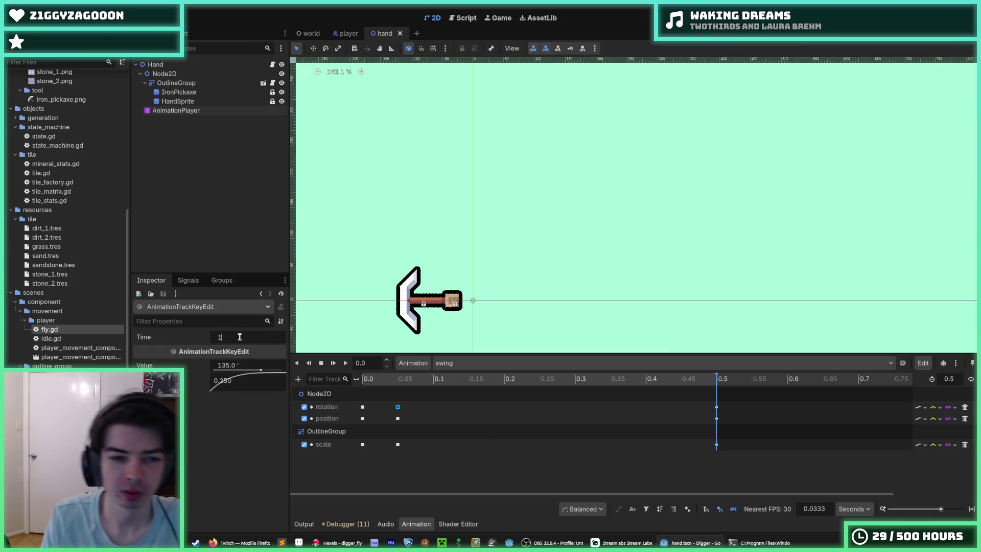
text(09)
- Move the position and scale keys from 0.05 s to 0.1 s, save the hand scene and run
click(398, 418)
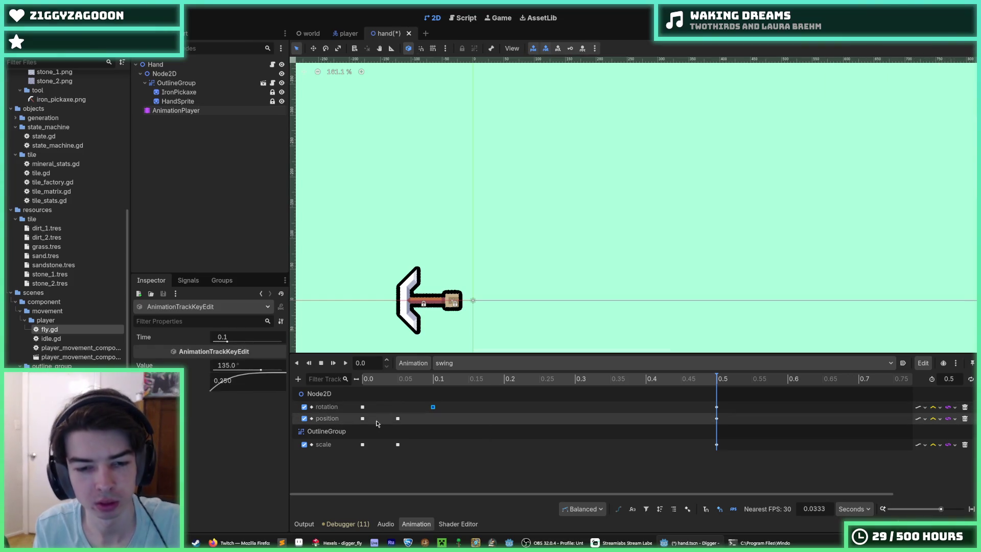
shift+click(397, 444)
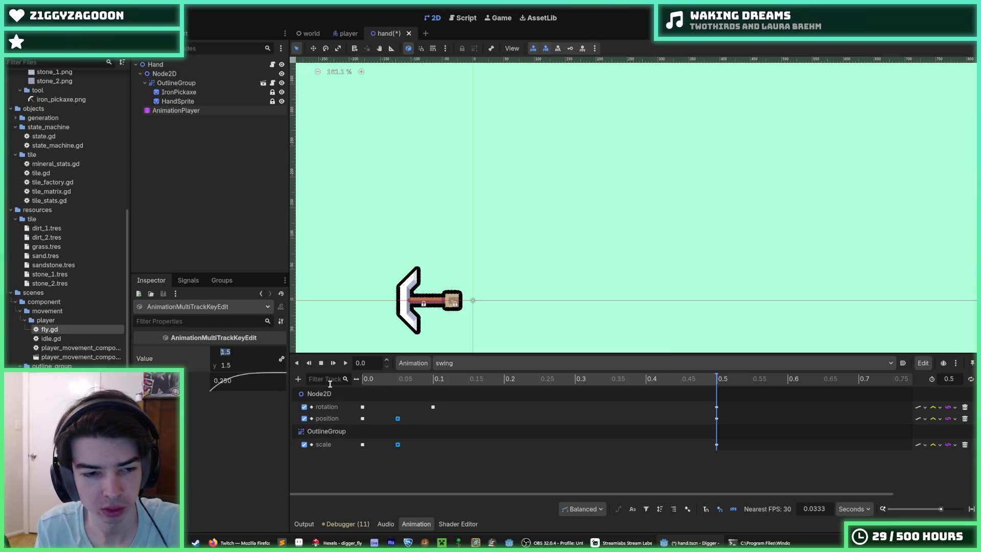
click(398, 419)
drag(397, 444, 432, 444)
key(ctrl+s)
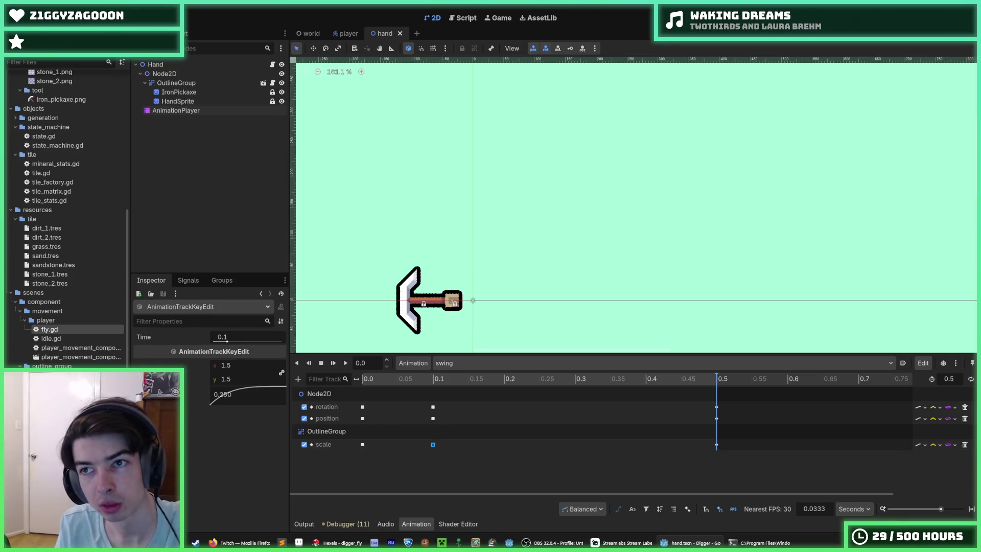
key(F5)
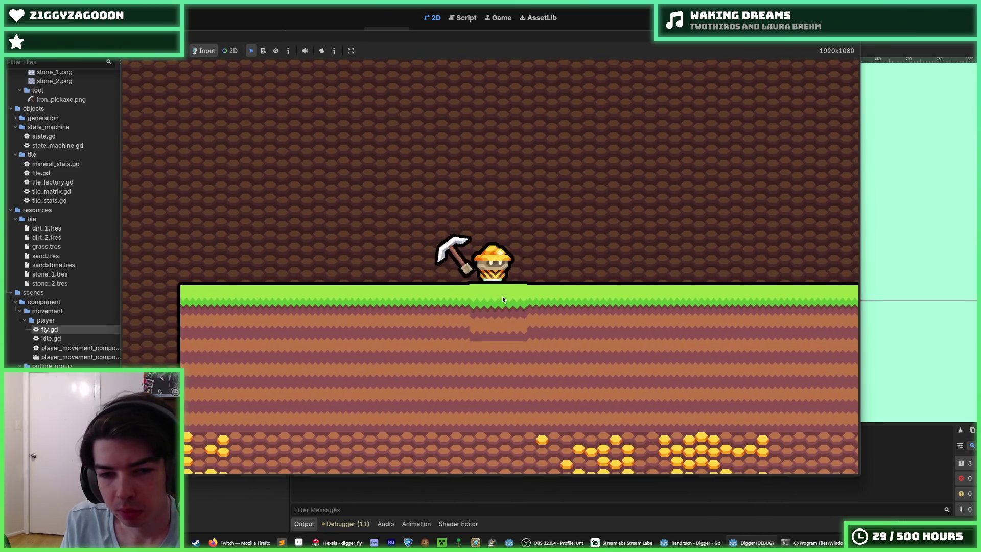
- Dig two tiles below the miner, keep digging the shaft down, then stop the game
click(502, 296)
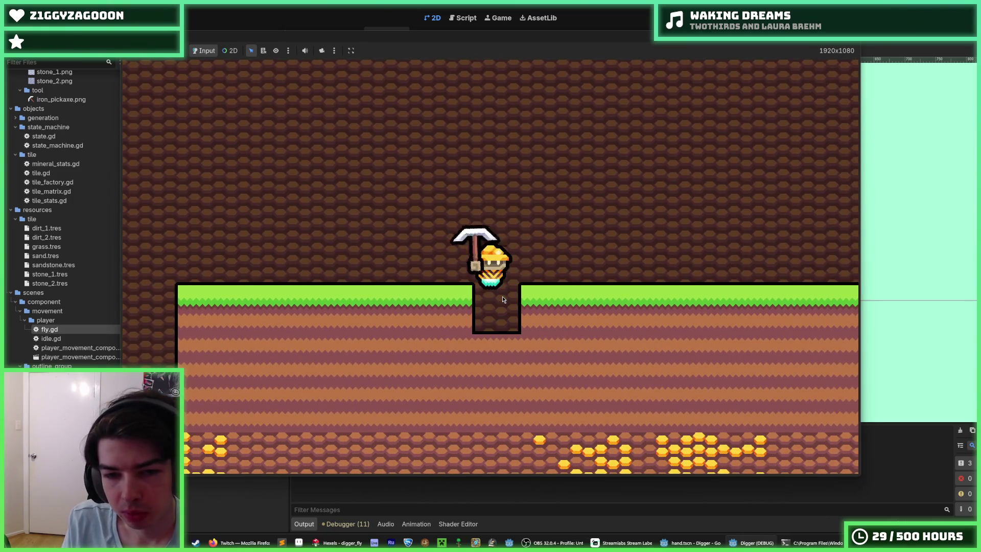
click(502, 296)
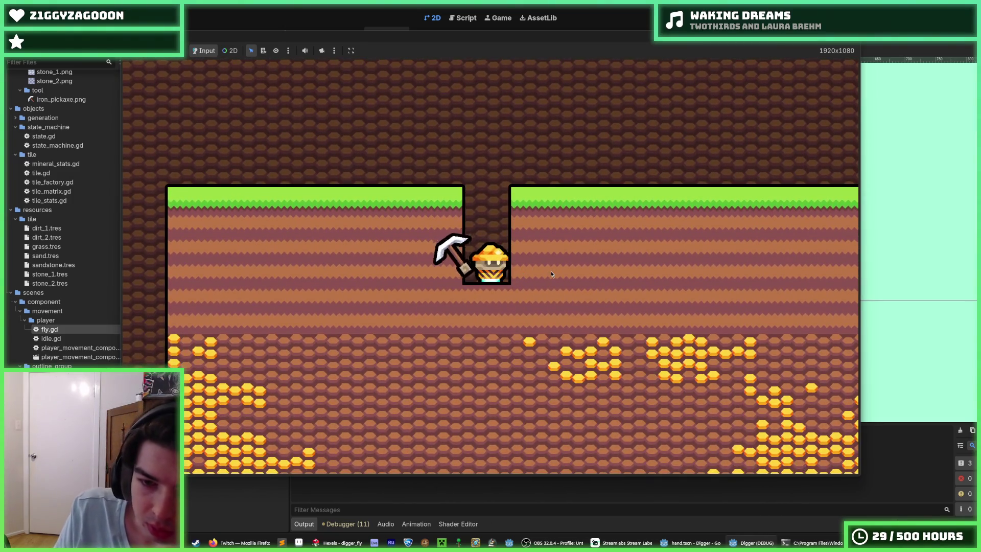
key(s)
key(s)
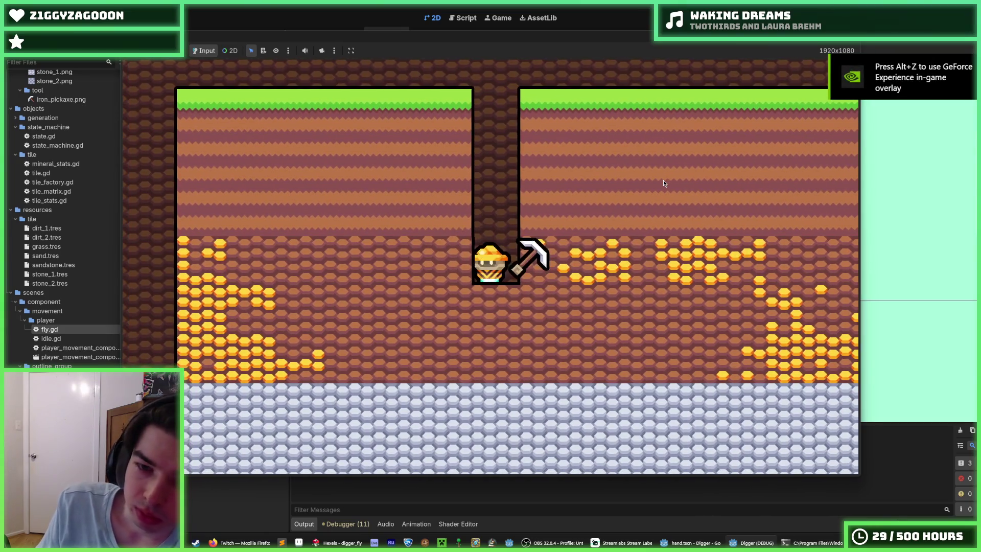
key(F8)
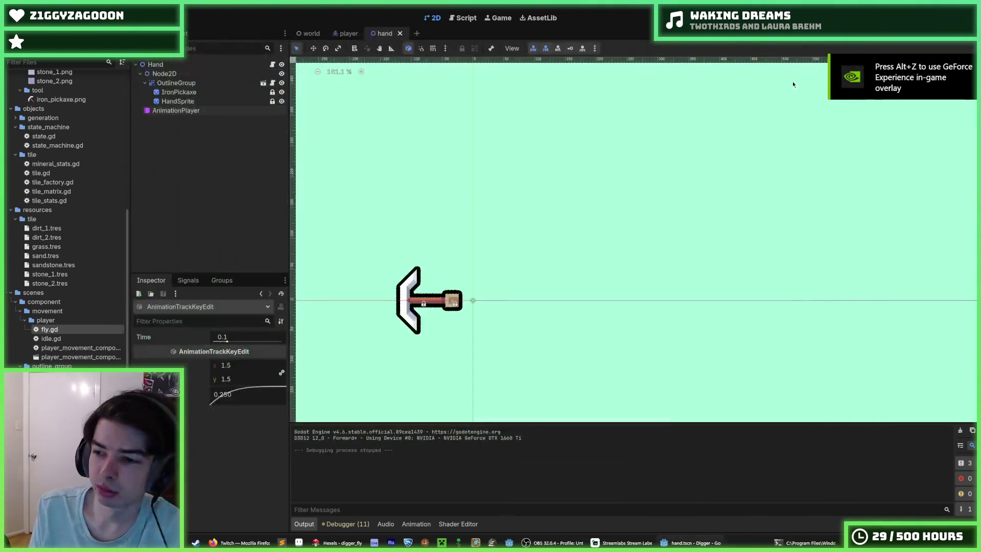
mouse_move(621, 542)
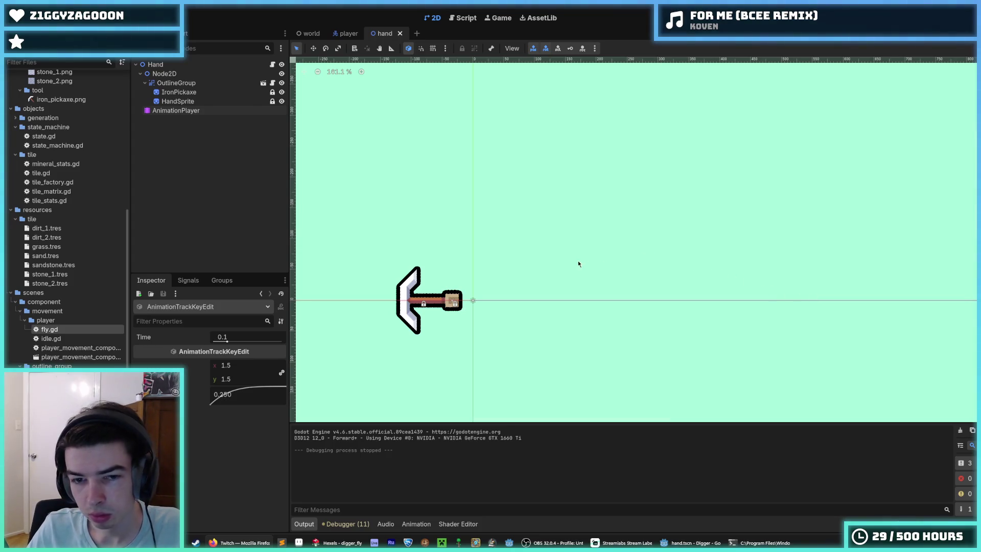
- Pan the hand view to centre the pickaxe, then switch to the player scene
drag(578, 260, 628, 239)
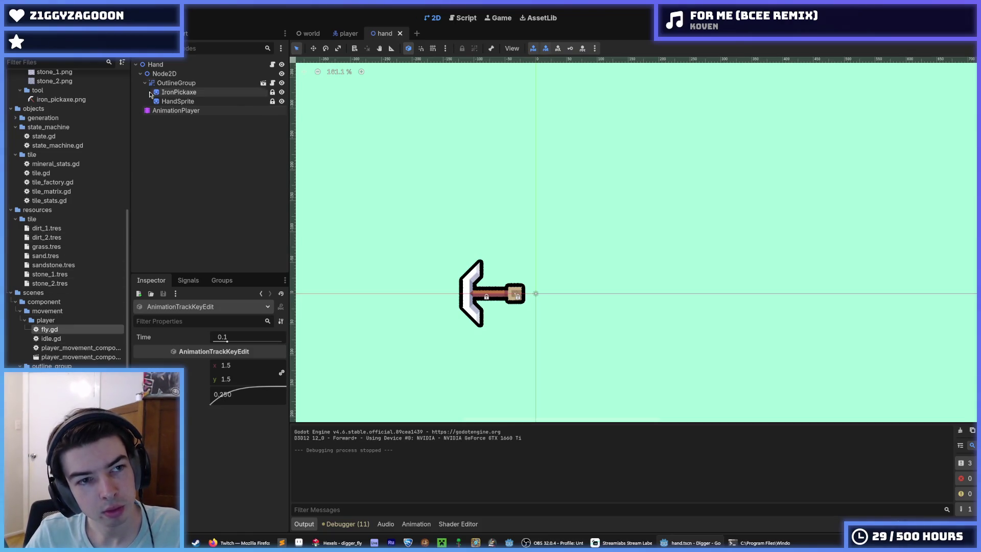
click(347, 33)
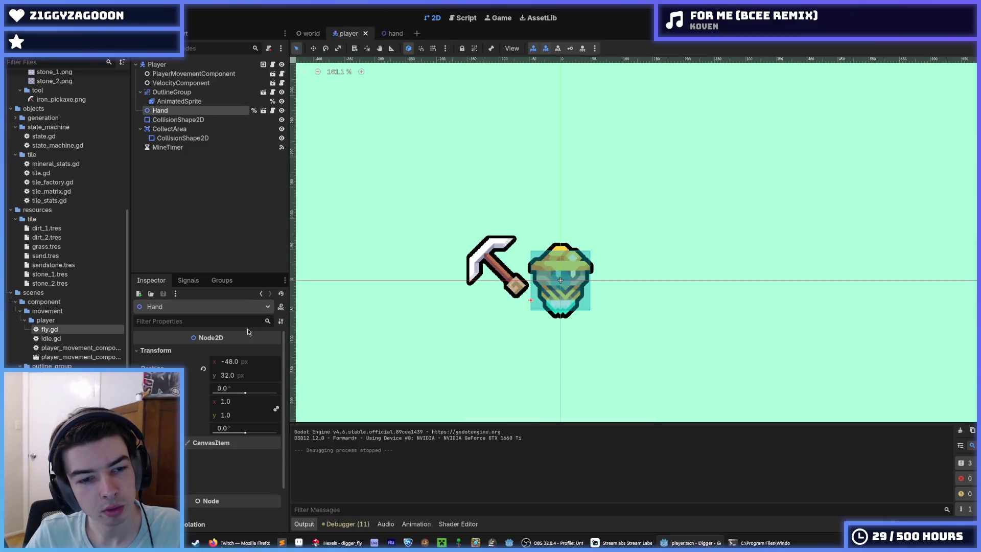
- Select the Hand node in the player scene, choose the swing animation and preview it repeatedly
click(178, 101)
click(160, 111)
click(417, 524)
click(450, 363)
click(452, 388)
click(345, 366)
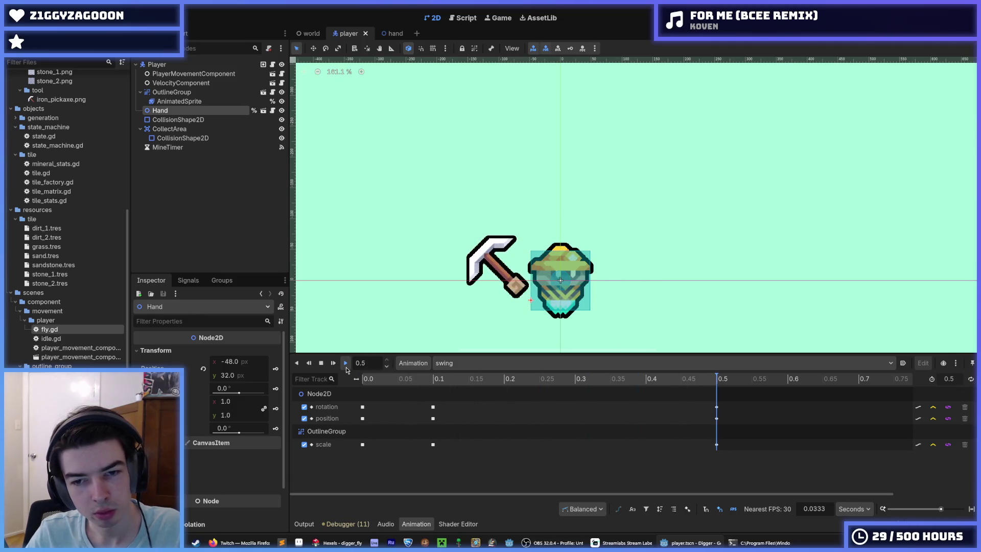
click(346, 363)
click(345, 363)
click(345, 363)
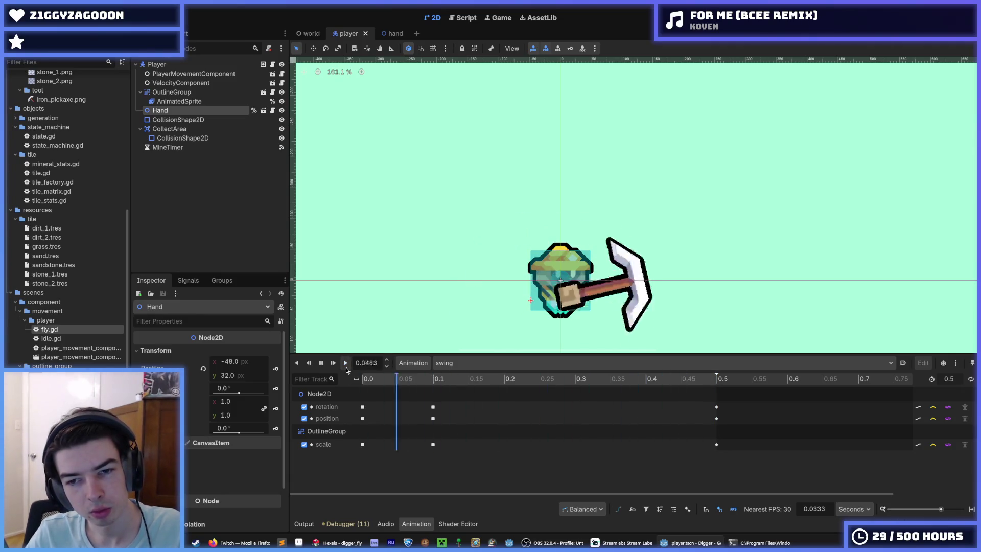
click(346, 367)
- Inspect the first and 0.1 s scale keys, then preview the swing in the hand scene
click(346, 363)
click(362, 445)
click(363, 444)
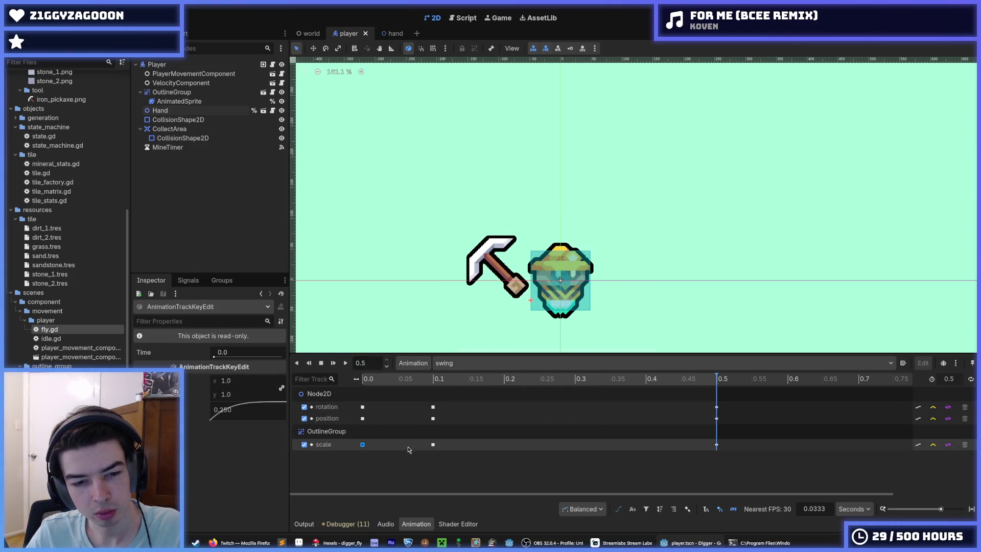
click(433, 445)
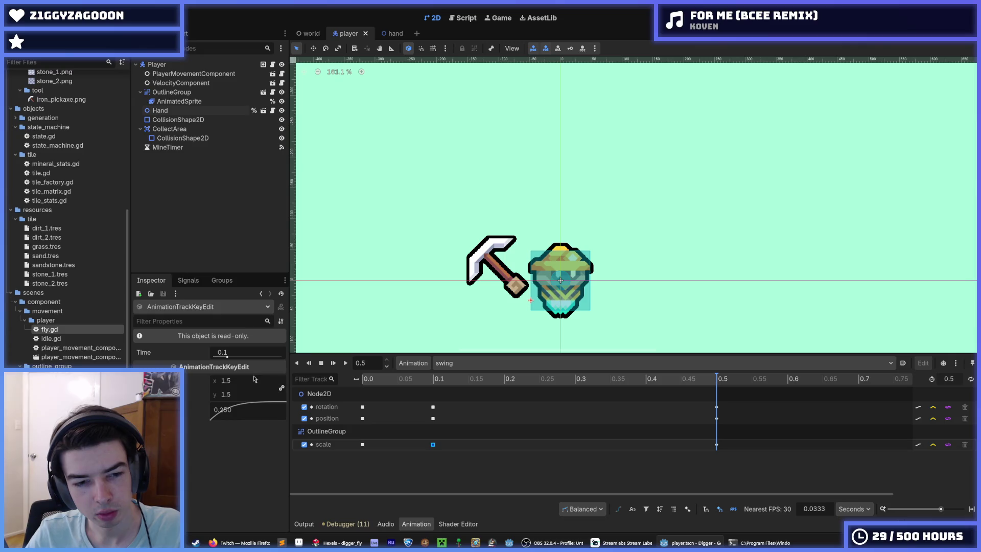
click(388, 33)
click(176, 110)
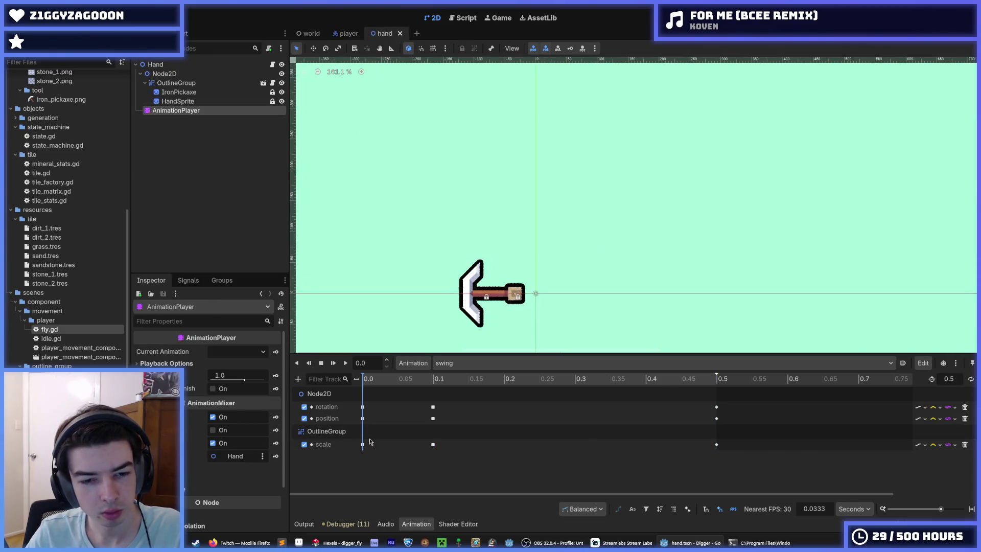
click(433, 444)
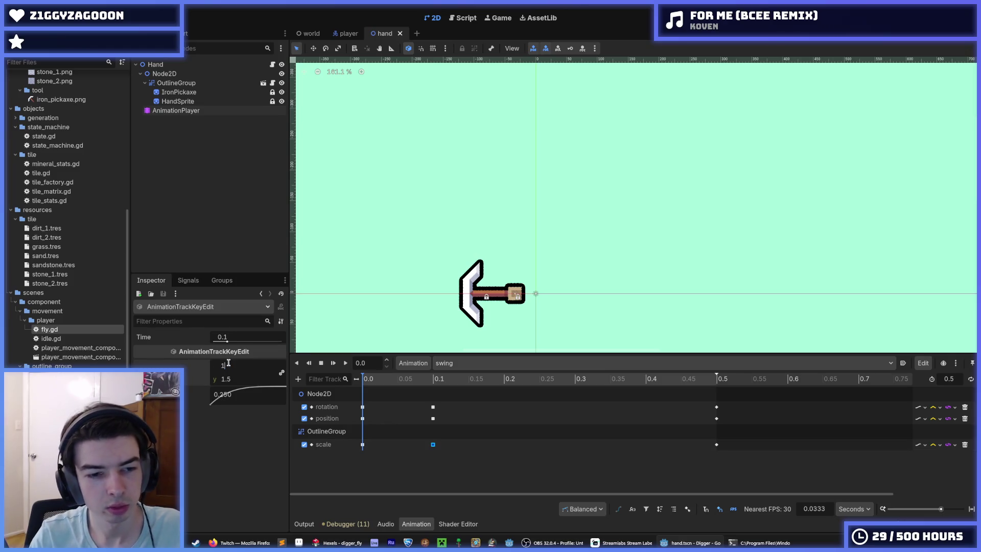
click(346, 364)
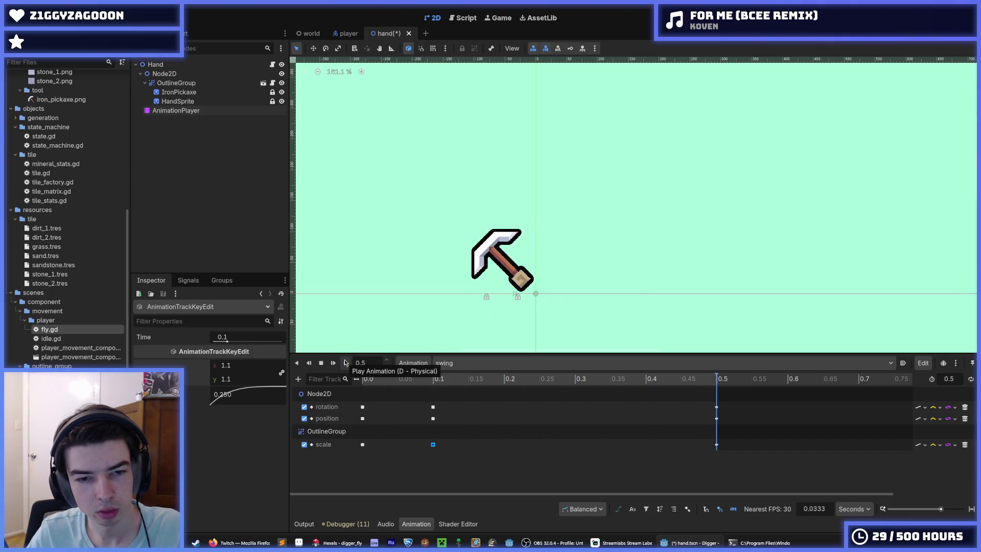
- In the player scene, pick the swing animation and replay it several times
click(333, 35)
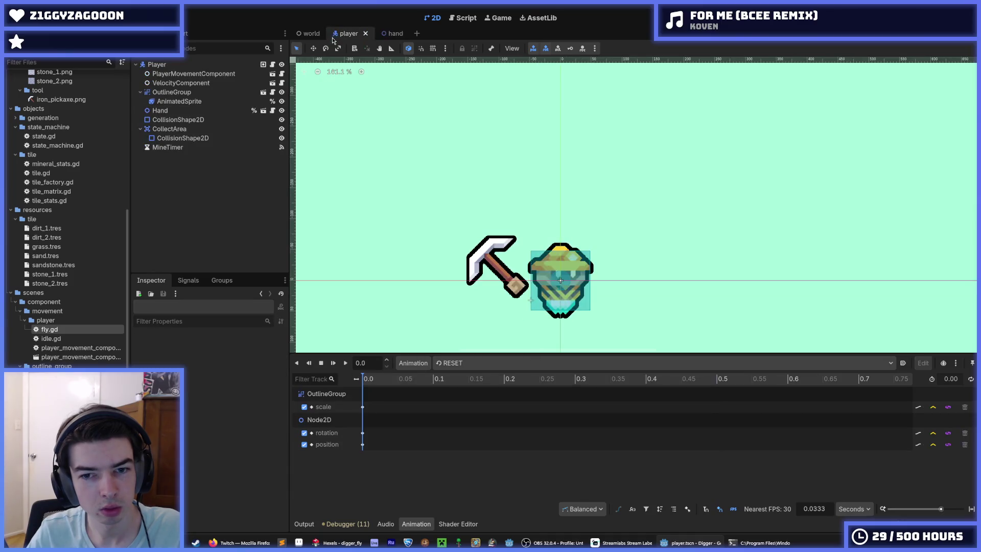
click(449, 363)
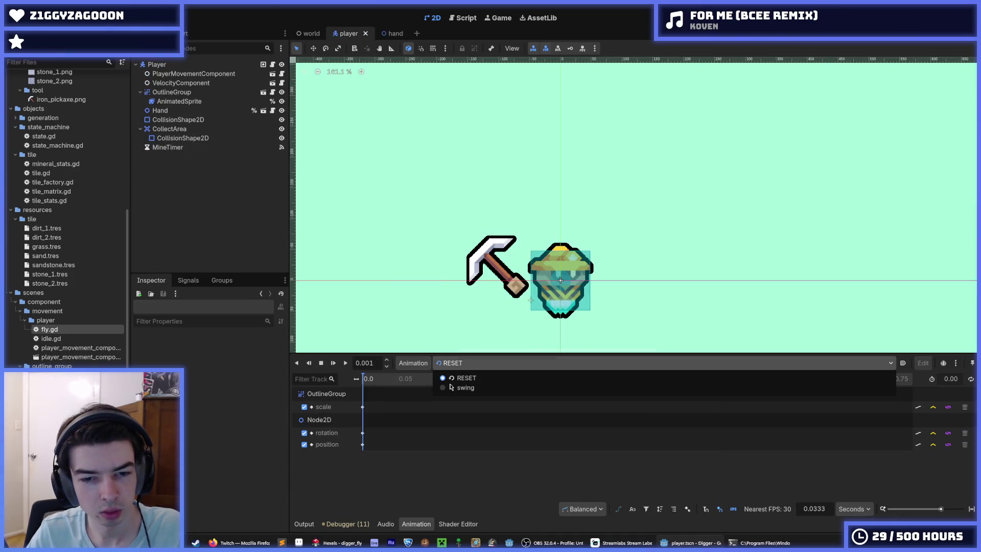
click(448, 387)
click(346, 363)
click(346, 363)
click(346, 363)
click(346, 363)
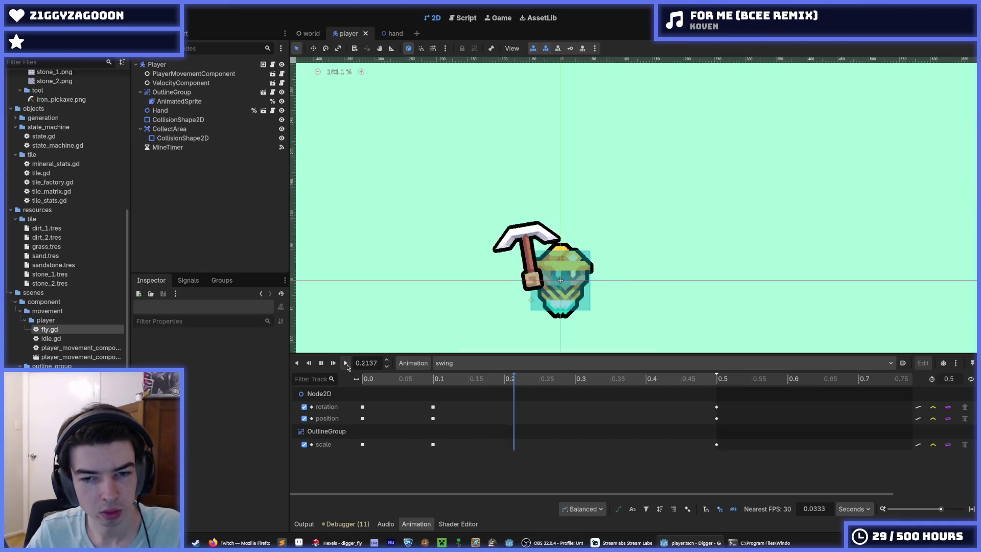
- Inspect the 0.1 s position key, loop the swing in the player scene, and run the game
click(389, 35)
click(433, 418)
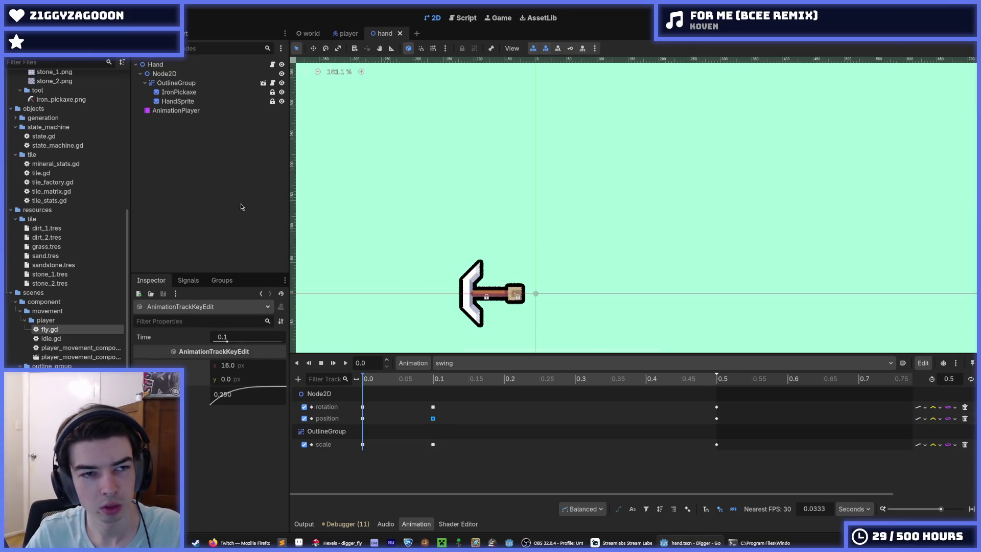
click(345, 34)
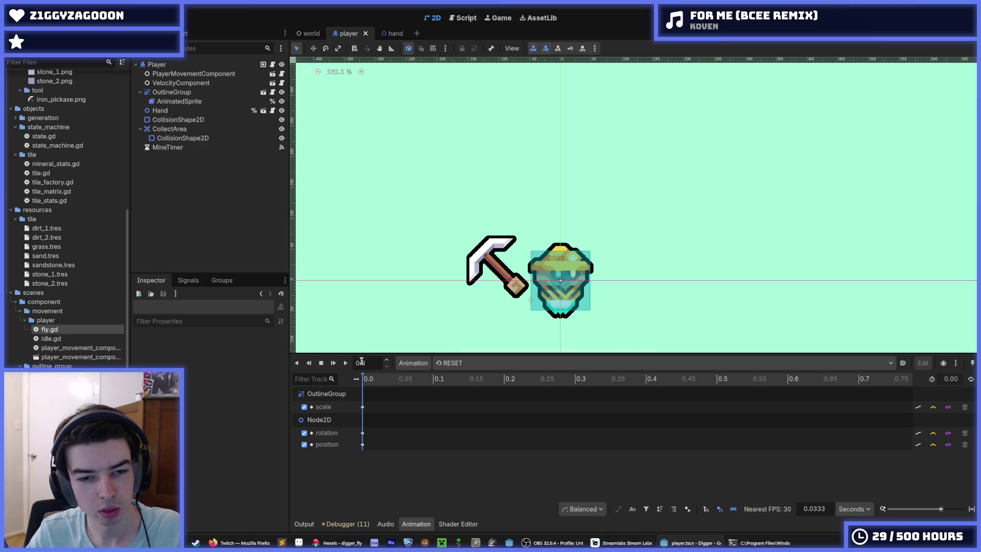
click(443, 363)
click(450, 388)
click(347, 363)
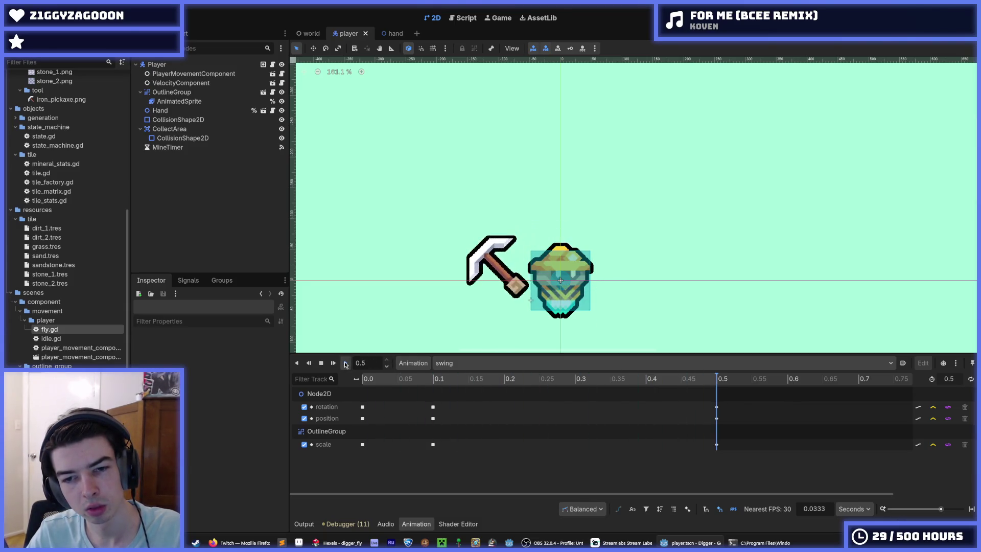
key(F5)
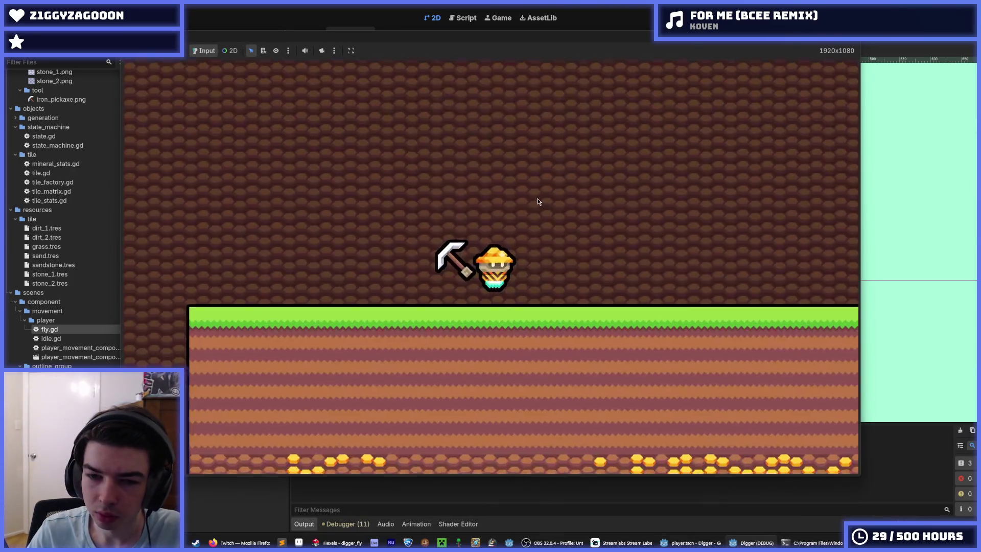
- Dig three tiles down to the stone, dig left and right, then stop and reopen the hand scene
key(s)
key(s)
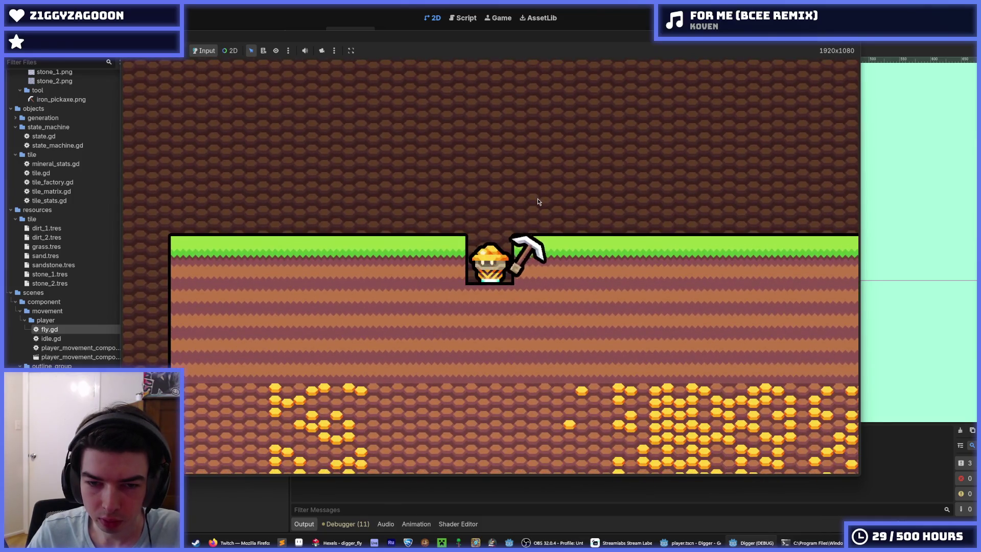
key(s)
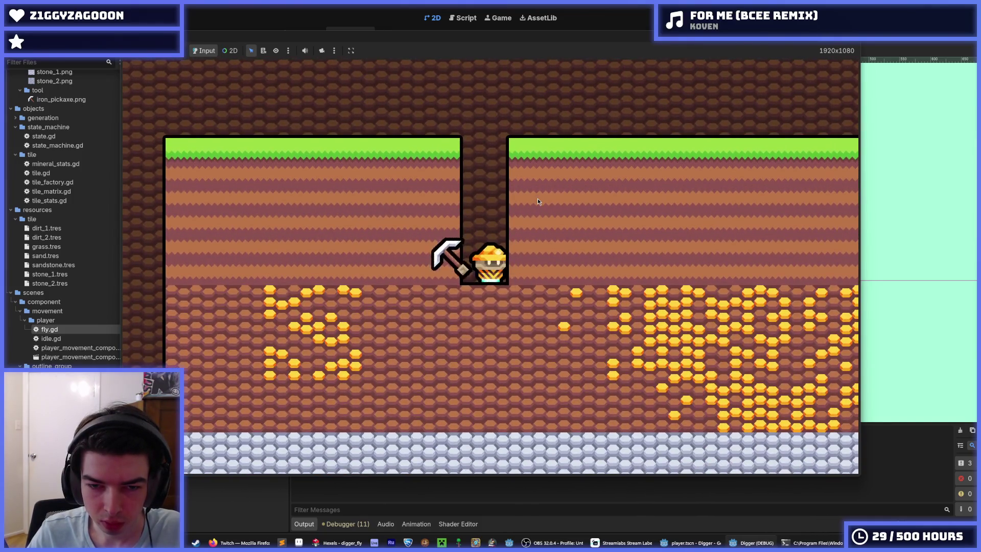
key(s)
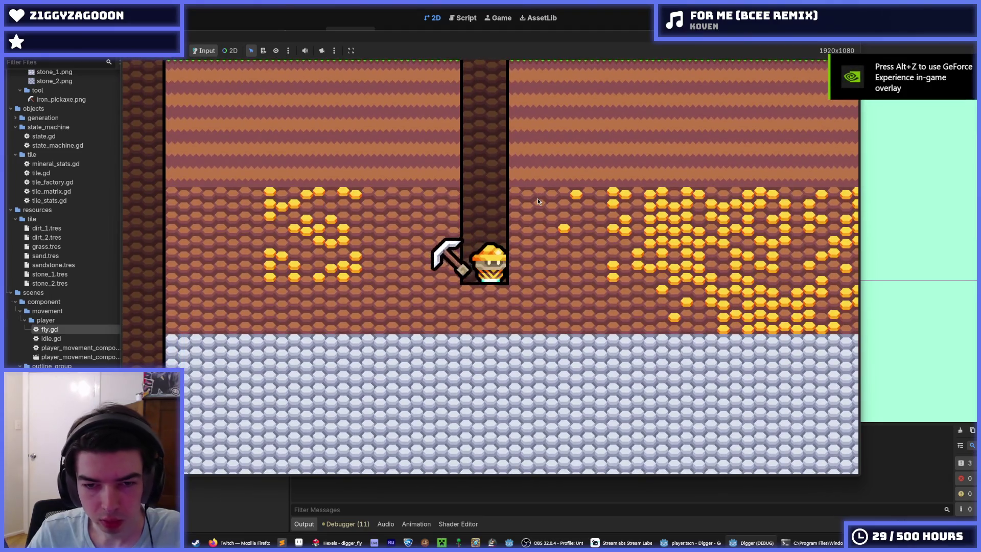
key(a)
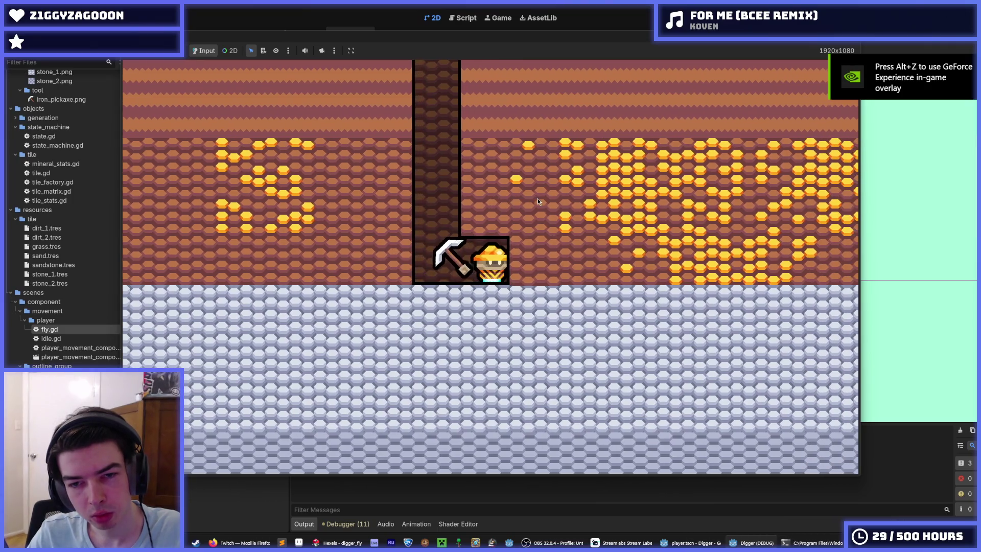
key(d)
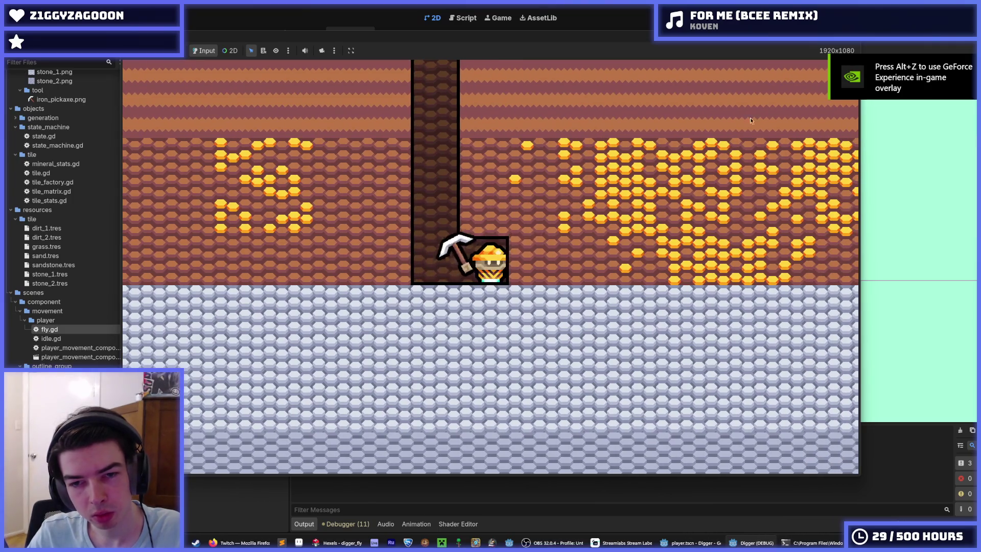
key(a)
key(F8)
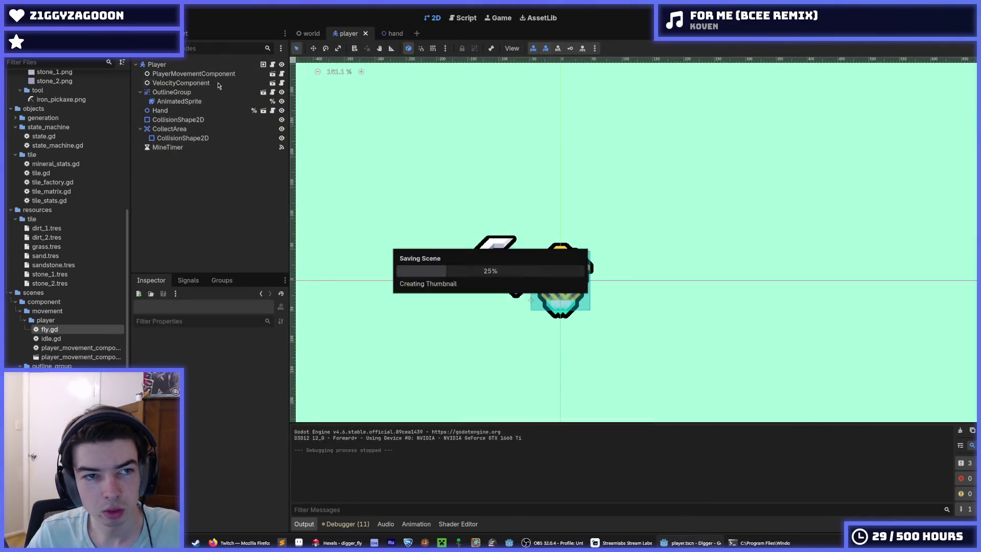
click(392, 33)
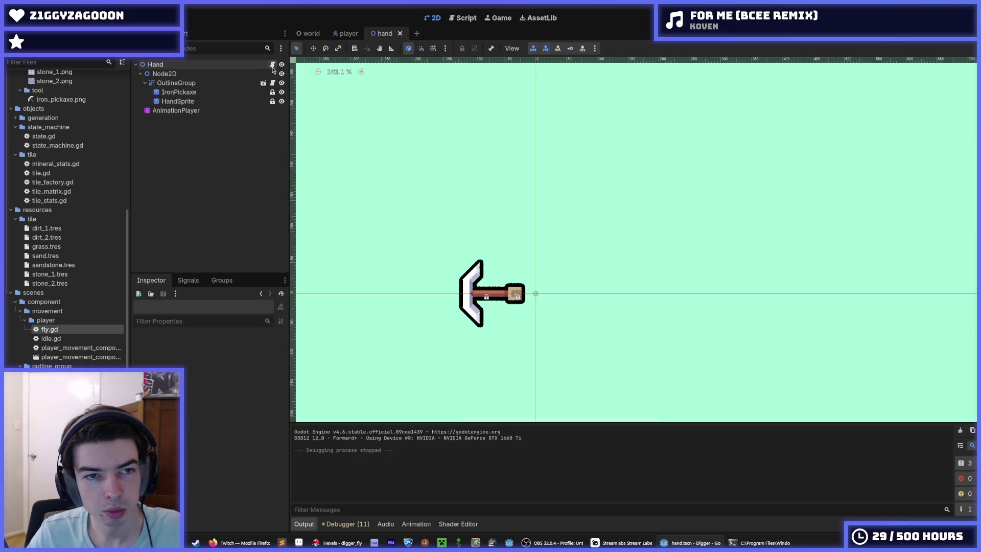
- Duplicate the play("swing") line in hand.gd, change the first copy to _animation_player.stop(), and run
click(272, 64)
click(543, 150)
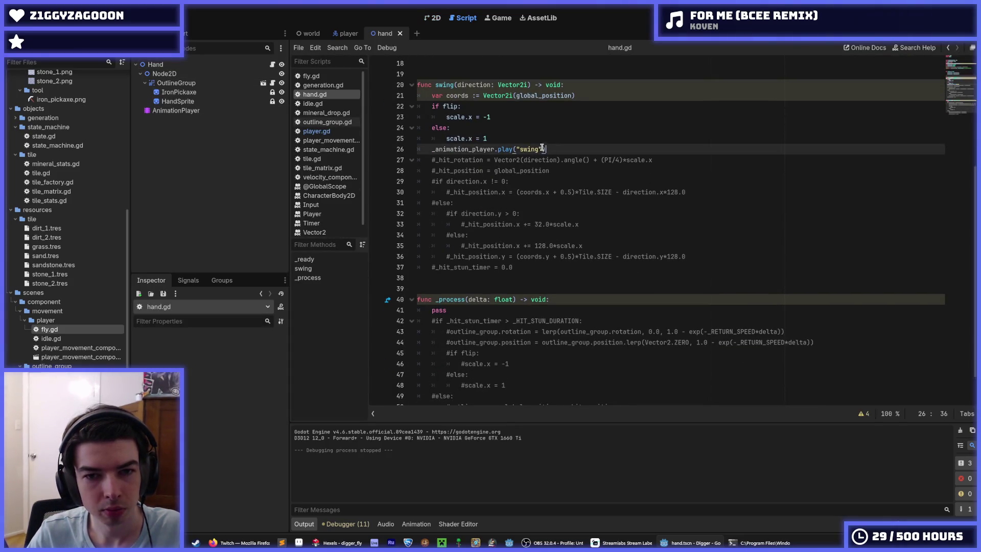
key(ctrl+shift+d)
double_click(506, 150)
text(op)
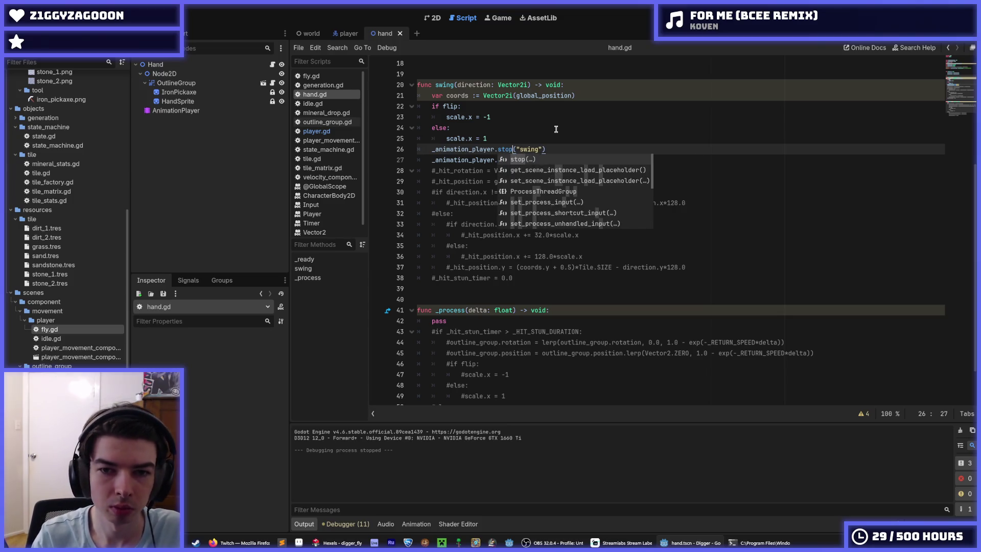
key(Return)
key(ctrl+shift+Right)
key(Delete)
key(End)
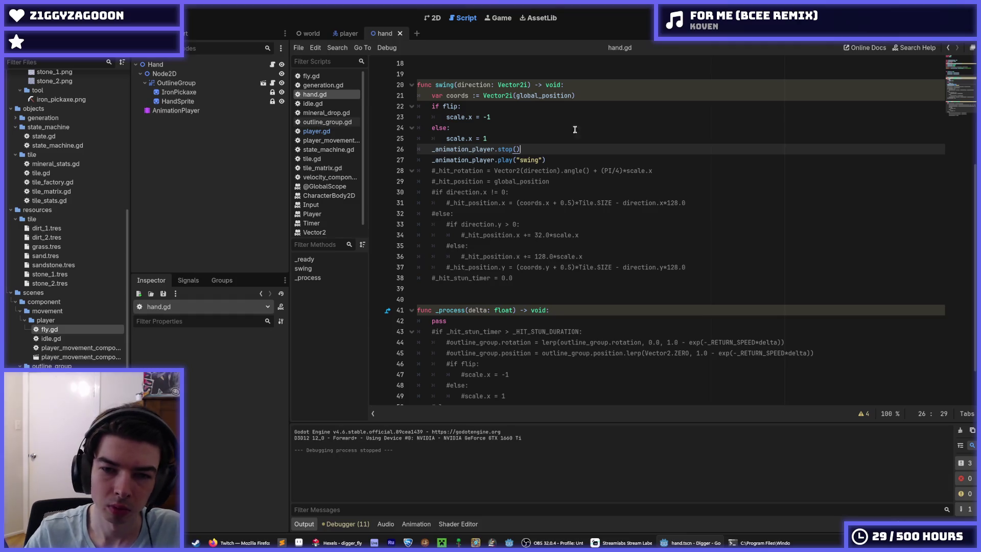
key(F5)
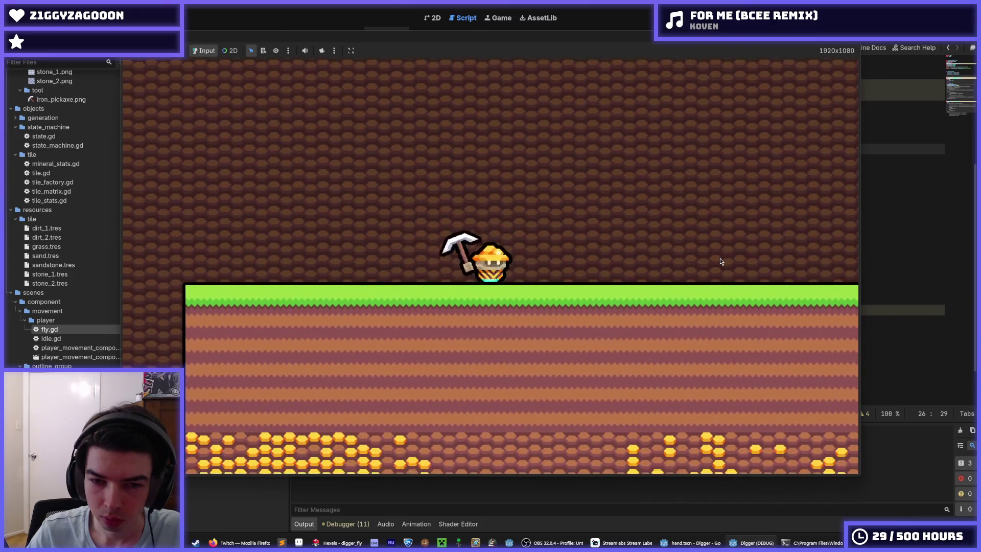
- Dig a shaft down to the stone layer, then aim left, right and up to test pickaxe flipping
key(Down)
key(Down)
key(Down)
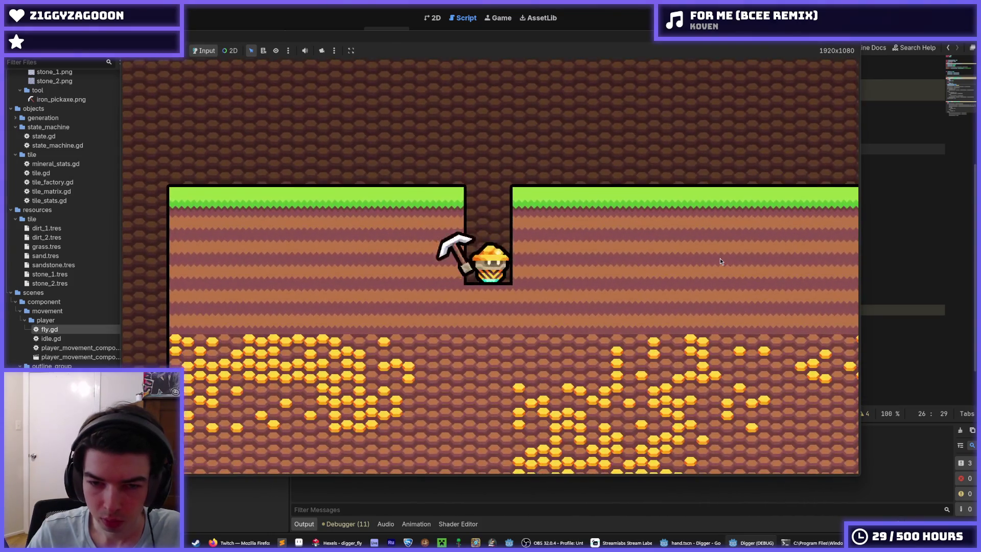
key(Down)
key(Down)
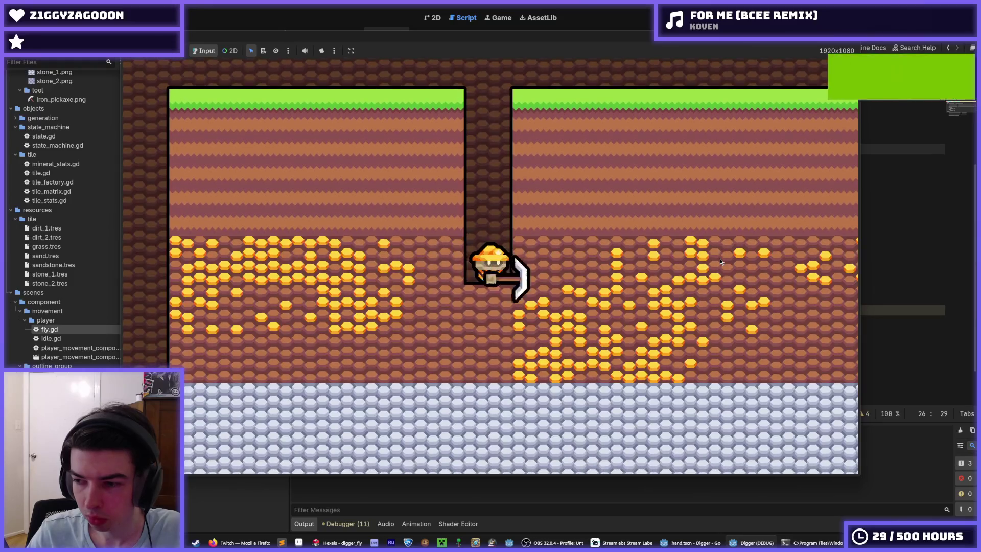
key(Down)
key(Down)
key(Right)
key(Up)
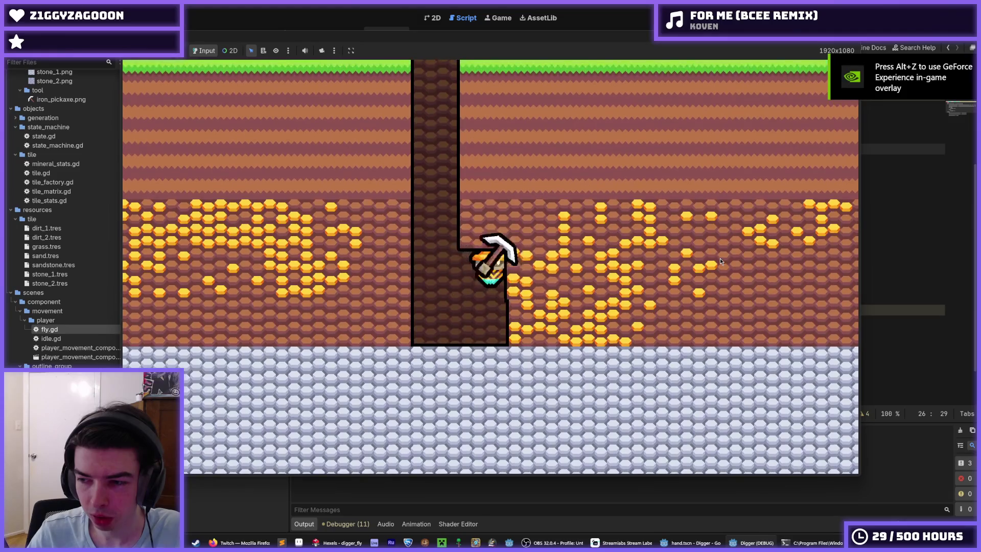
key(Right)
key(Left)
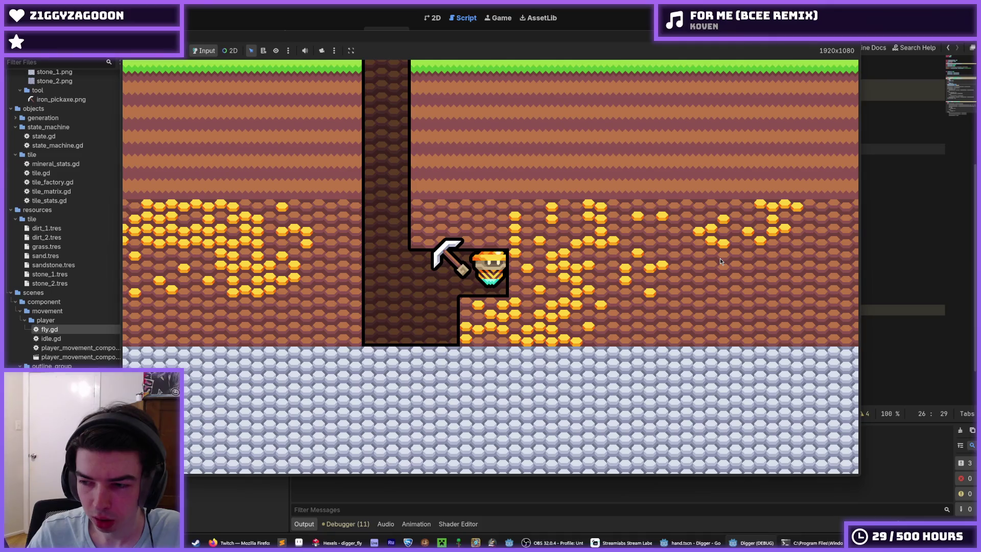
key(Down)
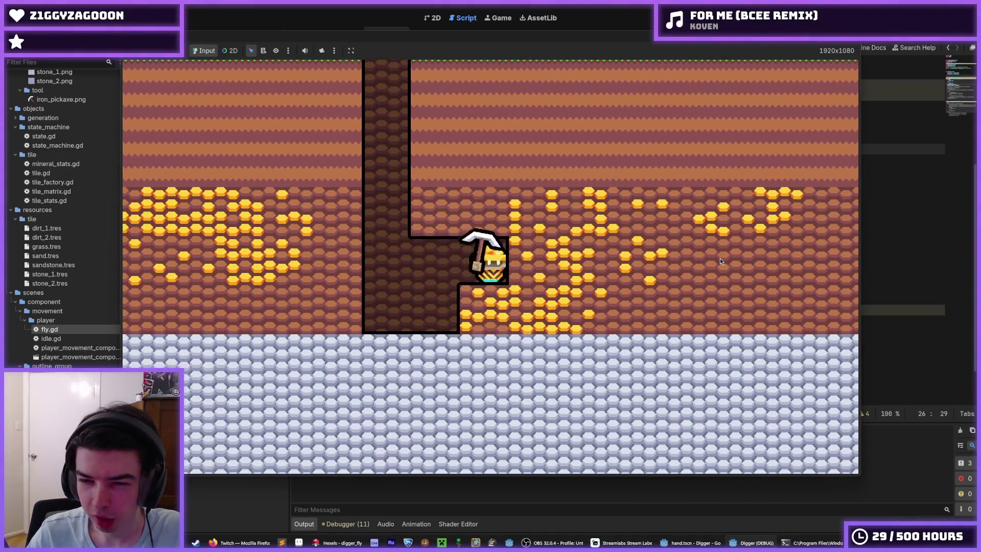
key(Right)
key(Left)
key(Up)
key(Right)
key(Up)
key(Left)
key(Up)
key(Right)
key(Left)
key(Right)
key(Left)
key(Up)
key(Left)
key(Right)
- Tunnel left and upward, turning the pickaxe up, left and right along the way
key(Left)
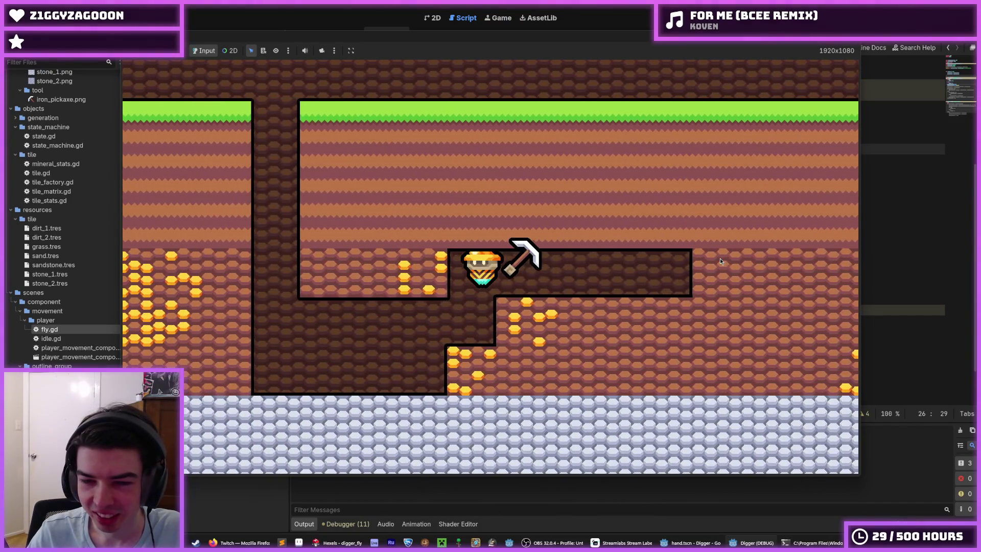
key(Left)
key(Up)
key(Left)
key(Up)
key(Left)
key(Up)
key(Left)
key(Up)
key(Left)
key(Down)
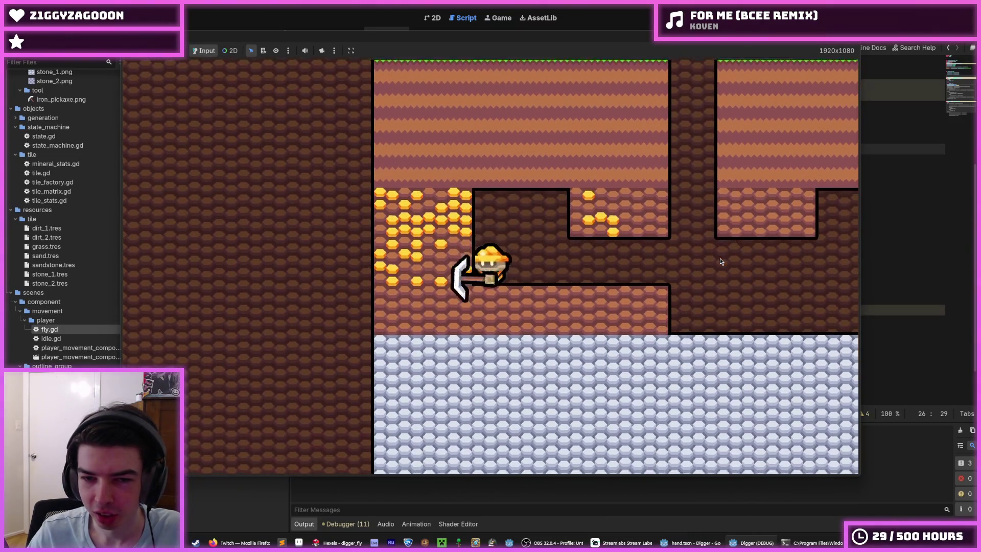
key(Left)
key(Up)
key(Left)
key(Up)
key(Right)
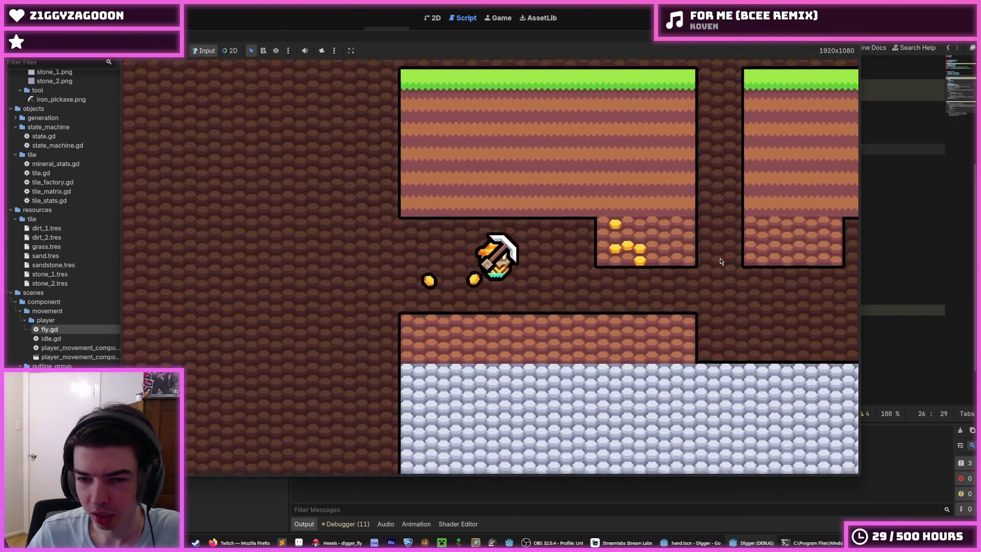
key(Right)
key(Left)
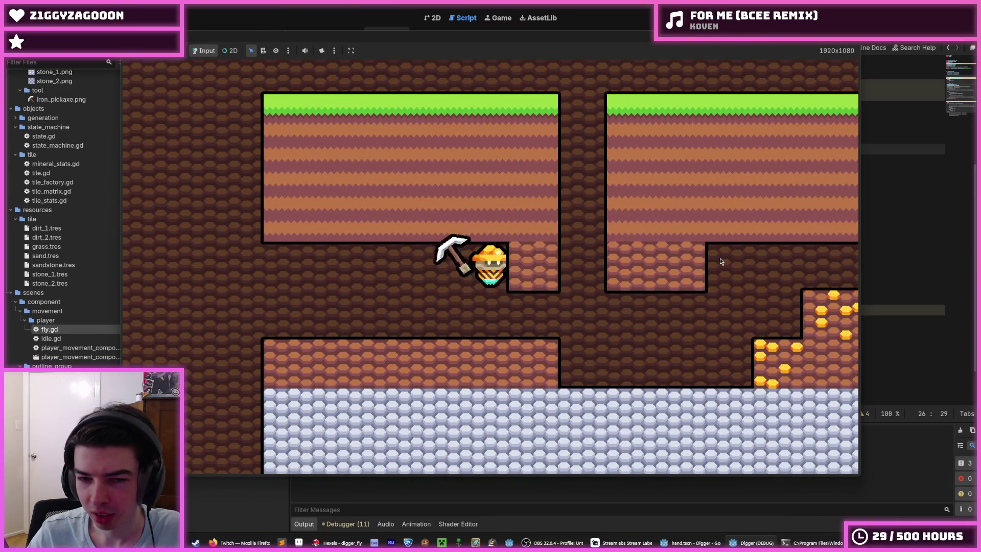
key(Down)
key(Right)
key(Up)
key(Left)
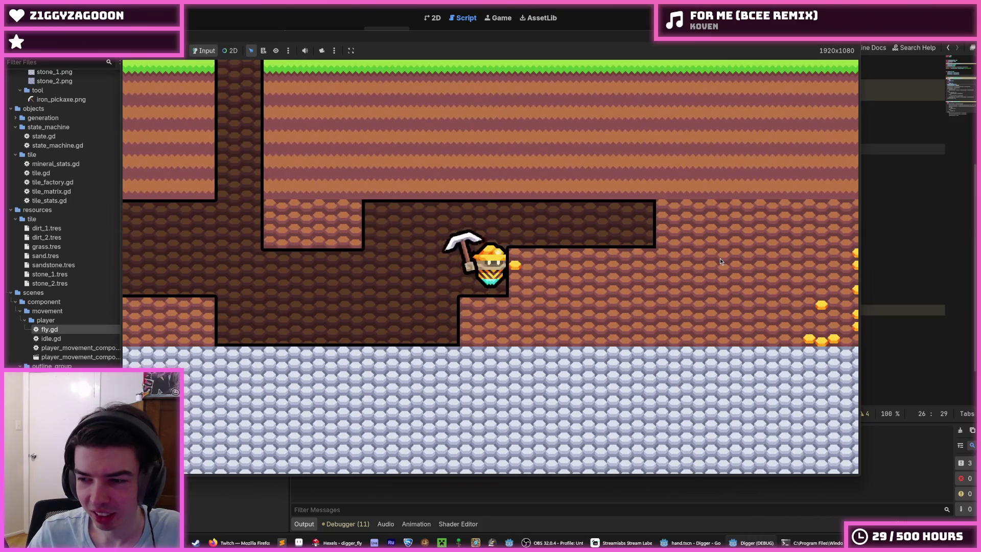
key(Up)
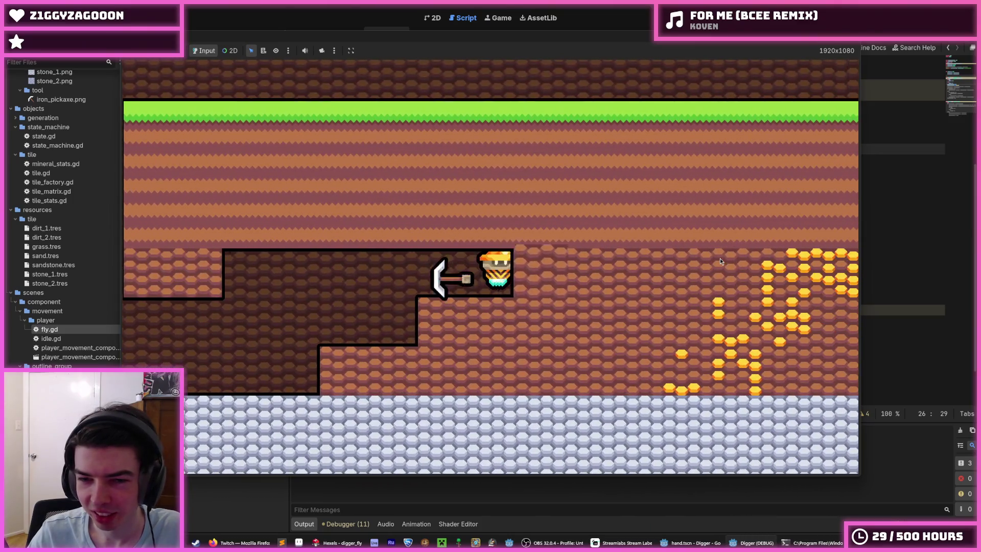
key(Up)
key(Right)
key(Up)
key(Right)
key(Right)
key(Up)
key(Left)
key(Right)
key(Left)
key(Up)
key(Right)
- Dig sideways through the gold ore, confirming the pickaxe flips with each direction
key(Right)
key(Up)
key(Right)
key(Up)
key(Down)
key(Up)
key(Left)
key(Right)
key(Down)
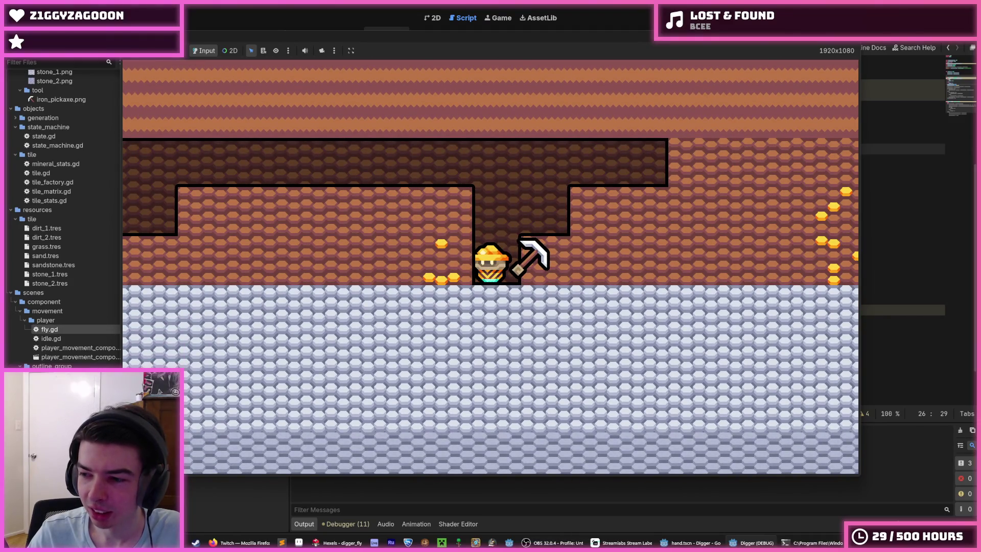
key(Up)
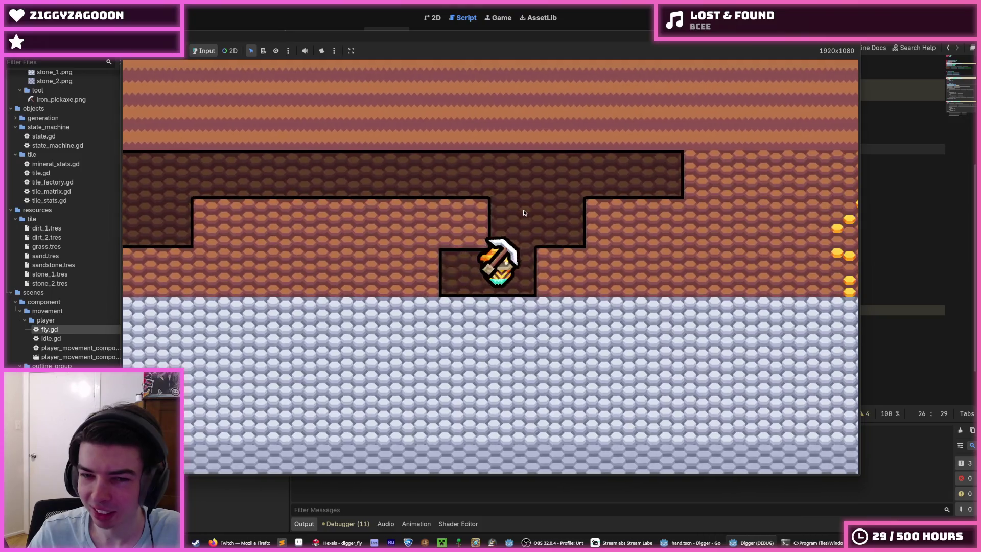
key(Left)
key(Right)
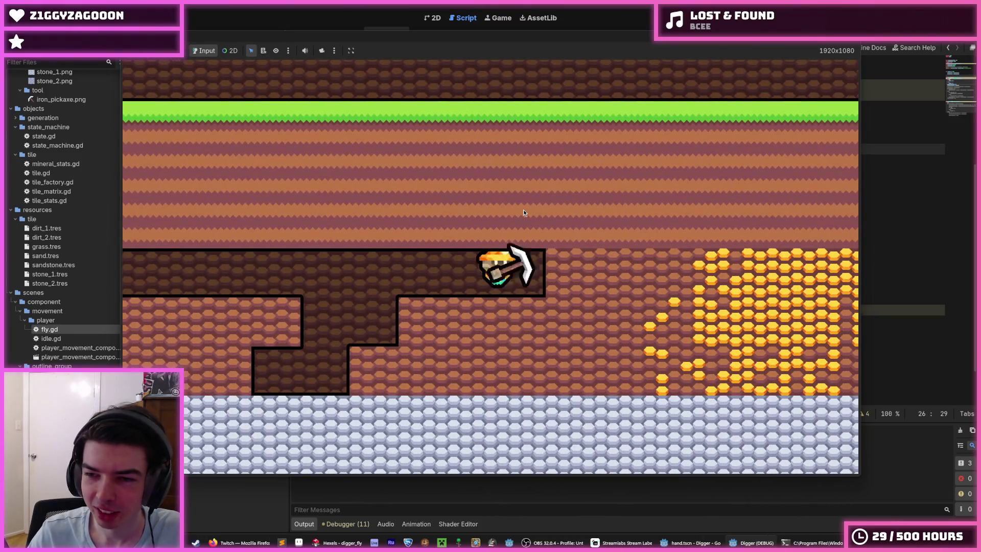
key(Up)
key(Right)
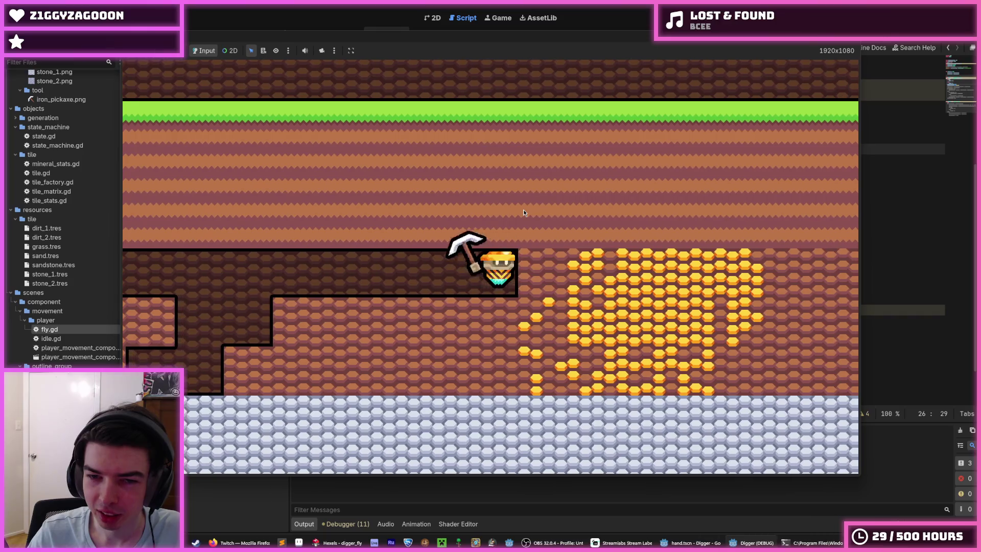
key(Left)
key(Right)
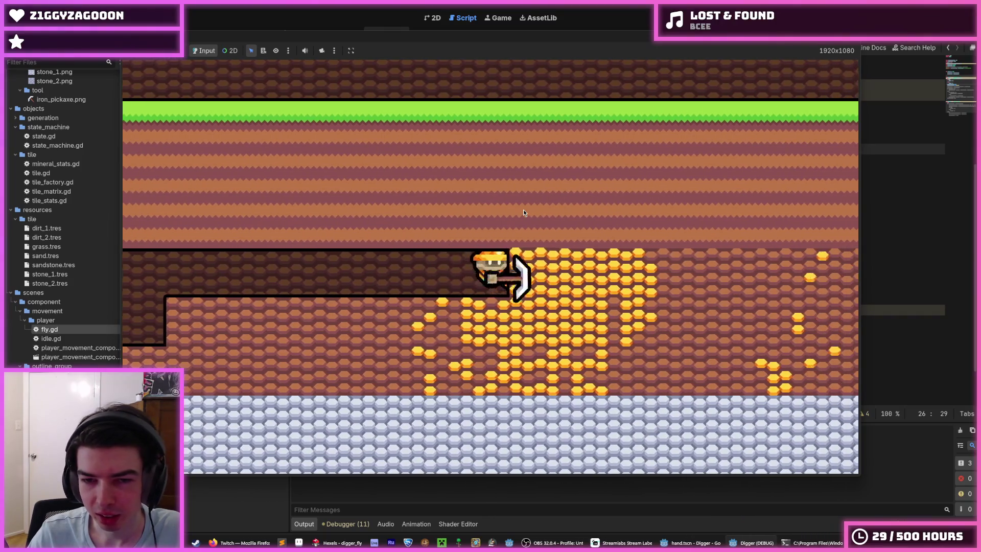
key(Left)
key(Up)
key(Right)
key(Down)
key(Left)
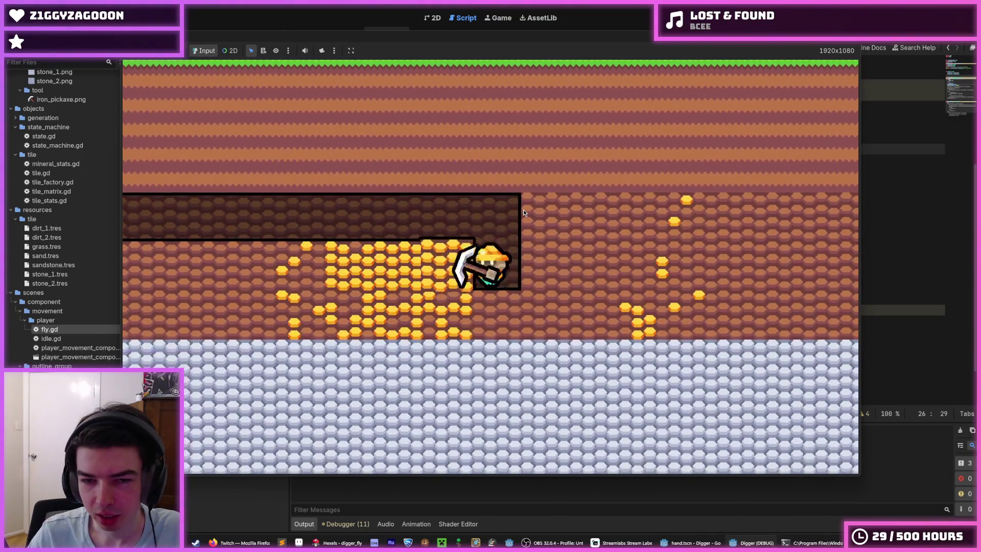
key(Right)
key(Left)
key(Right)
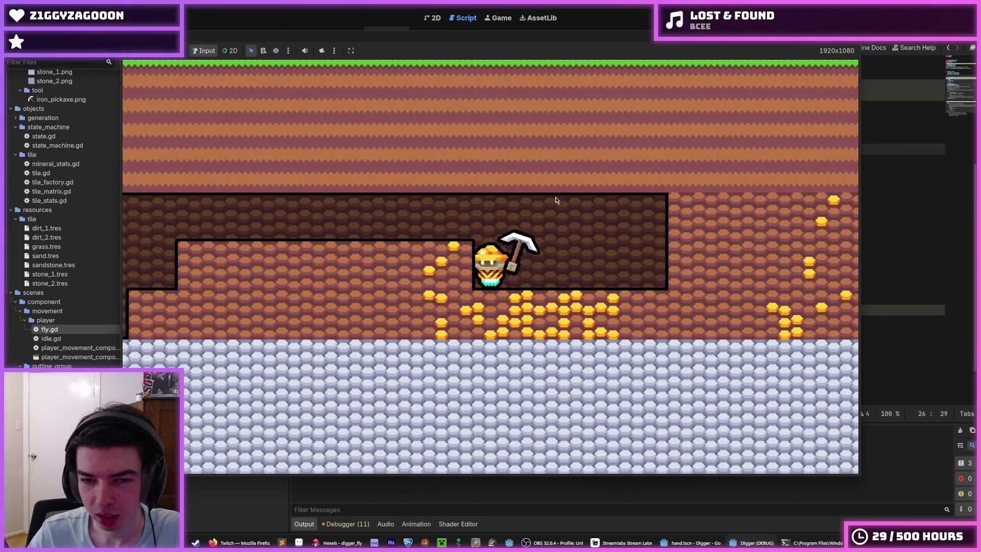
- Stop the game and show the hand scene's swing animation tracks in the 2D view
key(F8)
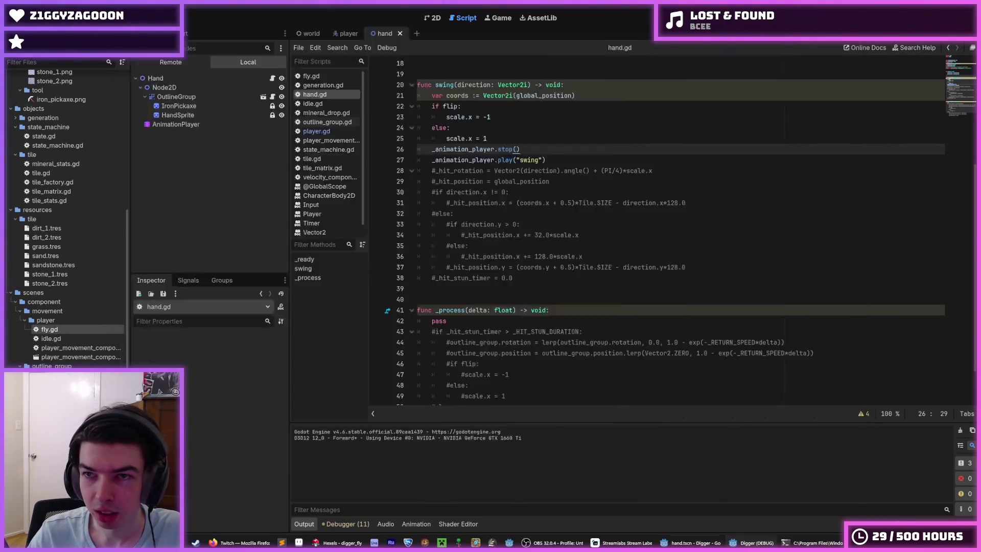
click(336, 35)
click(431, 18)
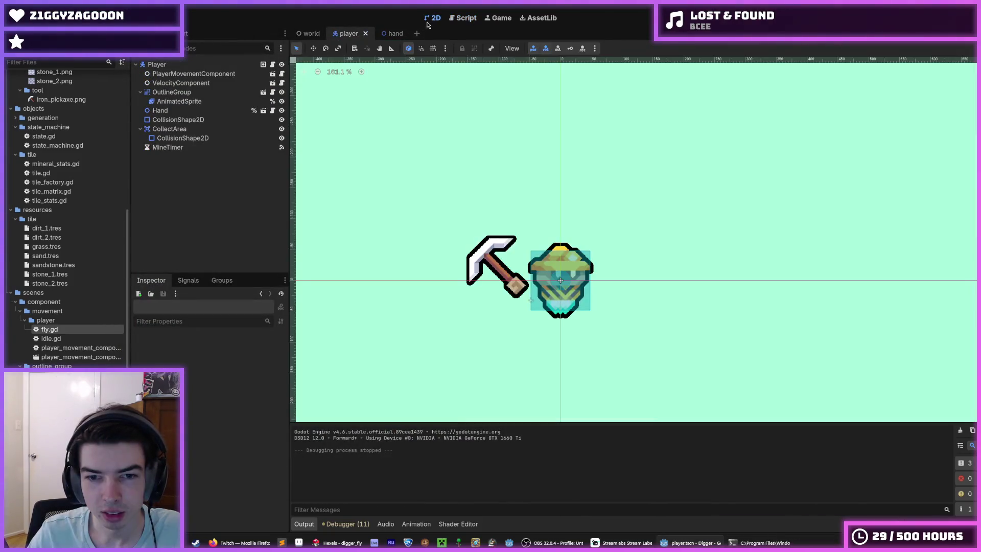
click(384, 34)
click(176, 111)
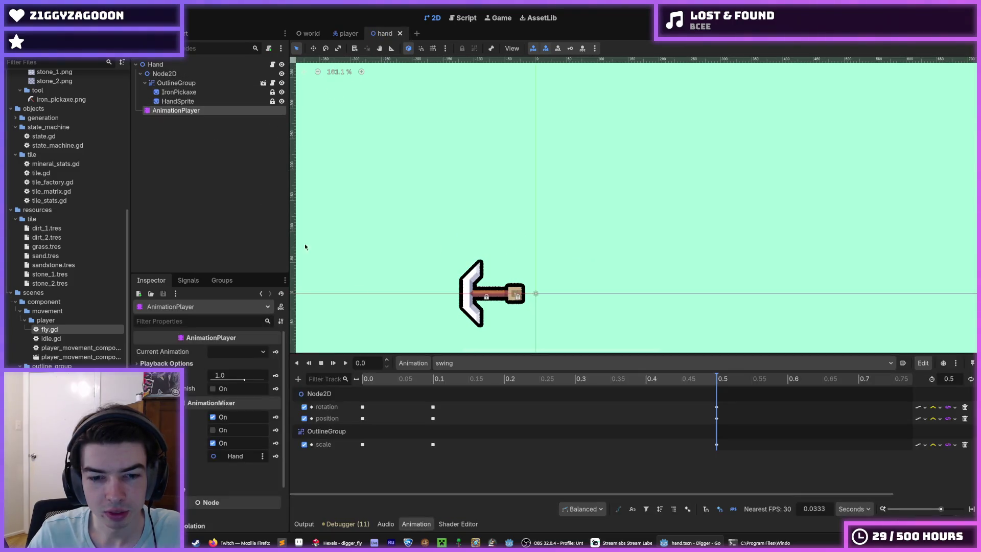
- Move the rotation, position and scale keys from 0.1 s to 0.05 s and save
drag(433, 407, 398, 420)
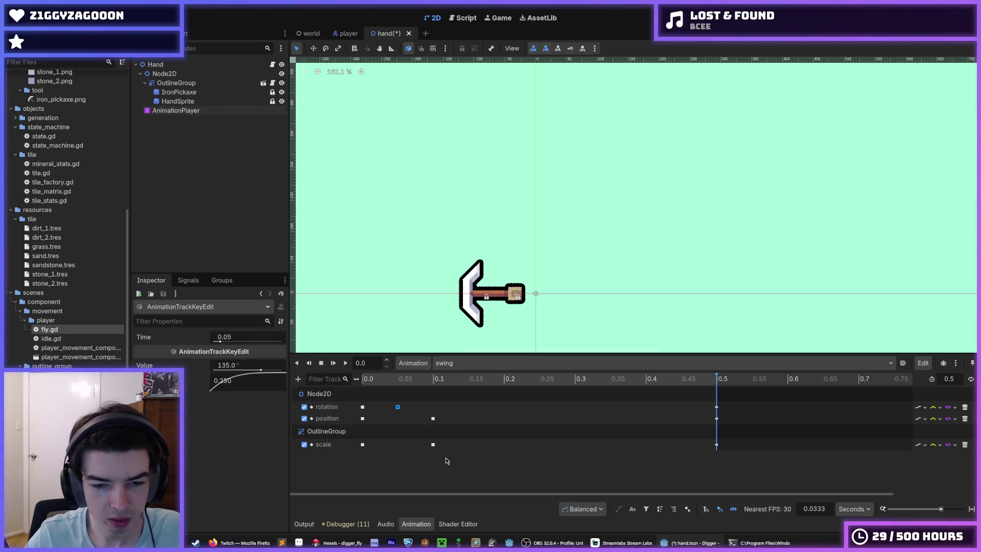
click(433, 418)
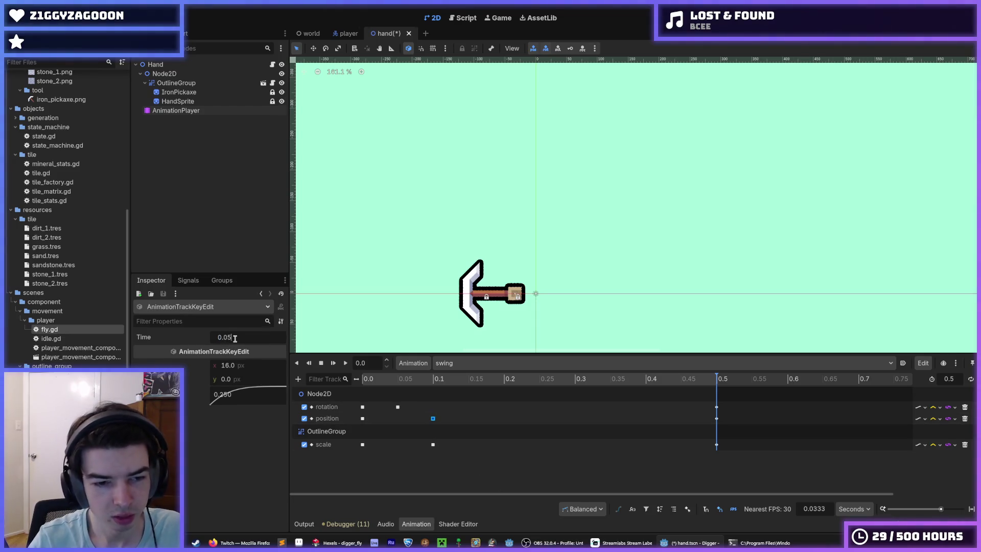
click(433, 444)
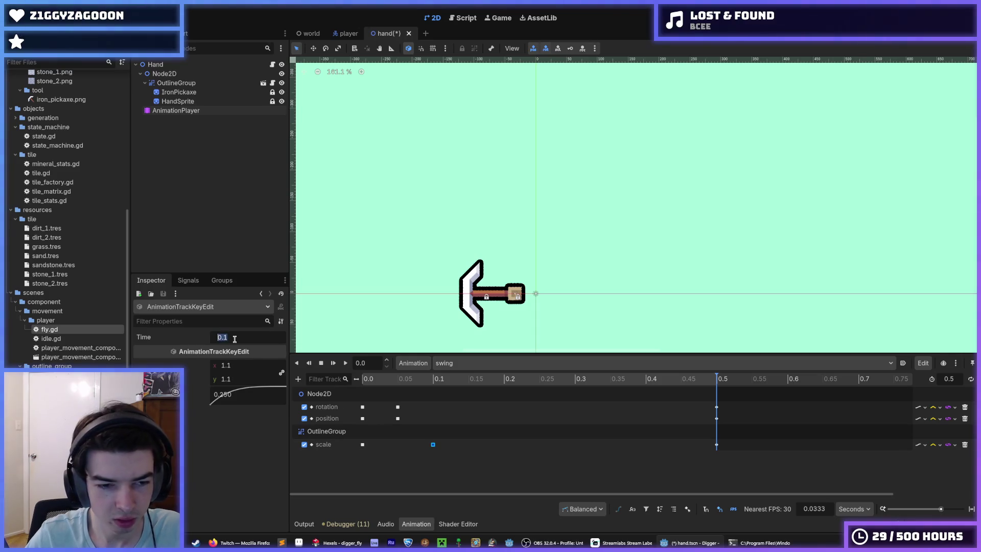
key(ctrl+s)
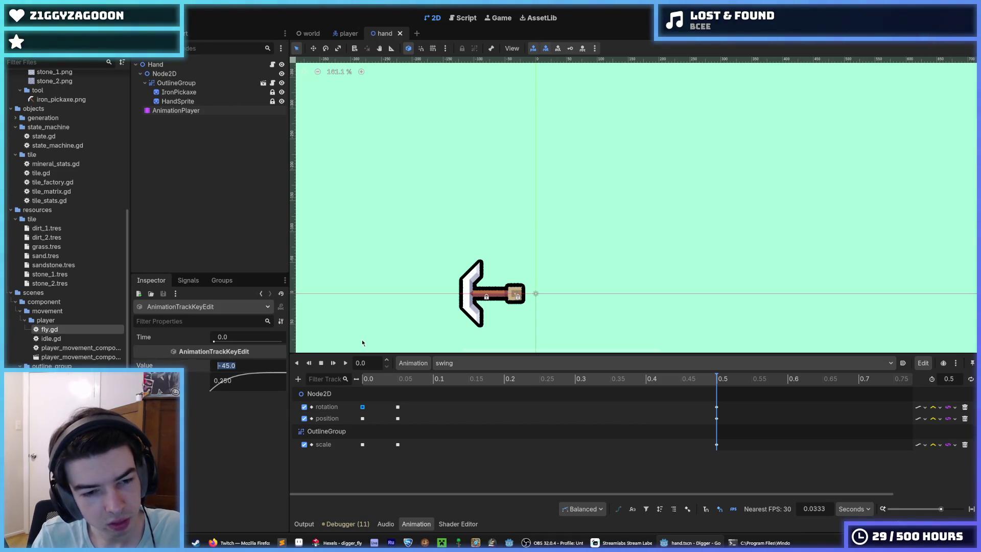
- Set the first rotation key to -30°, save the hand scene and preview the swing
text(-30)
key(Return)
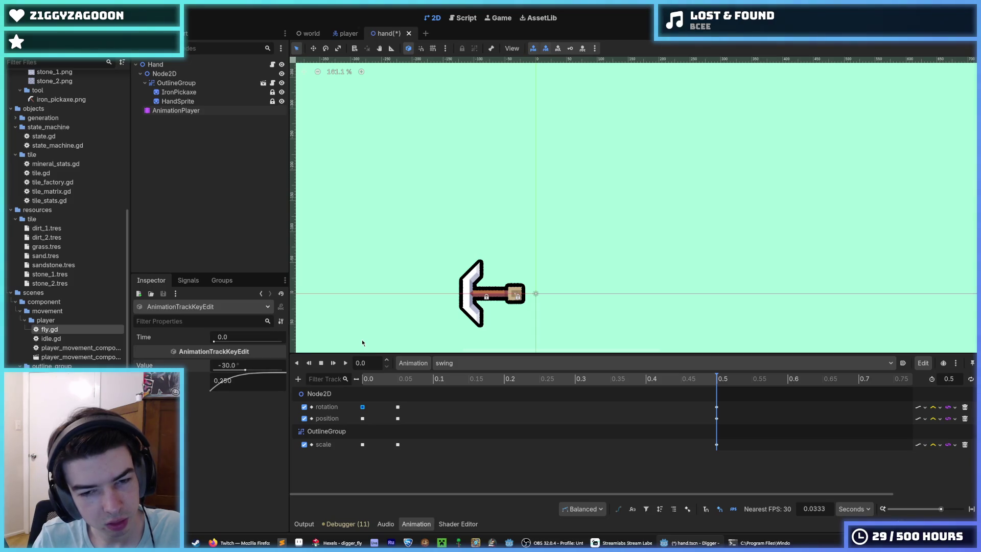
key(ctrl+s)
click(345, 363)
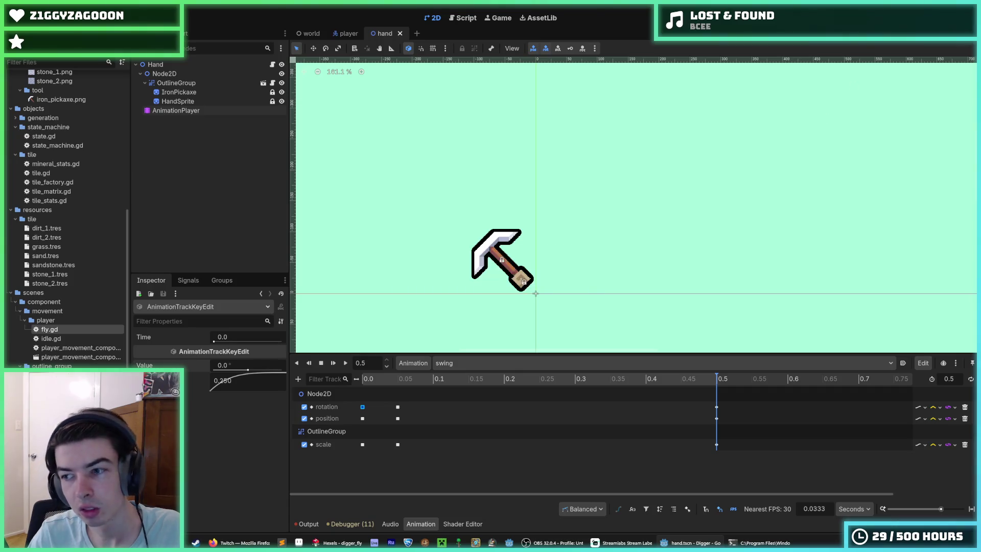
- Run Digger with F5 and dig down, left and right to test the retimed swing
key(F5)
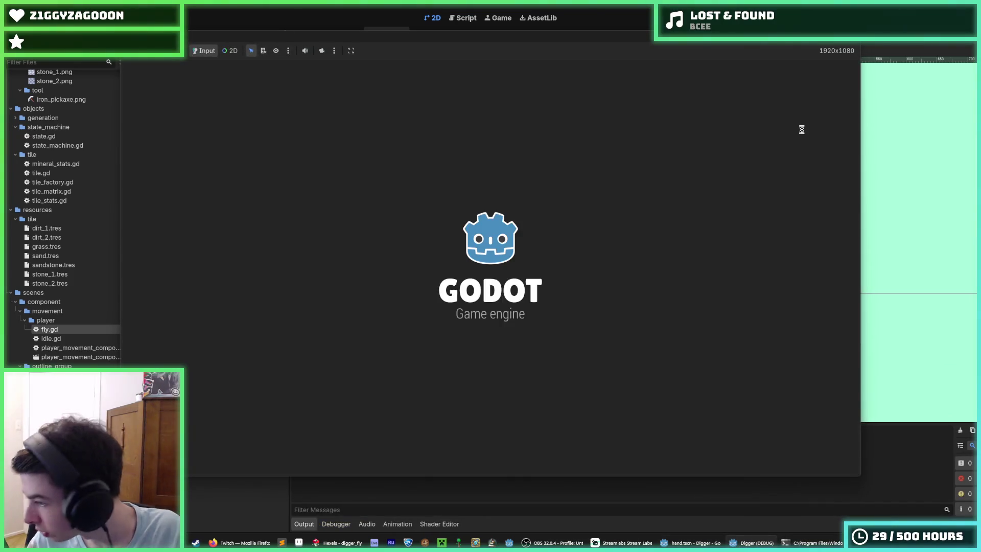
key(s)
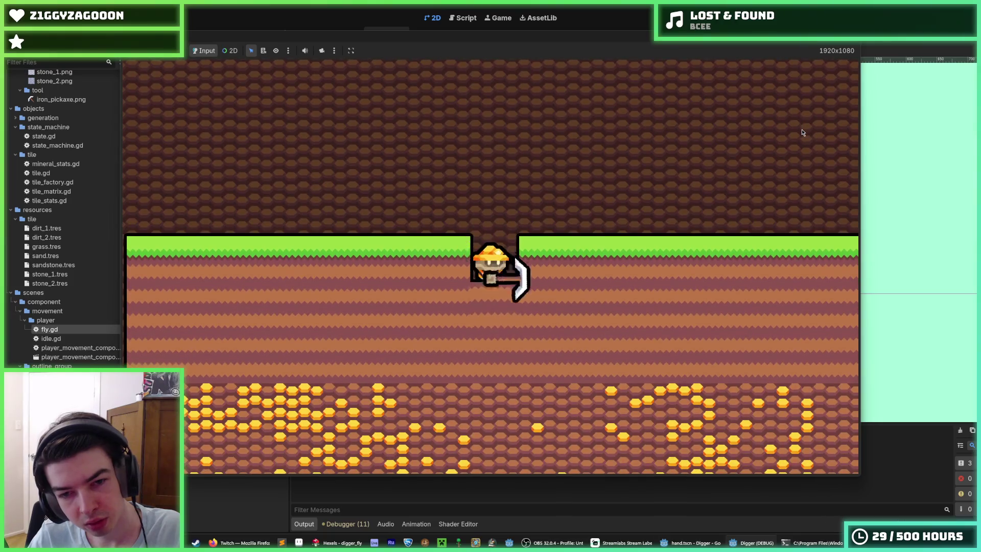
key(s)
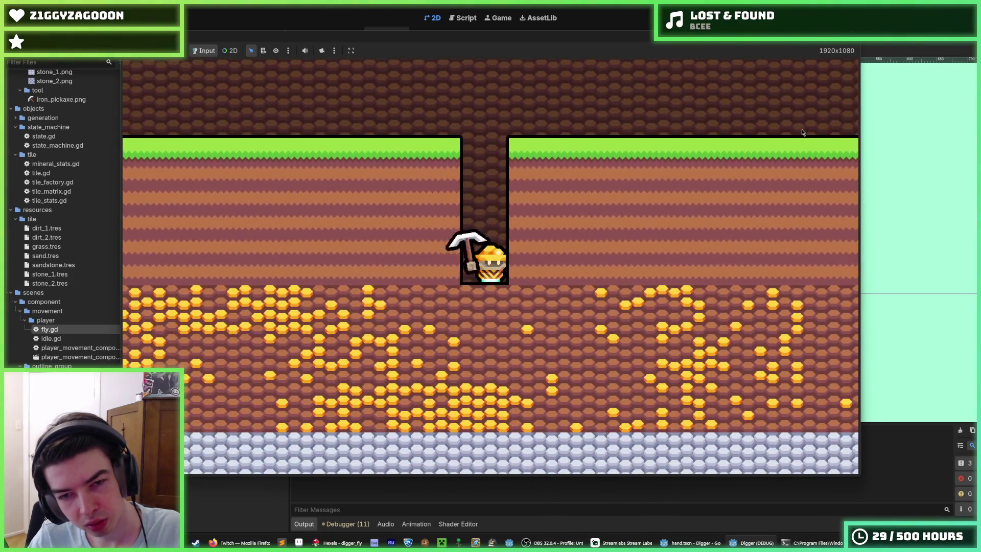
key(s)
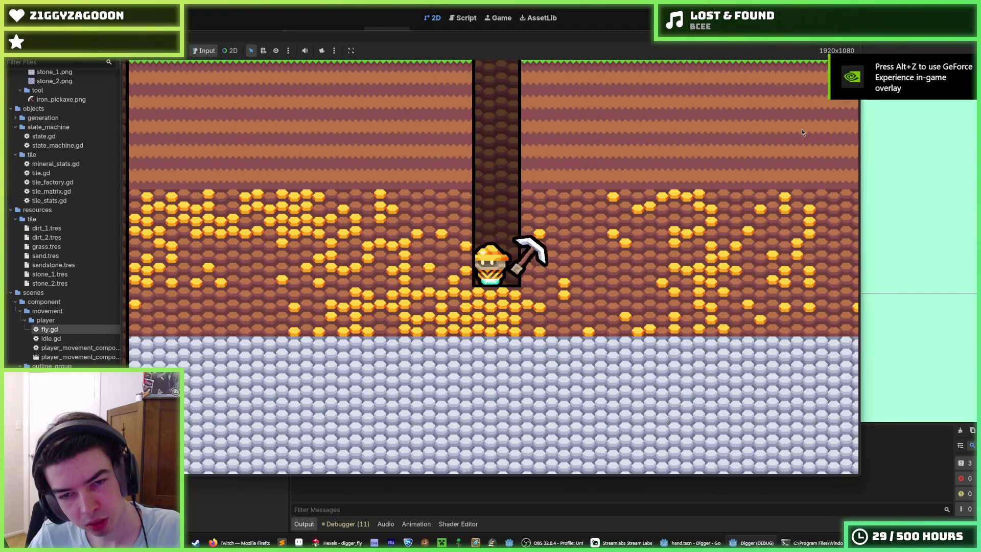
key(a)
key(d)
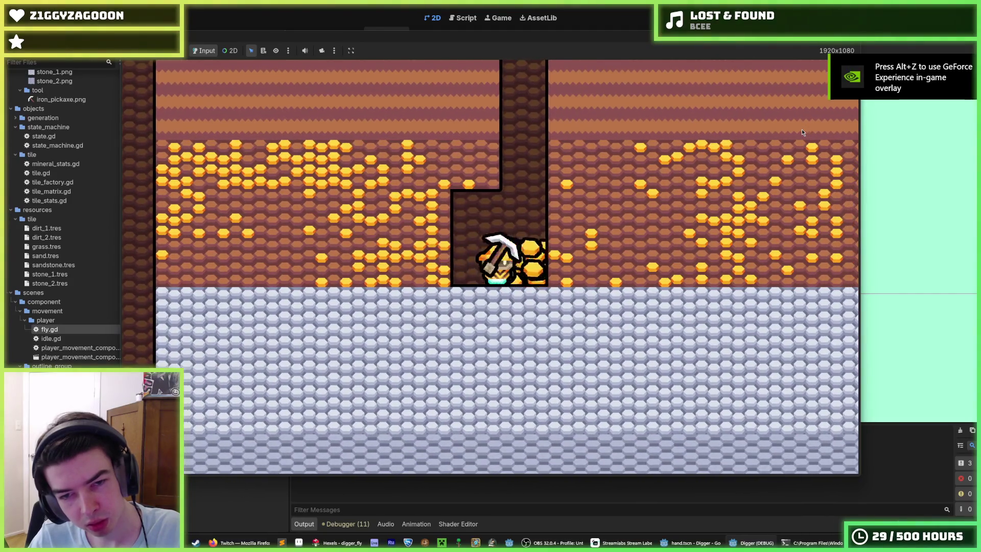
key(w)
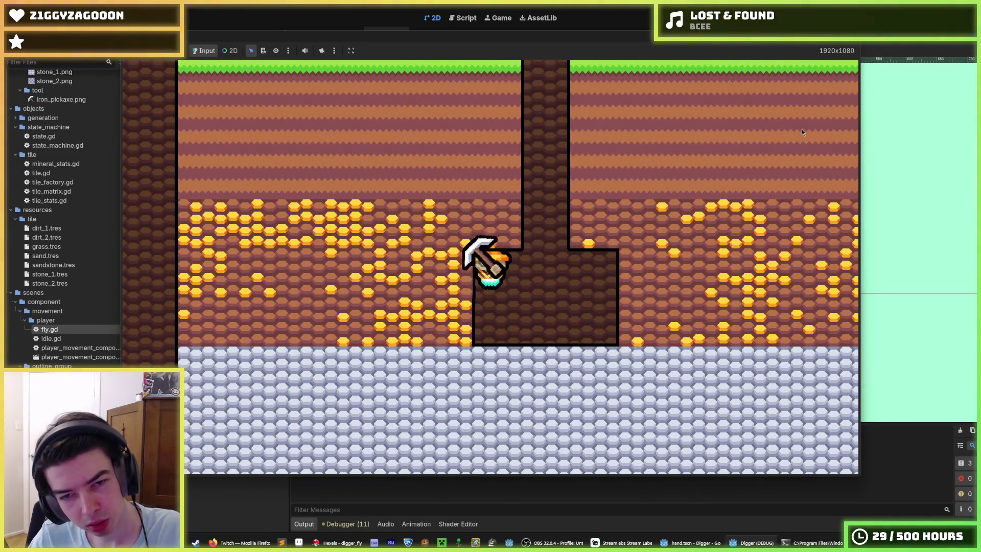
key(d)
key(d)
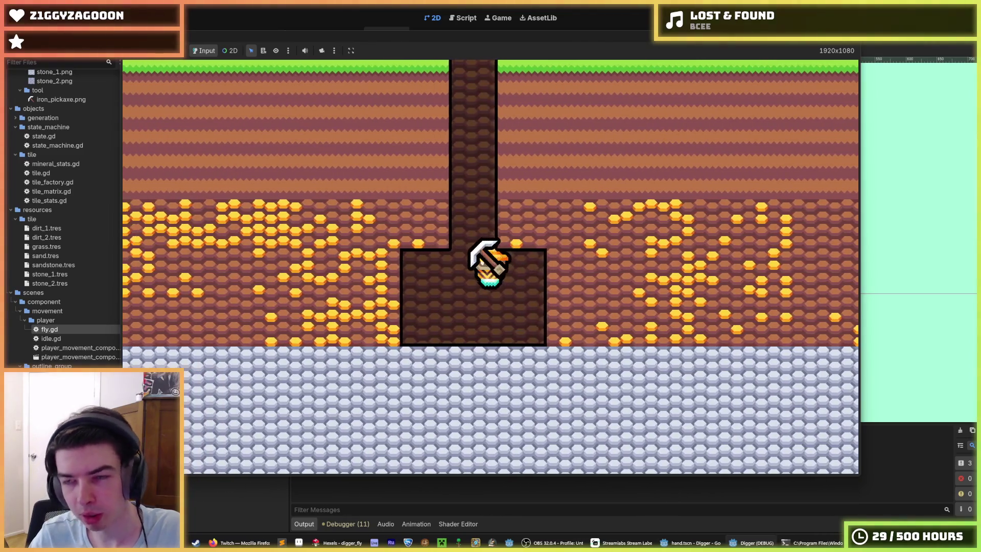
- Stop the game and open the Hand node's hand.gd script
key(F8)
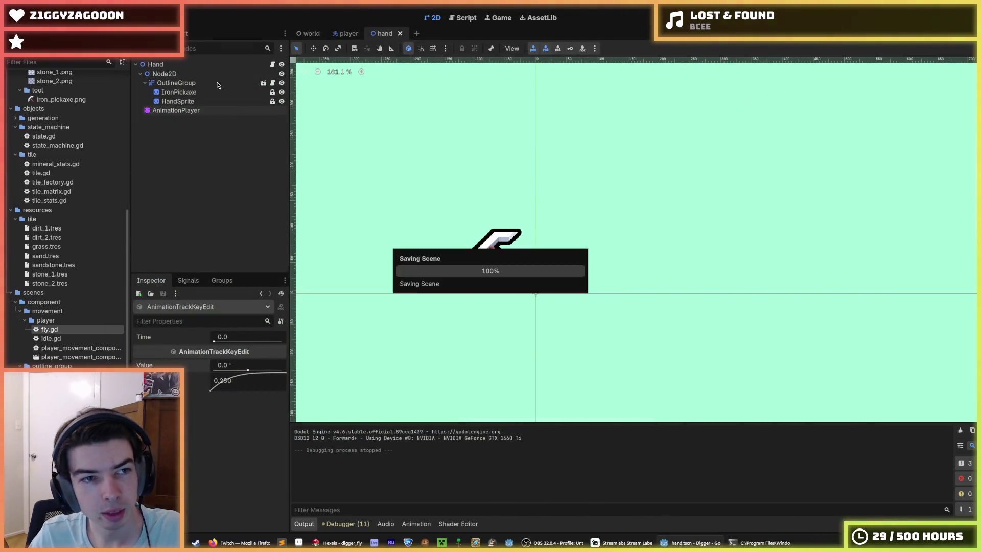
click(183, 65)
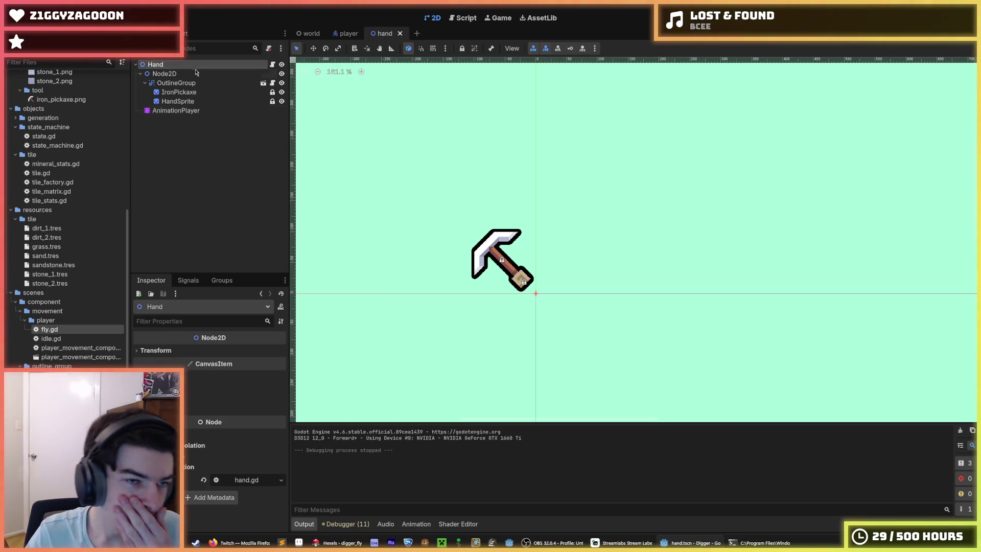
click(272, 65)
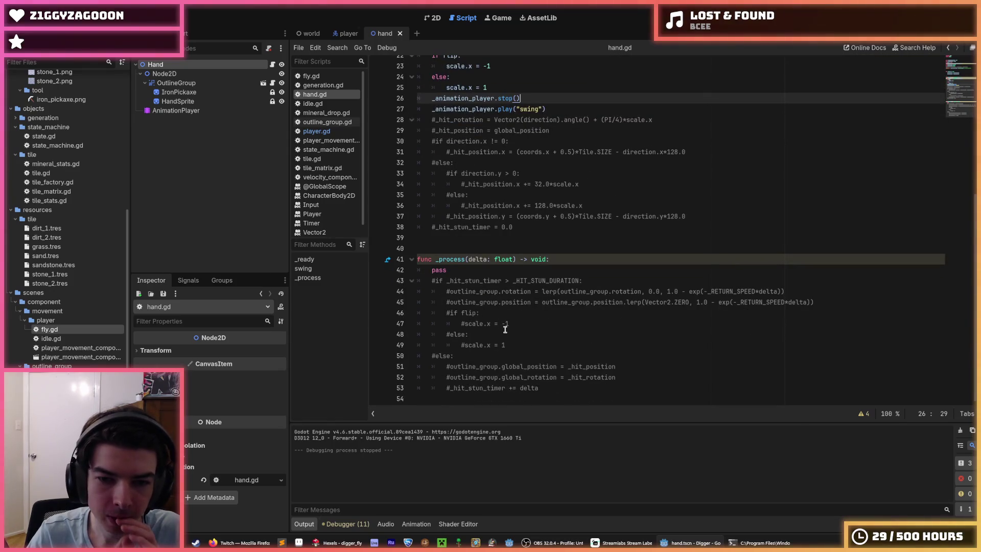
- Replace pass in _process() with the uncommented flip check, fix its indentation, and save
drag(502, 345, 457, 314)
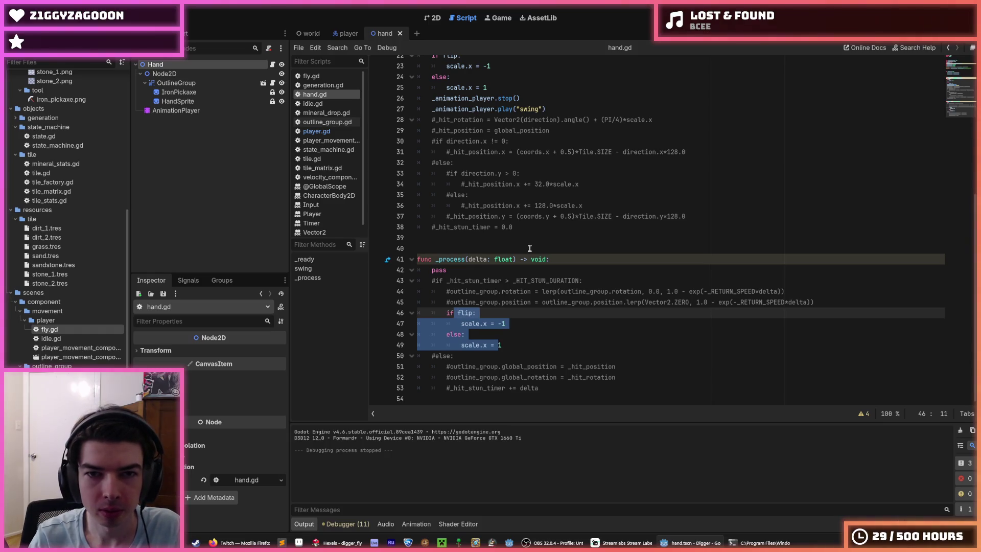
key(ctrl+k)
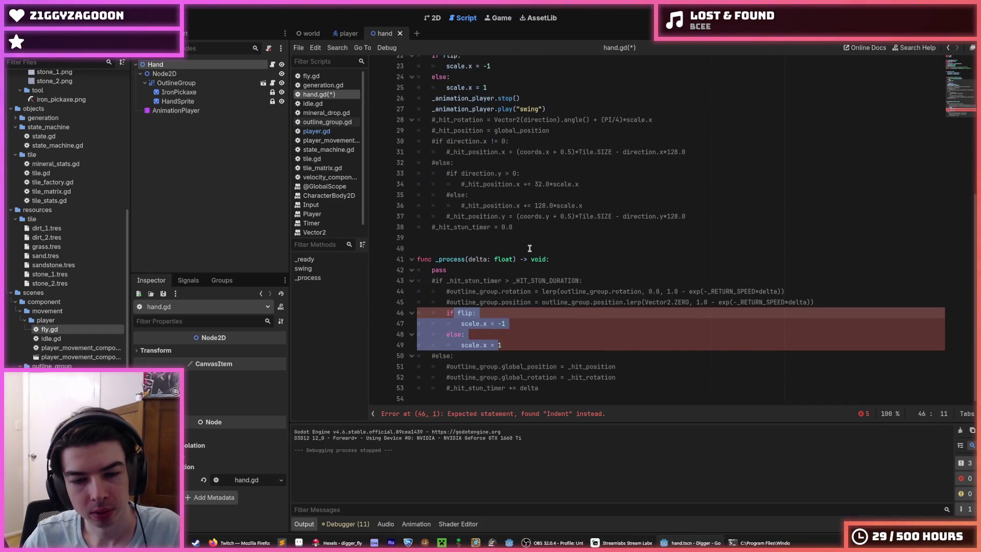
key(alt+Up)
key(alt+Up)
key(alt+Up)
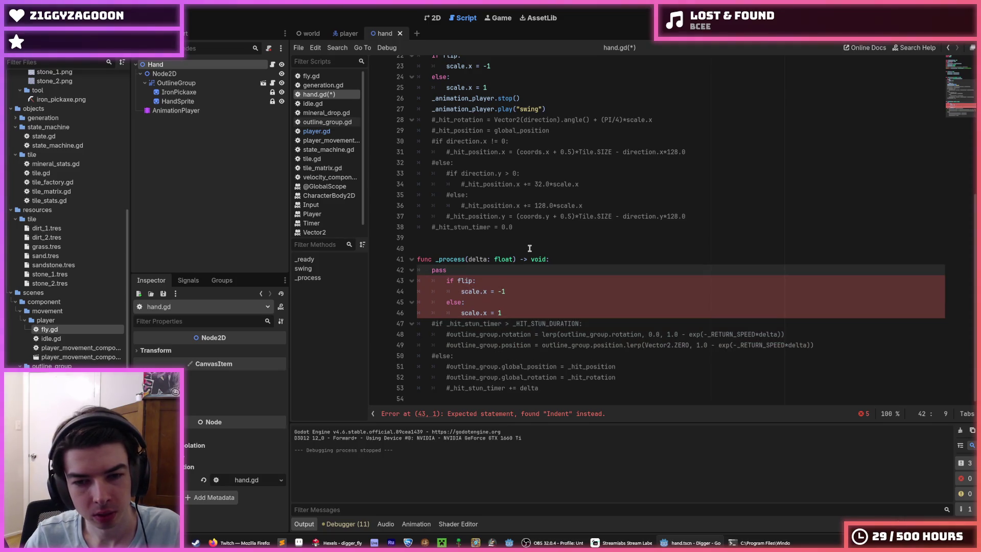
key(alt+Down)
key(alt+Down)
key(alt+Down)
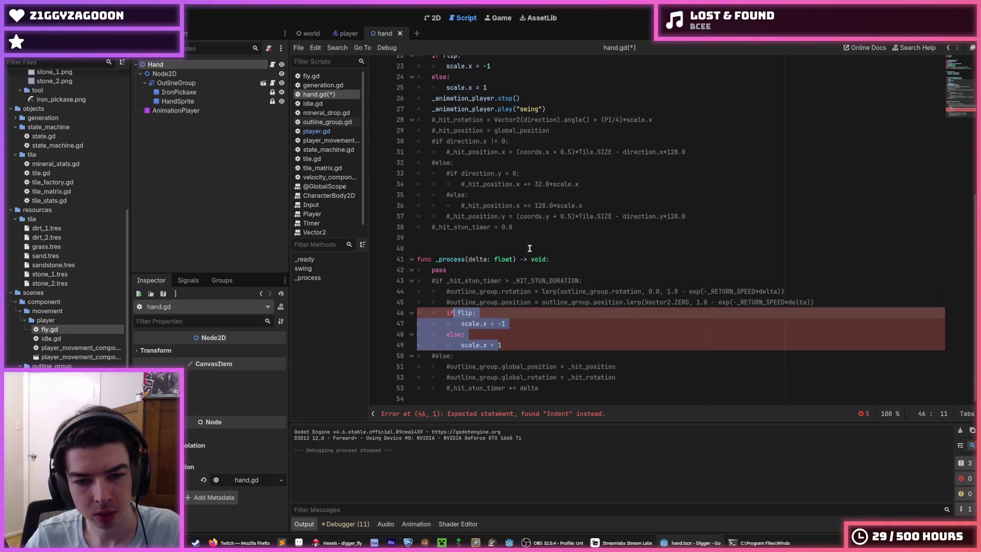
double_click(432, 269)
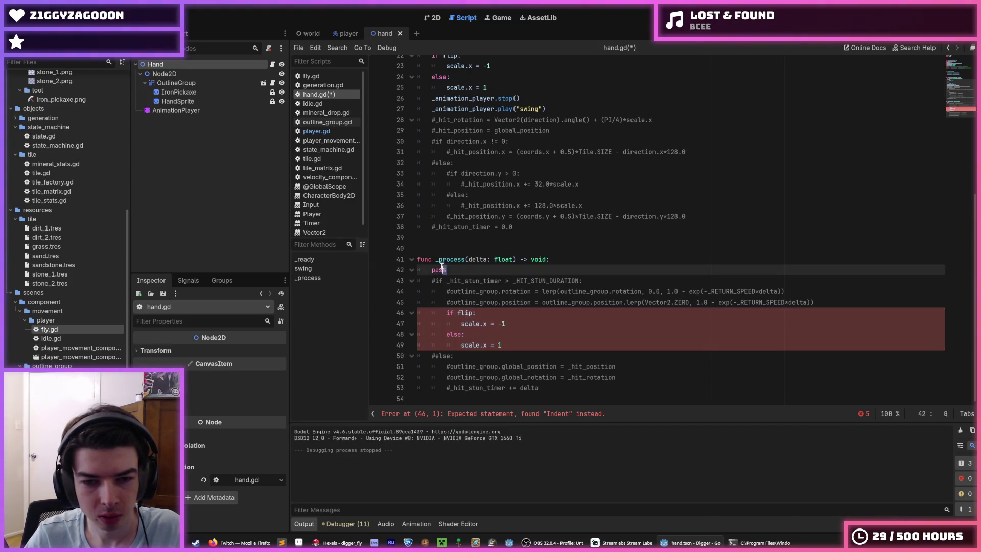
text(if flip: 			scale.x = -1 		else: 			scale.x = 1)
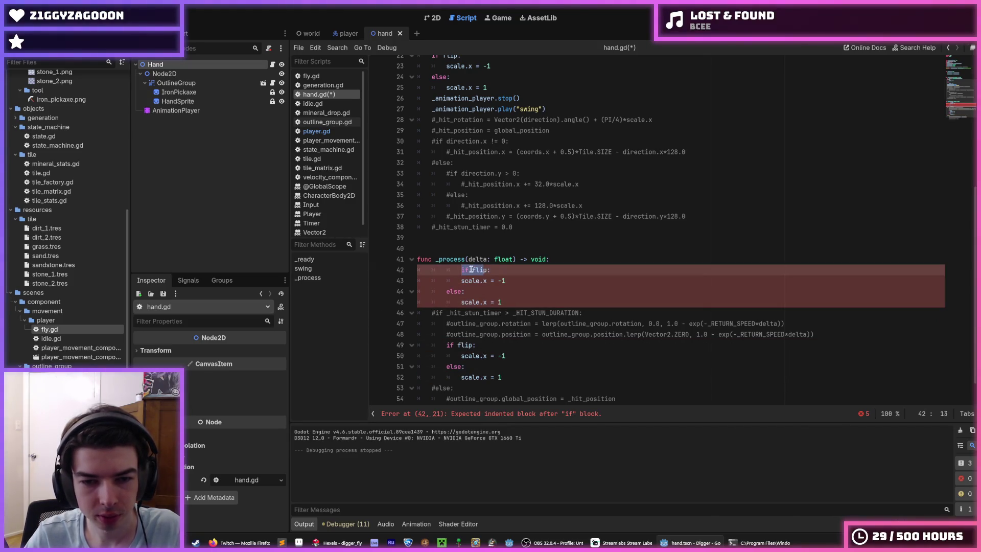
drag(477, 278, 504, 302)
key(shift+Tab)
click(592, 270)
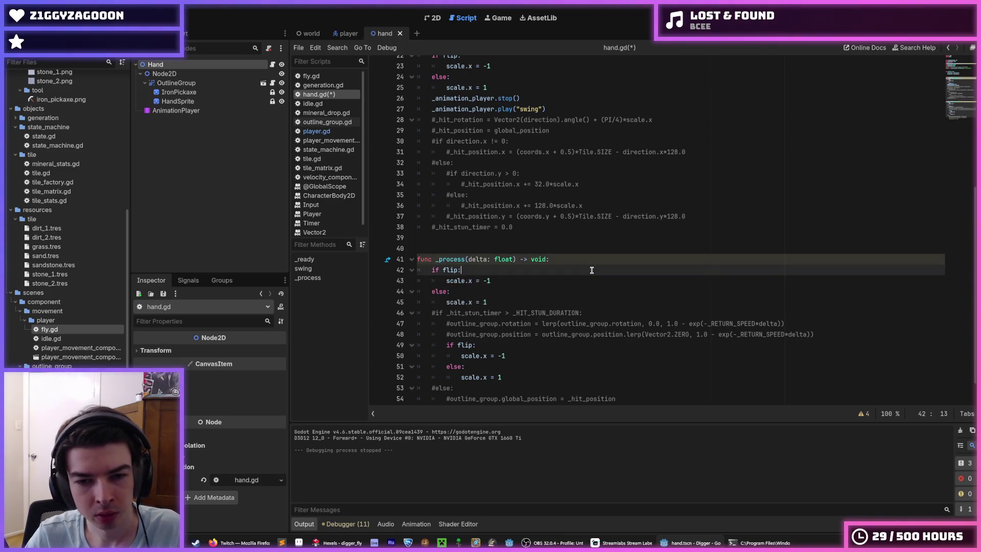
key(ctrl+s)
scroll(559, 257, up, 3)
- Delete the flip check from swing(), comment out the old hit-stun flip lines, and run with F5
drag(503, 184, 382, 156)
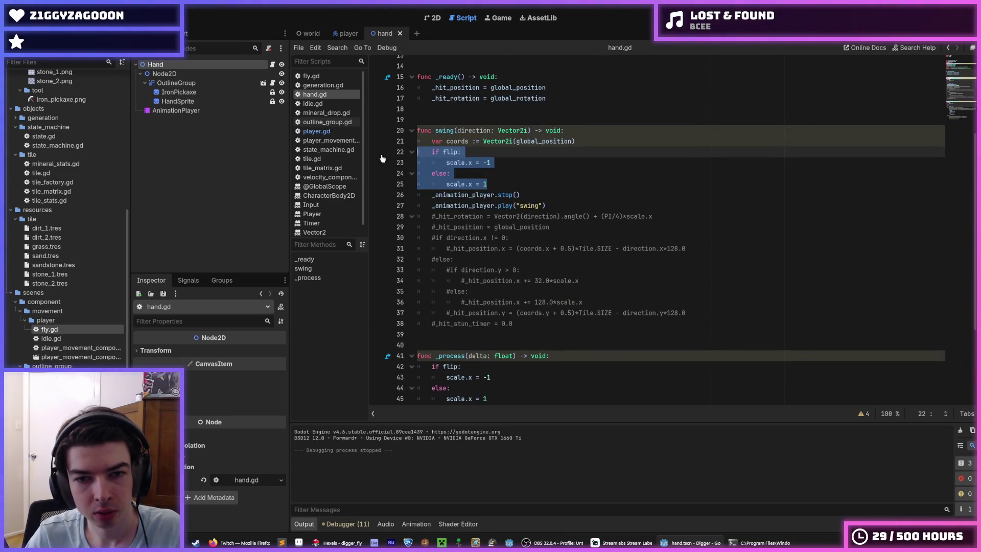
key(BackSpace)
key(BackSpace)
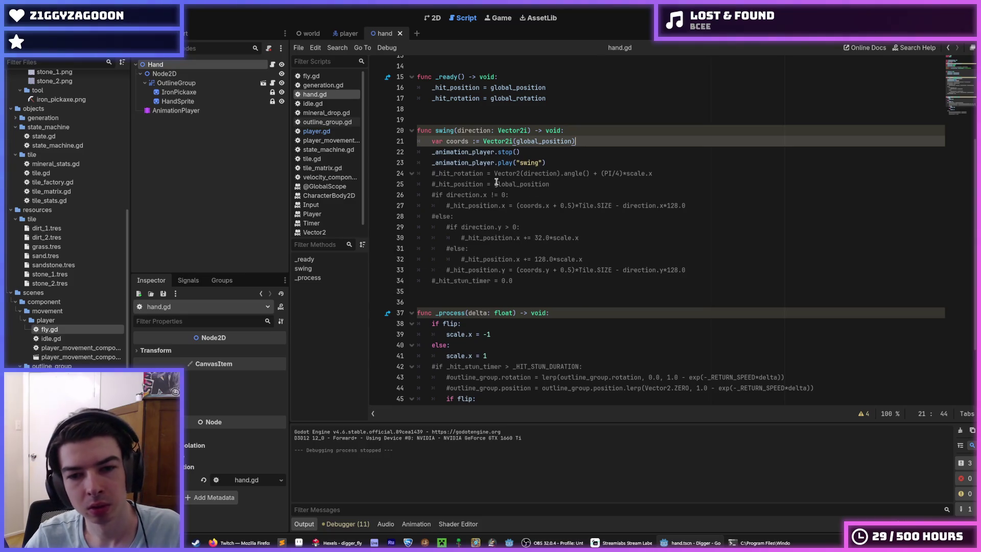
scroll(768, 148, down, 2)
drag(504, 366, 450, 334)
key(ctrl+k)
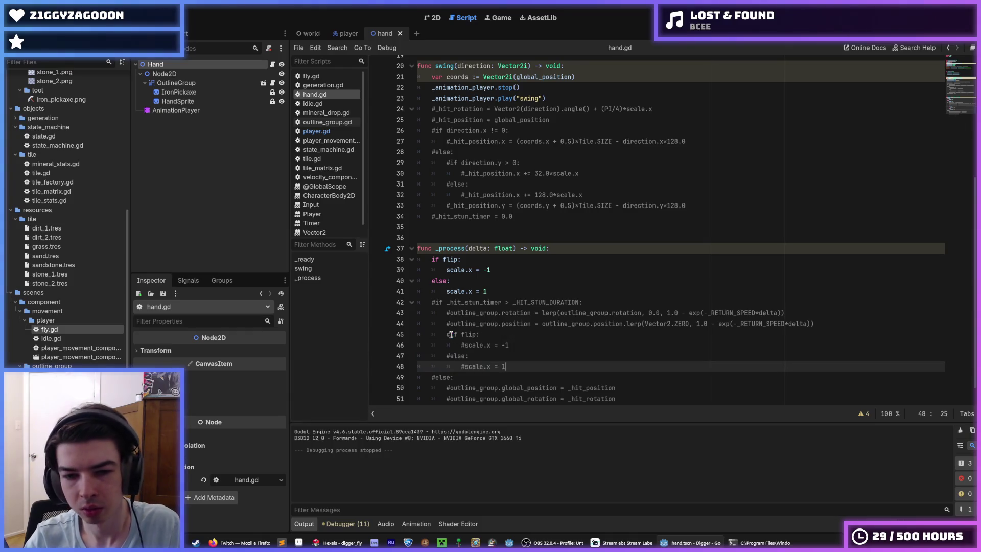
scroll(638, 137, up, 4)
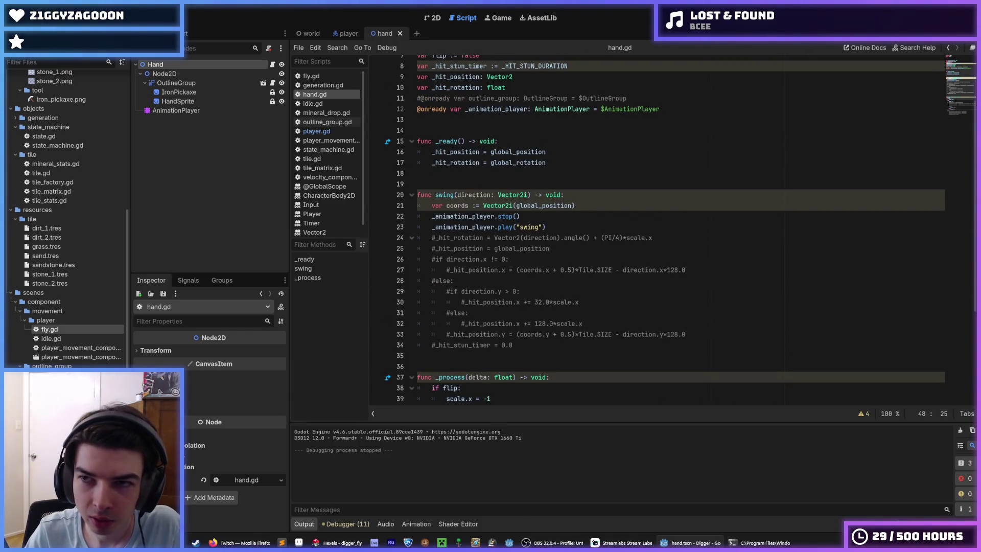
key(F5)
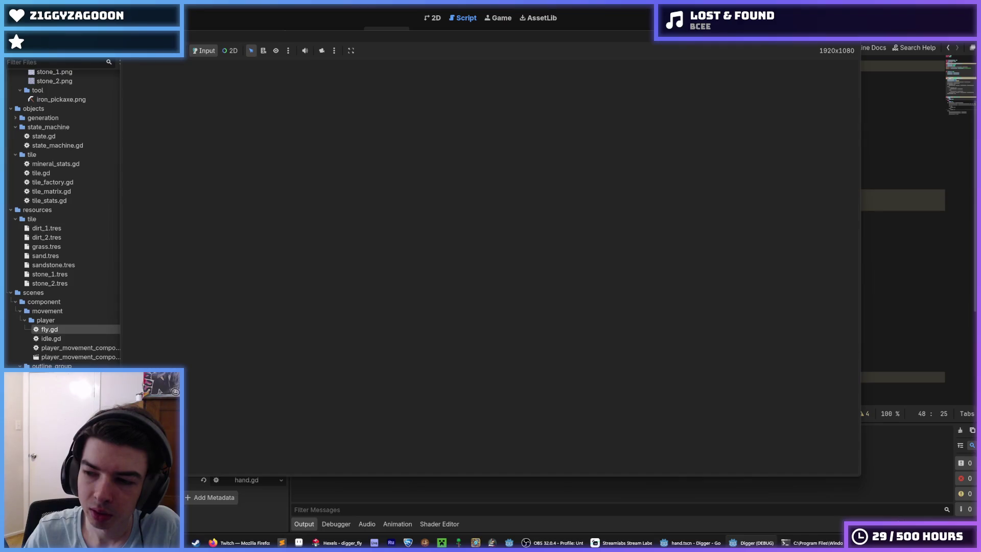
- Walk the digger left and right, then dig a shaft down through the grass with a small side pocket
key(d)
key(a)
key(d)
key(s)
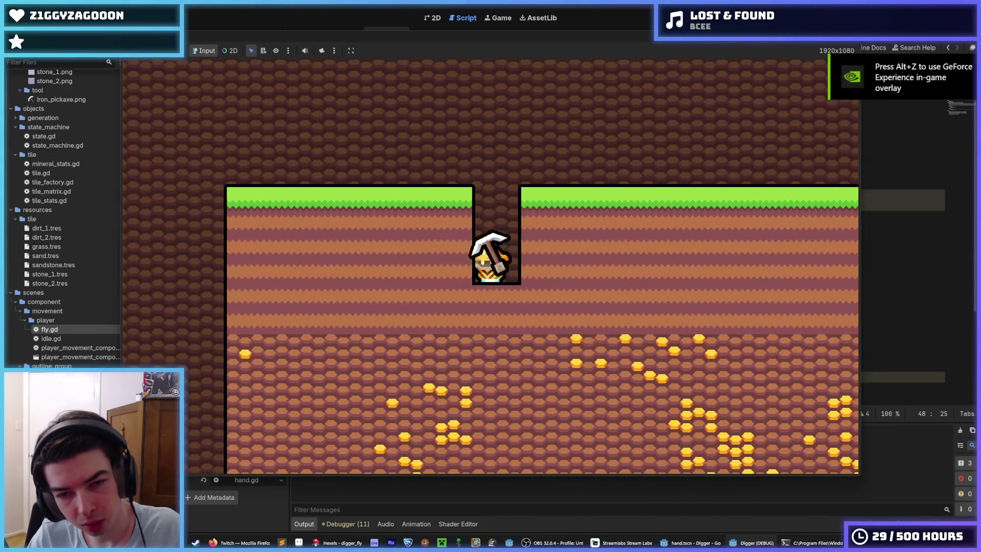
key(a)
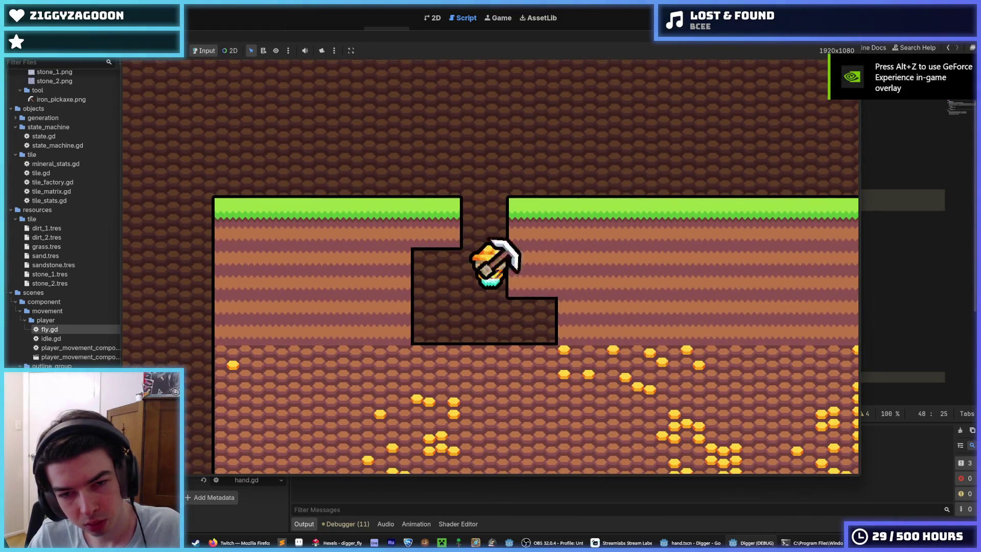
key(d)
key(w)
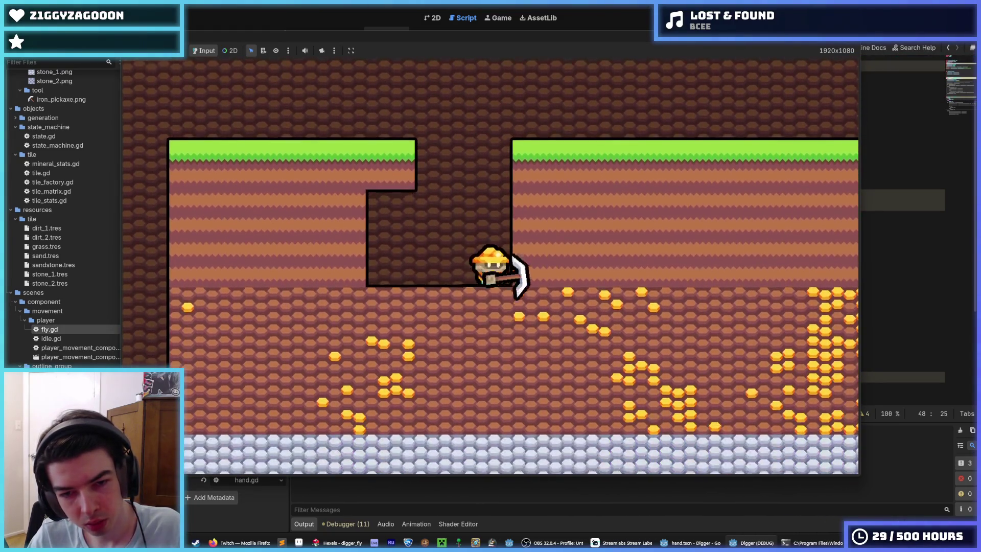
key(a)
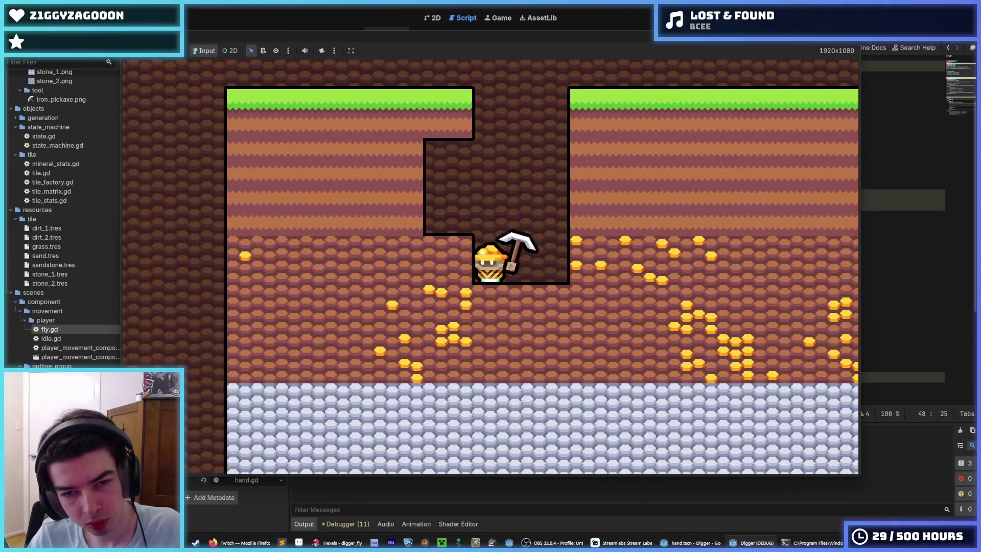
- Fly up the shaft and mine blocks left, right, below and the ore tile
key(w)
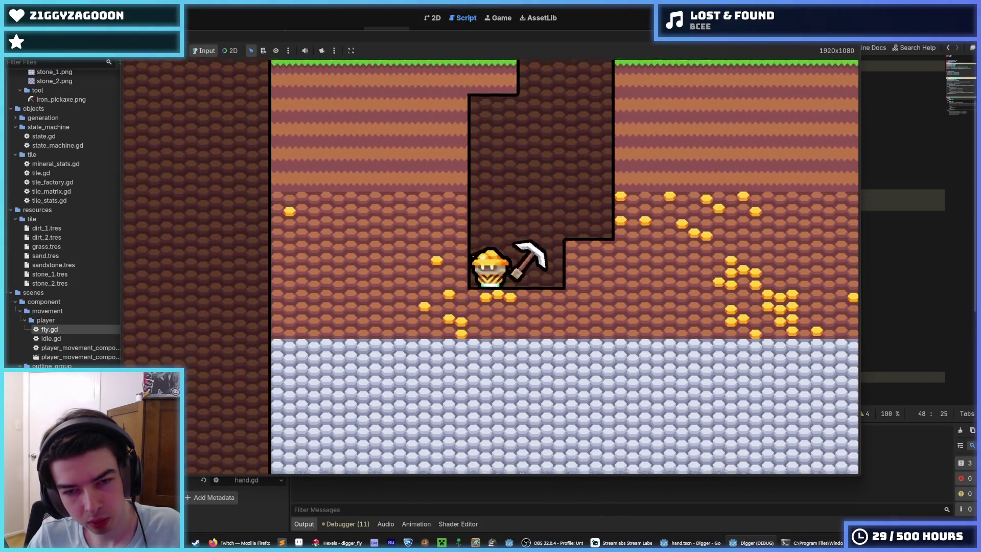
key(d)
key(a)
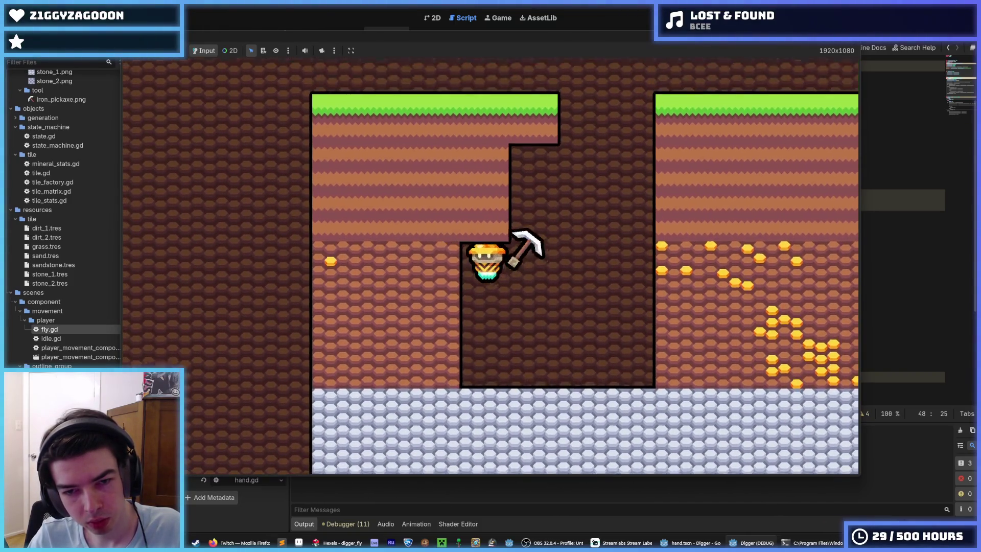
key(s)
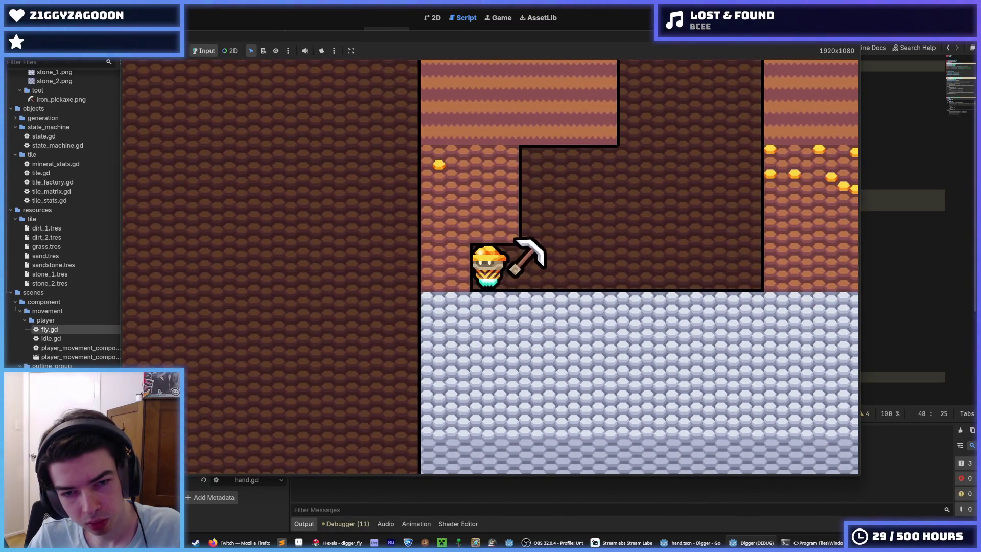
key(w)
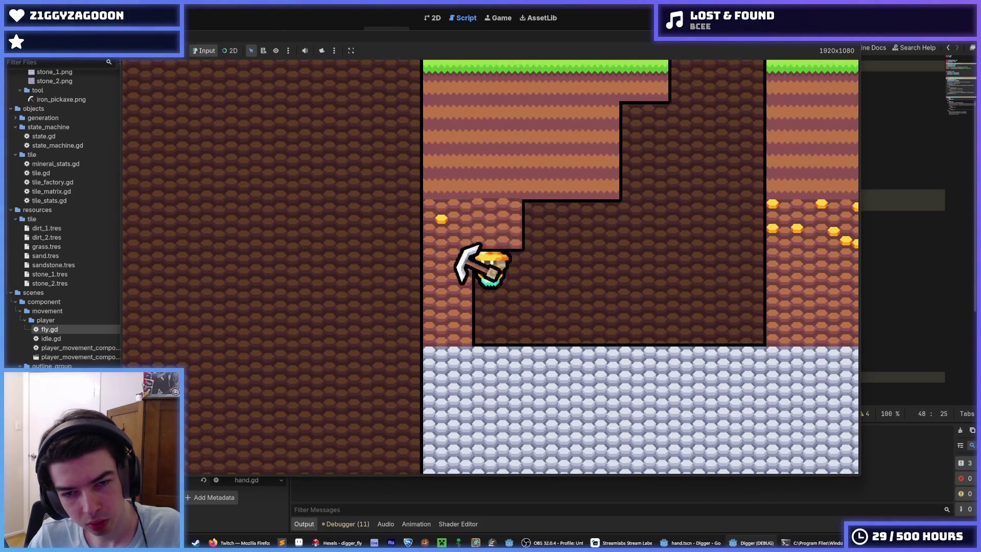
key(a)
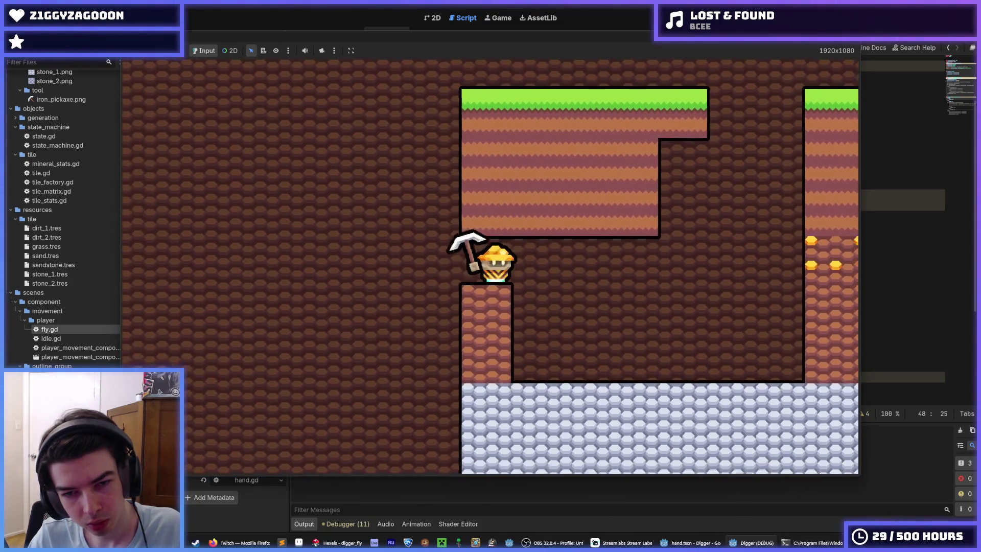
key(d)
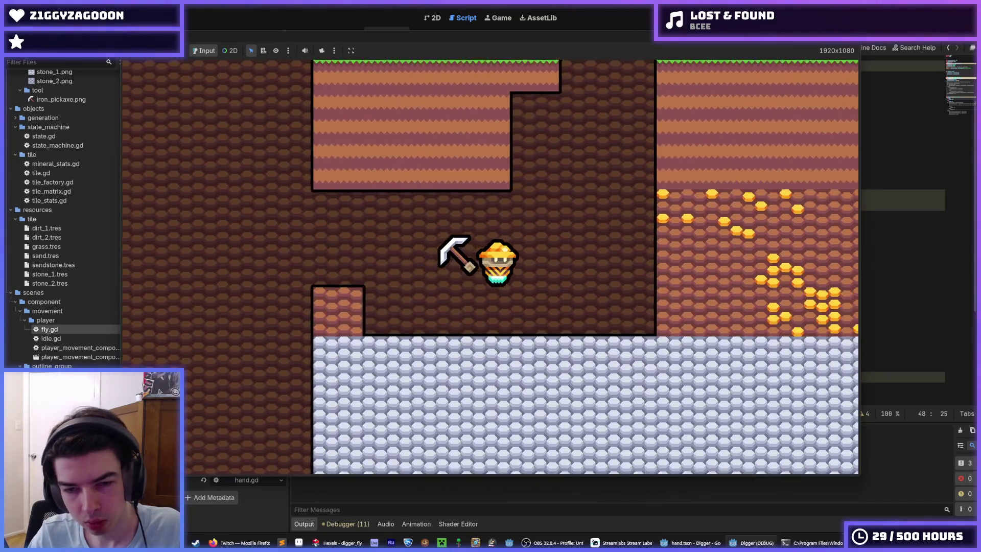
key(d)
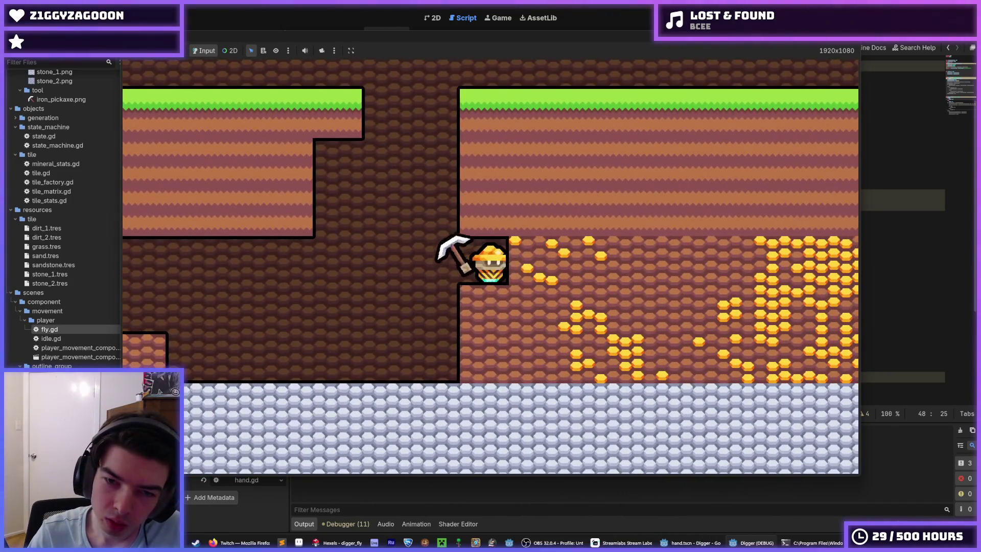
key(w)
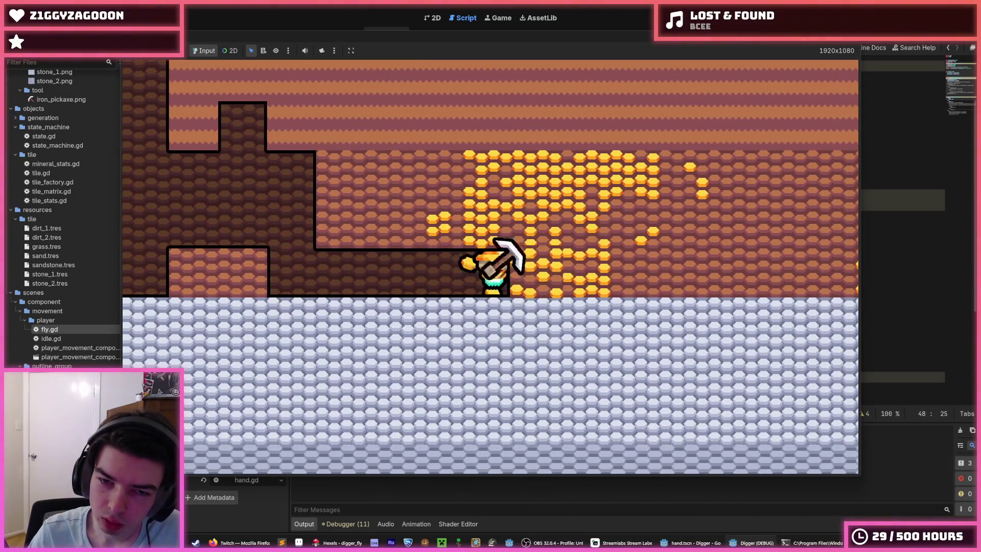
- Fly up and dig tiles left, right and downward to check the pickaxe flip
key(w)
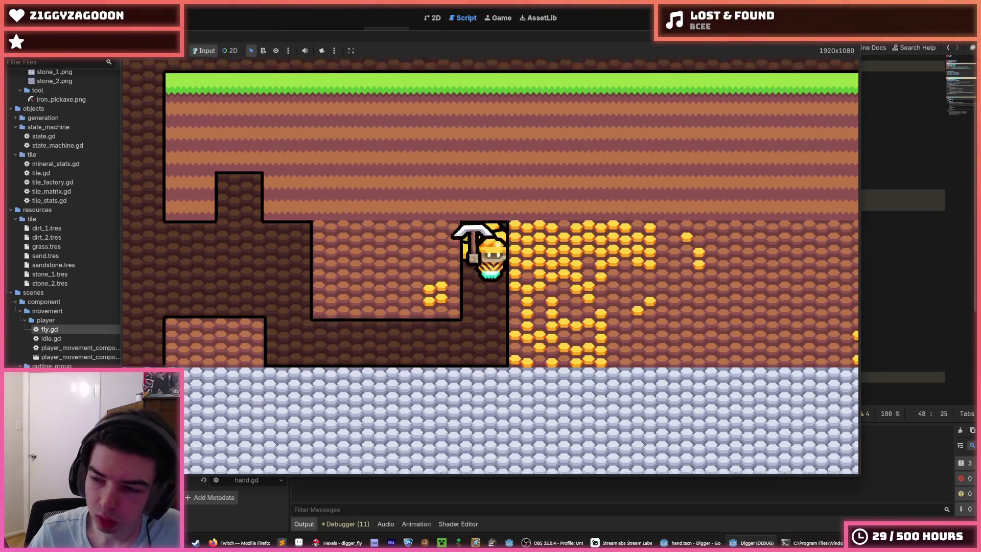
key(a)
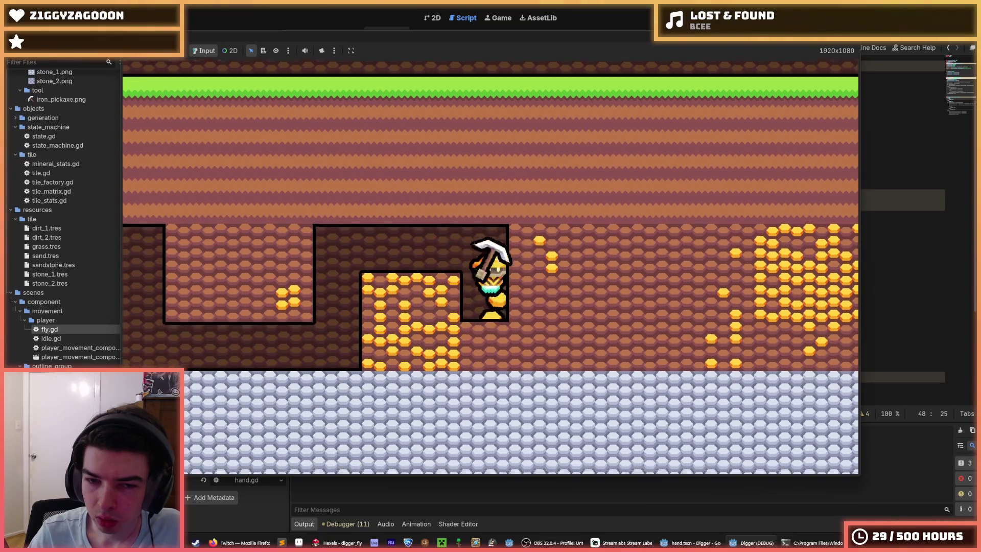
key(w)
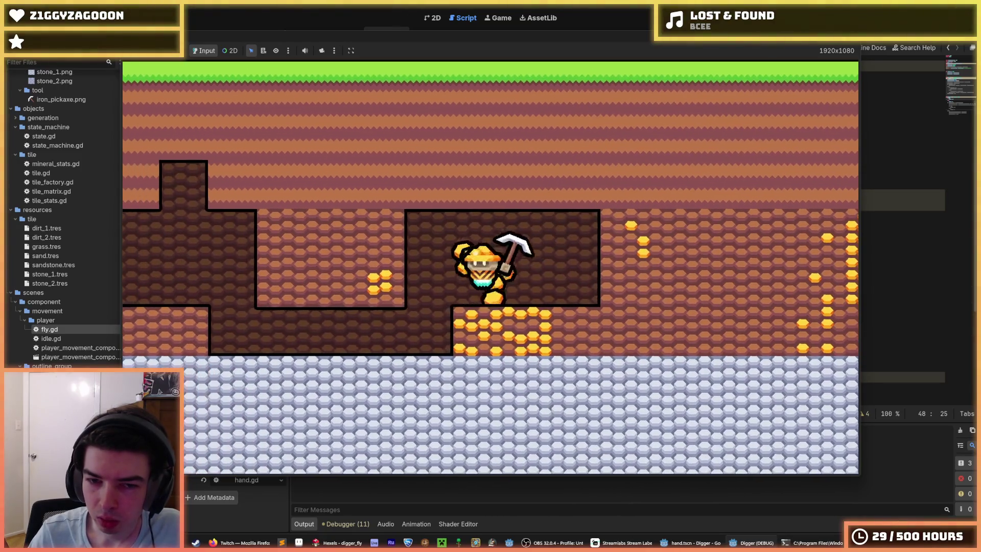
key(a)
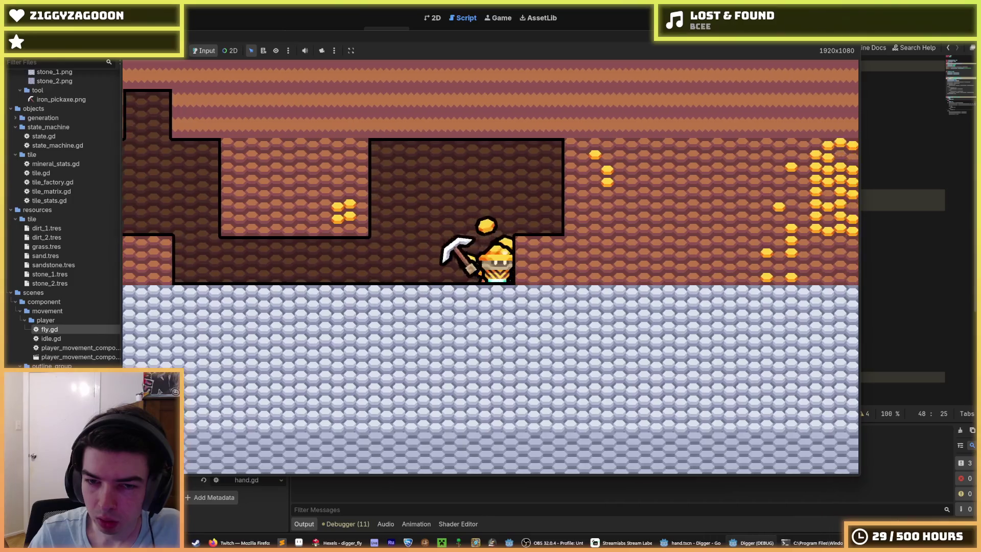
key(d)
key(d)
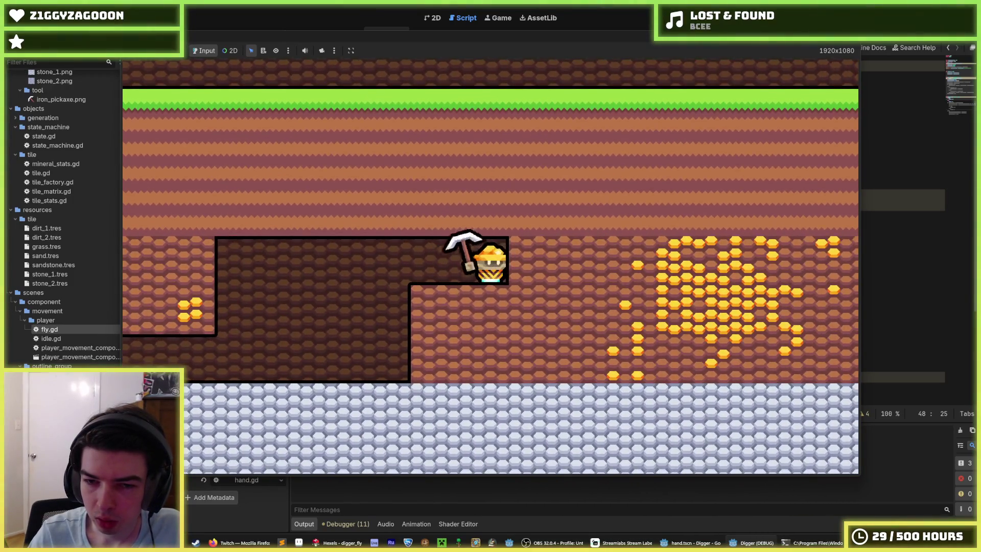
key(s)
- Swing alternately left and right at nearby tiles, then stop the game with F8 and return to hand.gd
key(a)
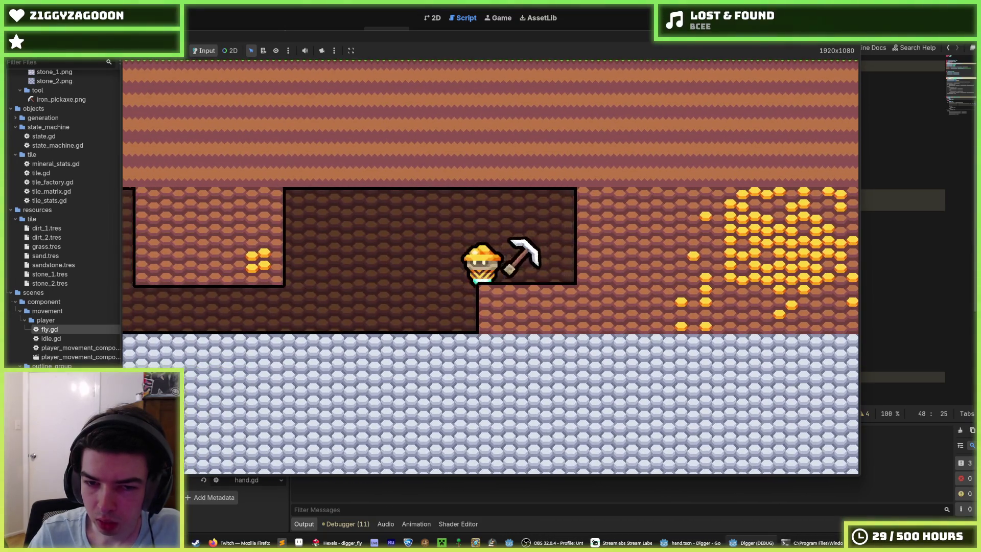
key(d)
key(a)
key(d)
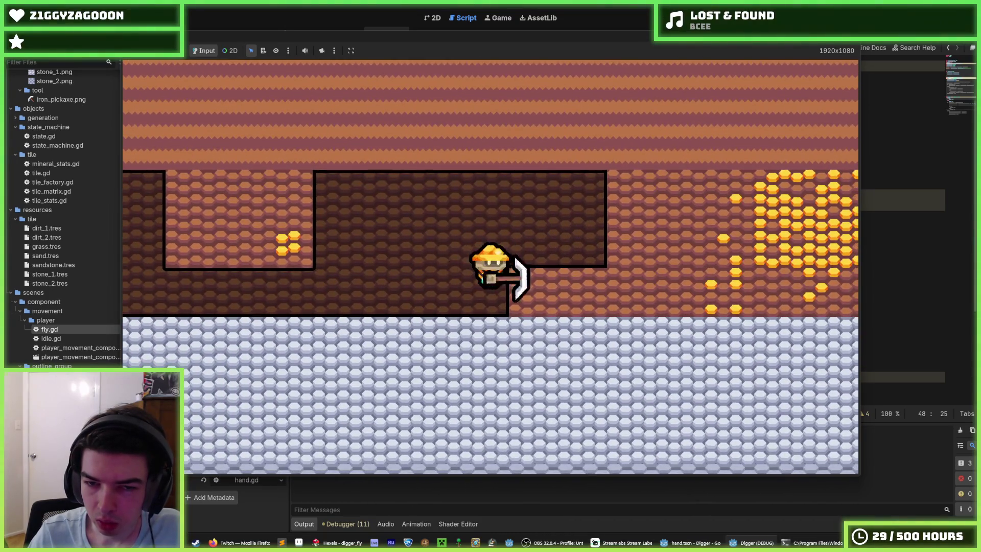
key(a)
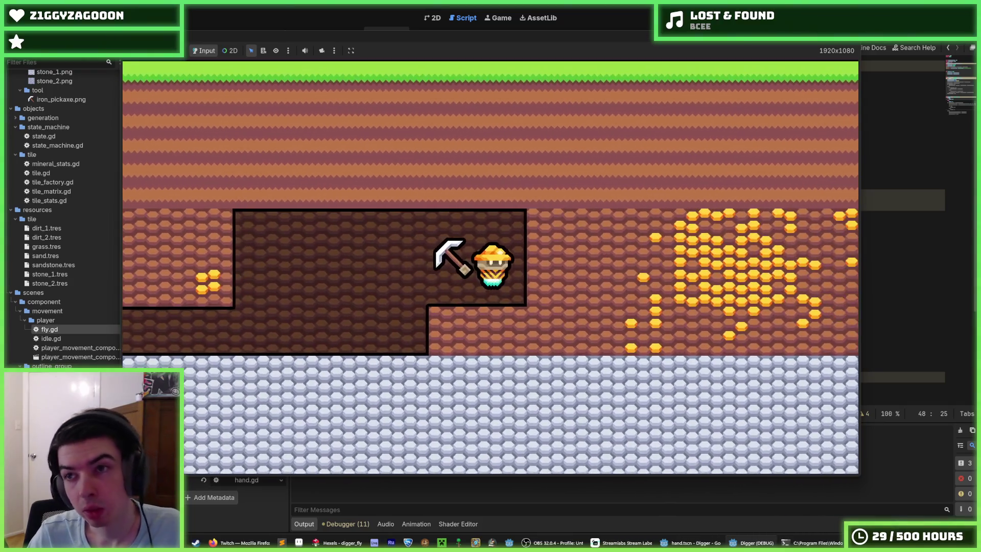
key(F8)
click(770, 108)
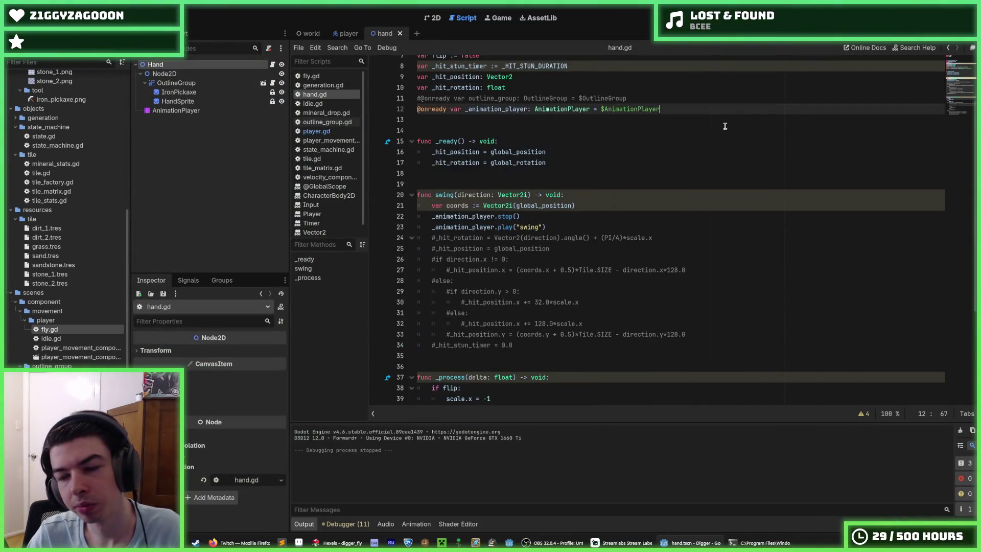
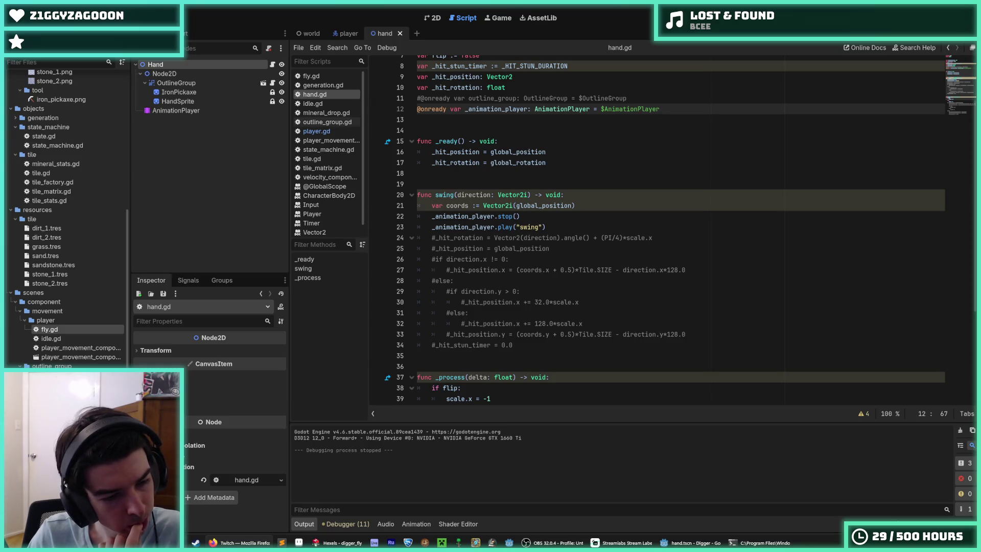
- Review hand.gd's swing function by placing the cursor on lines 22–24, then line 33
click(571, 231)
click(551, 219)
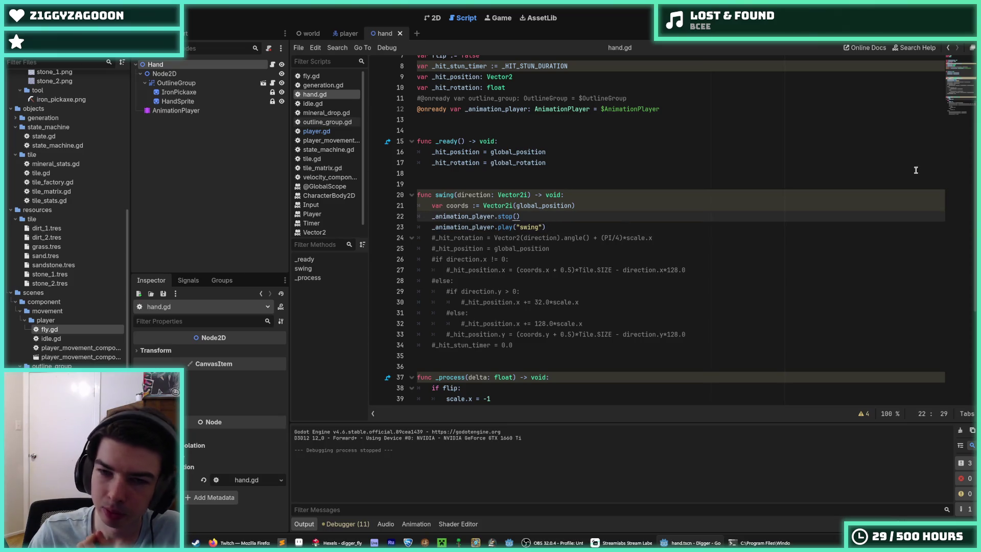
click(556, 226)
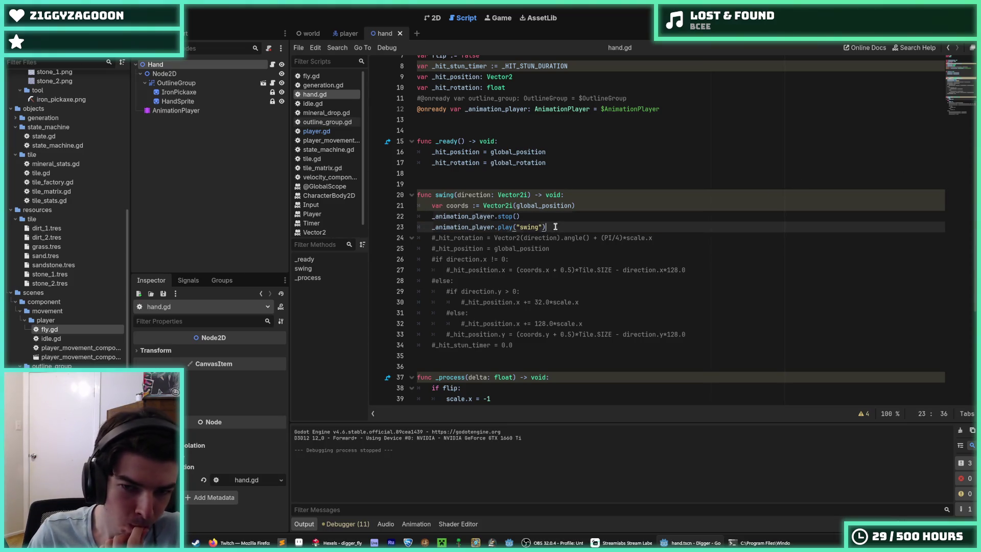
click(550, 217)
click(558, 223)
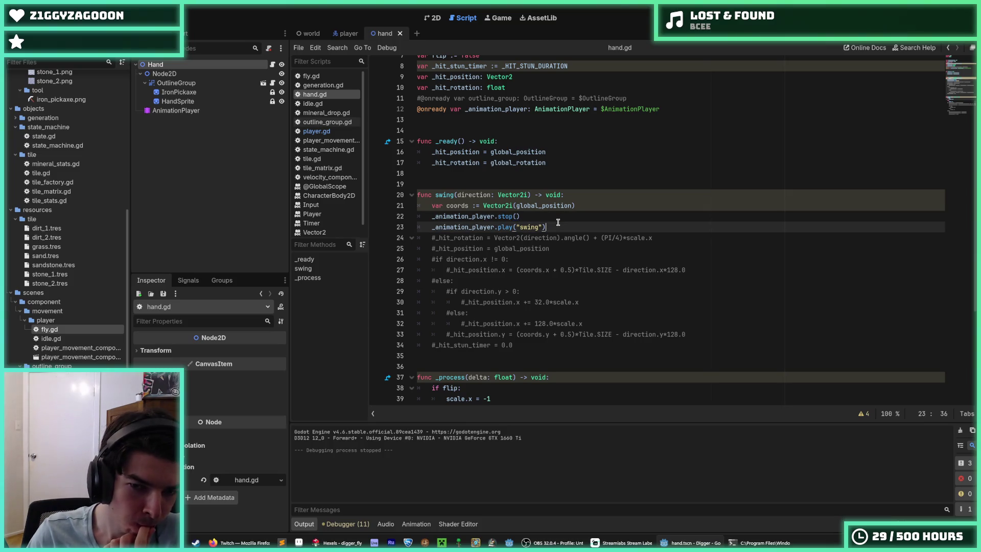
click(548, 215)
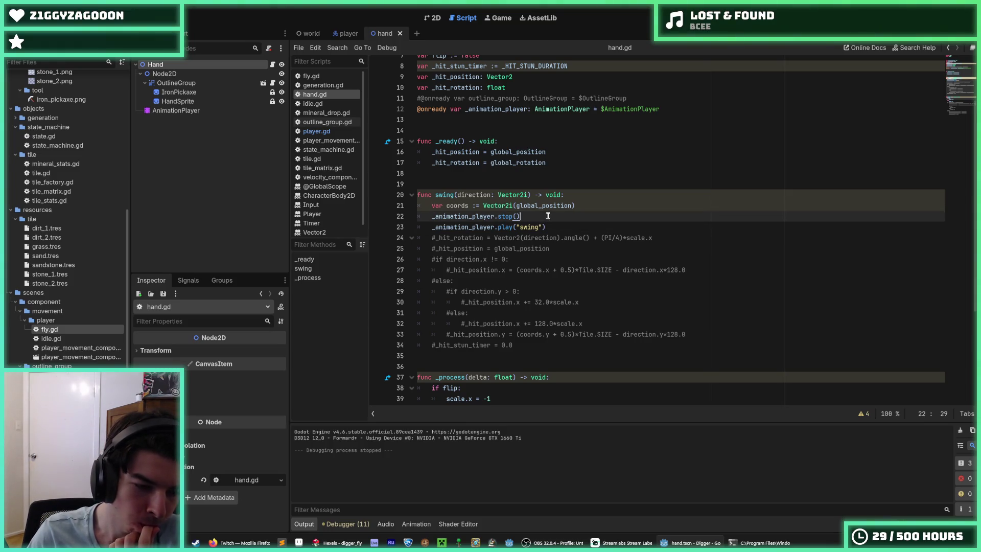
click(551, 223)
click(552, 216)
click(556, 224)
click(555, 217)
click(558, 224)
click(552, 216)
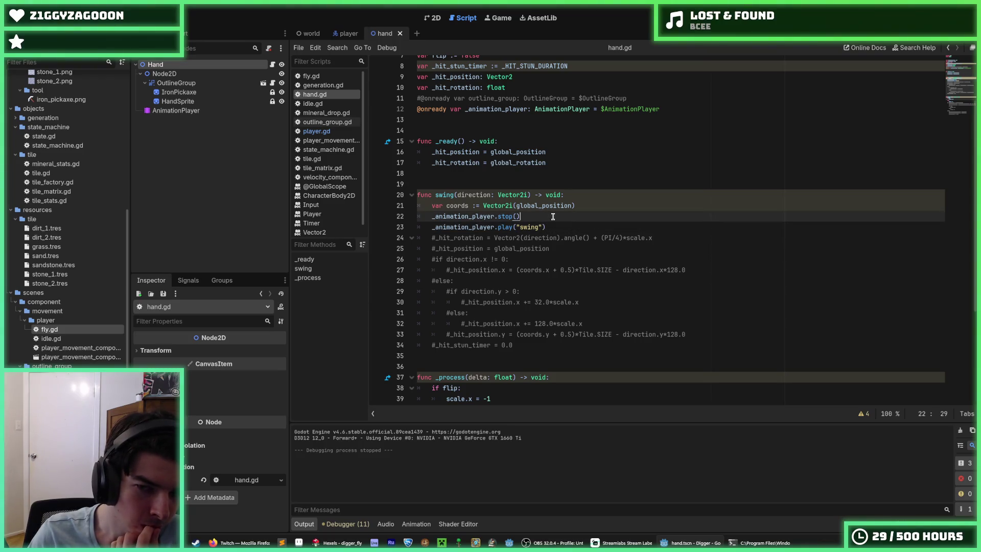
click(555, 224)
click(549, 216)
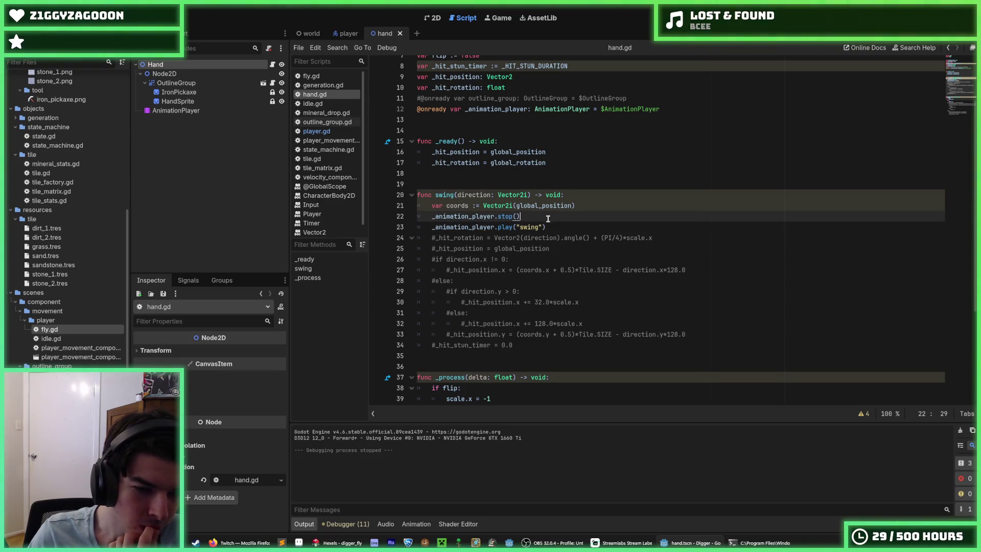
click(579, 238)
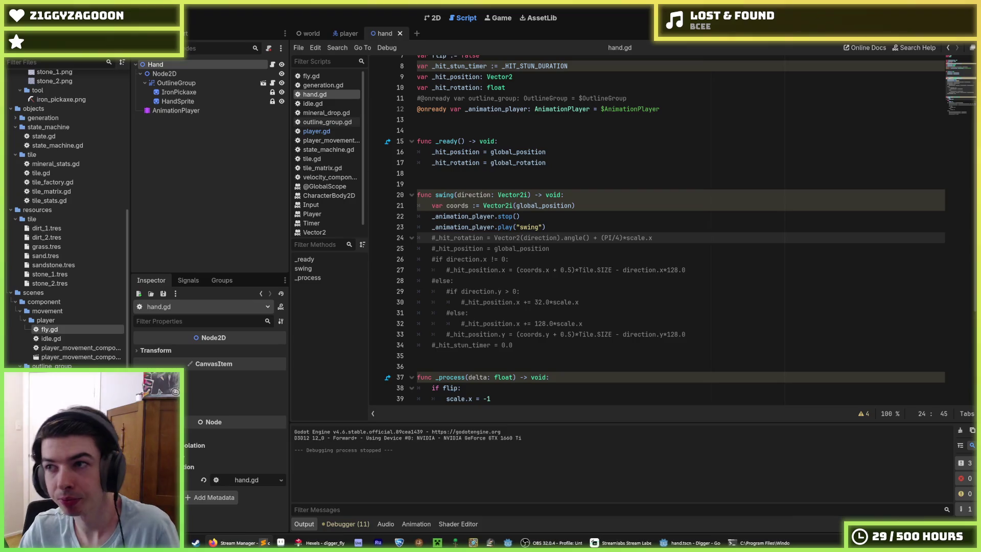
click(613, 216)
click(612, 226)
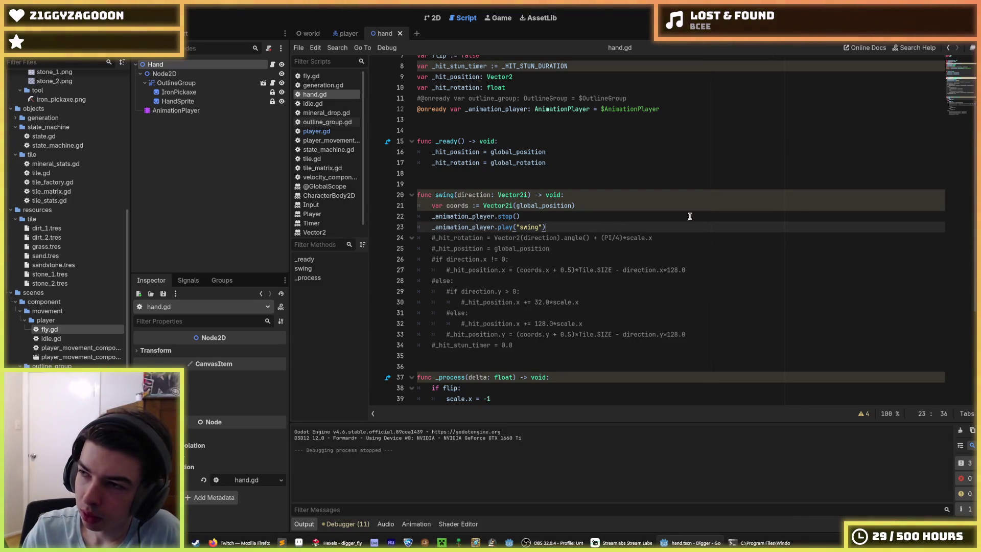
click(634, 335)
- Bring the Hexels digger sprite window forward and return to the brush tool
click(338, 543)
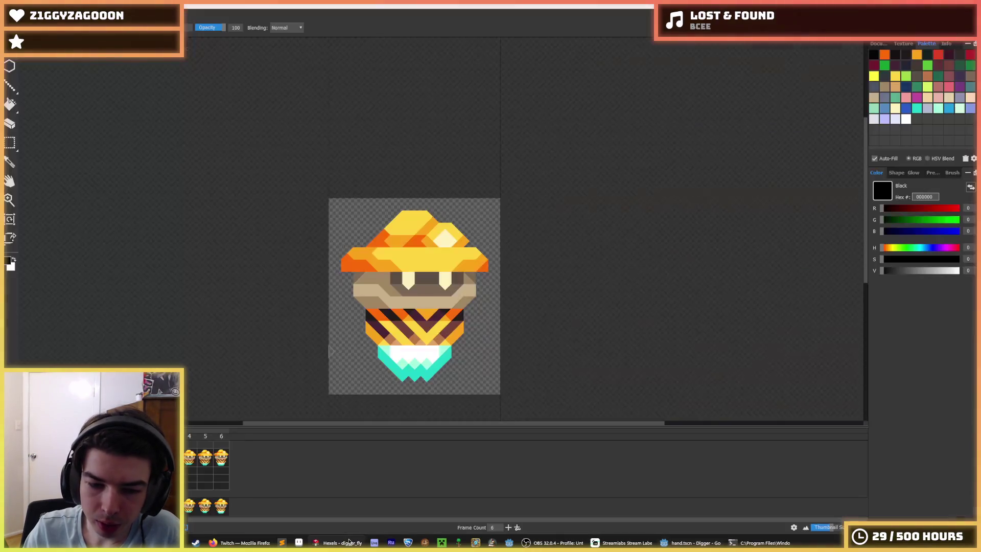
scroll(308, 305, up, 2)
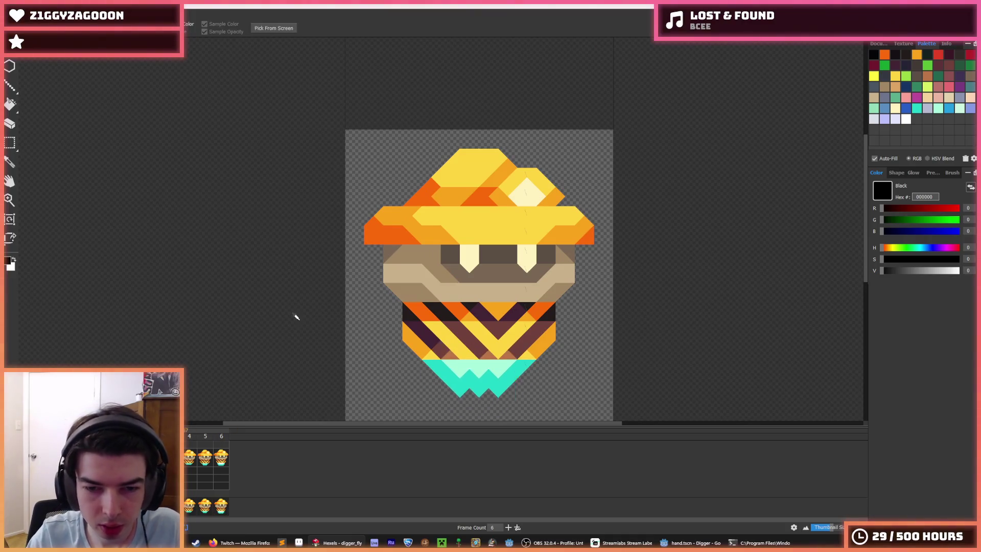
key(i)
scroll(284, 327, down, 3)
scroll(251, 328, up, 2)
key(b)
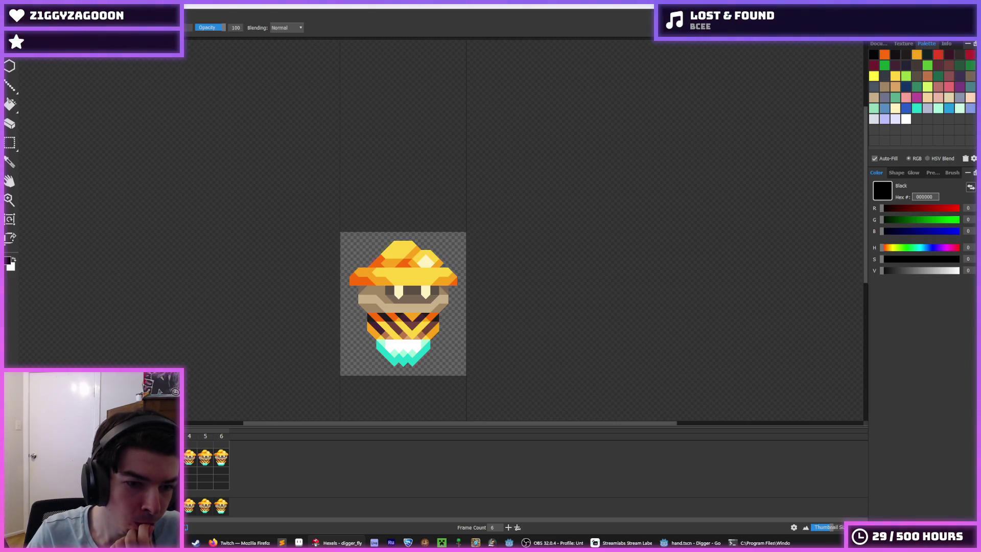
- Save a copy of digger_fly.hxl under the new name digger_fly_up
key(alt+f)
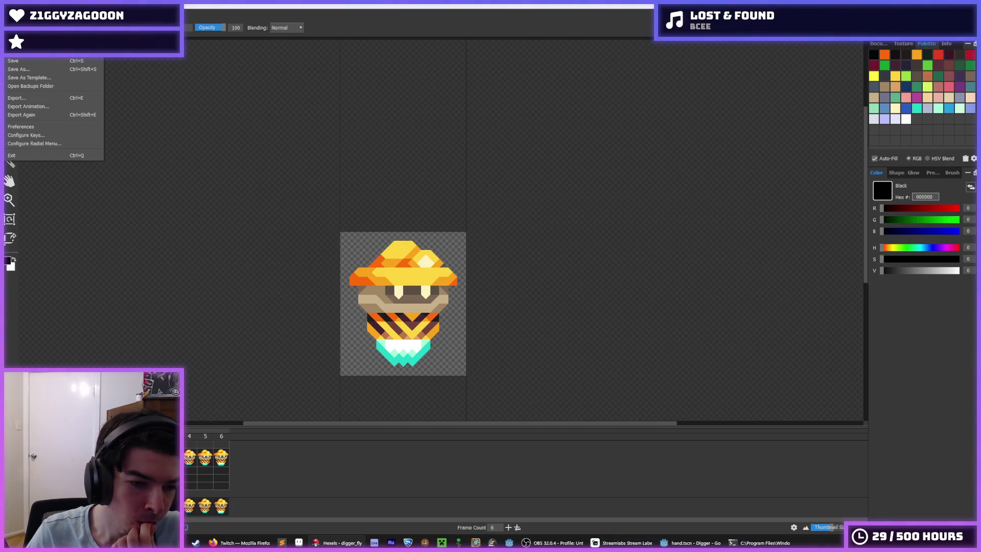
key(Down)
key(Down)
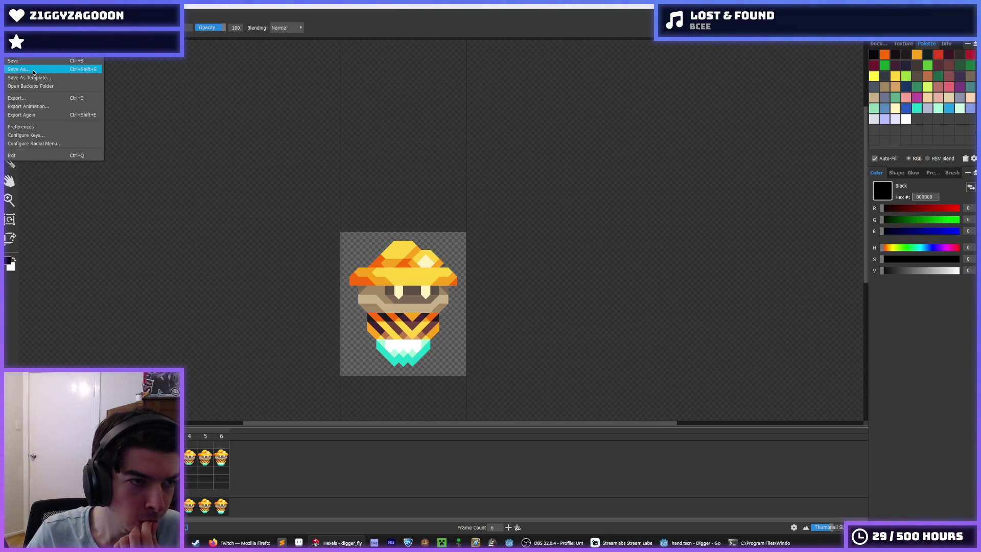
key(Return)
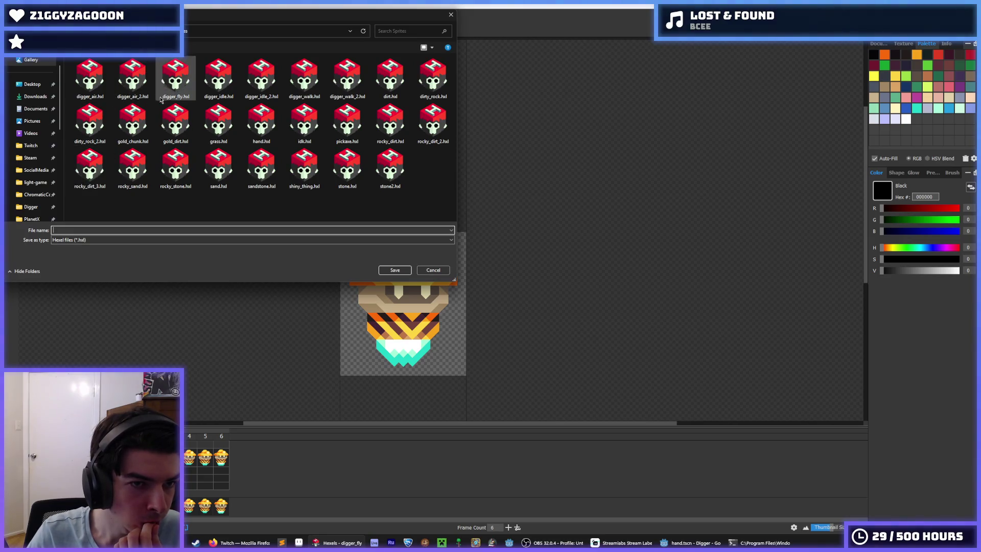
click(175, 77)
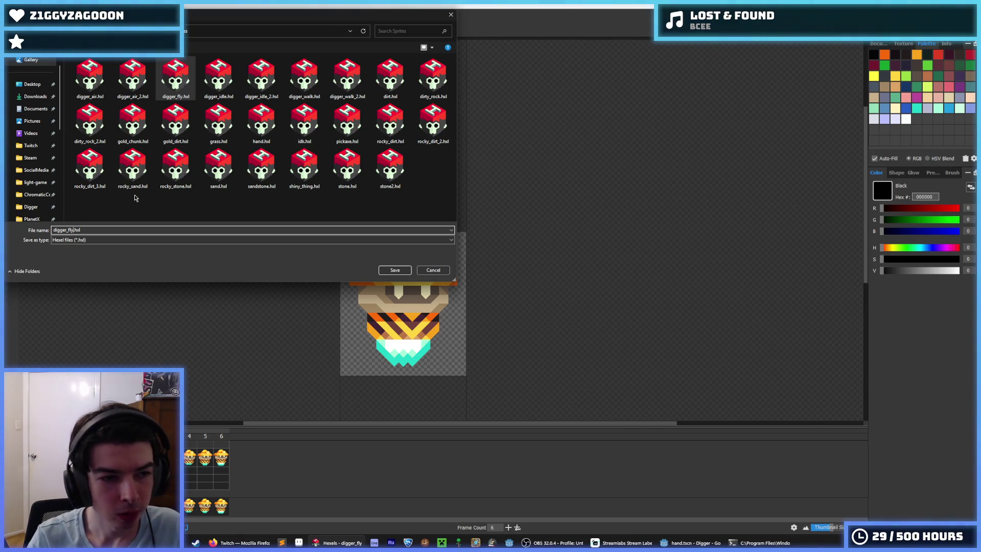
text(_up)
key(Return)
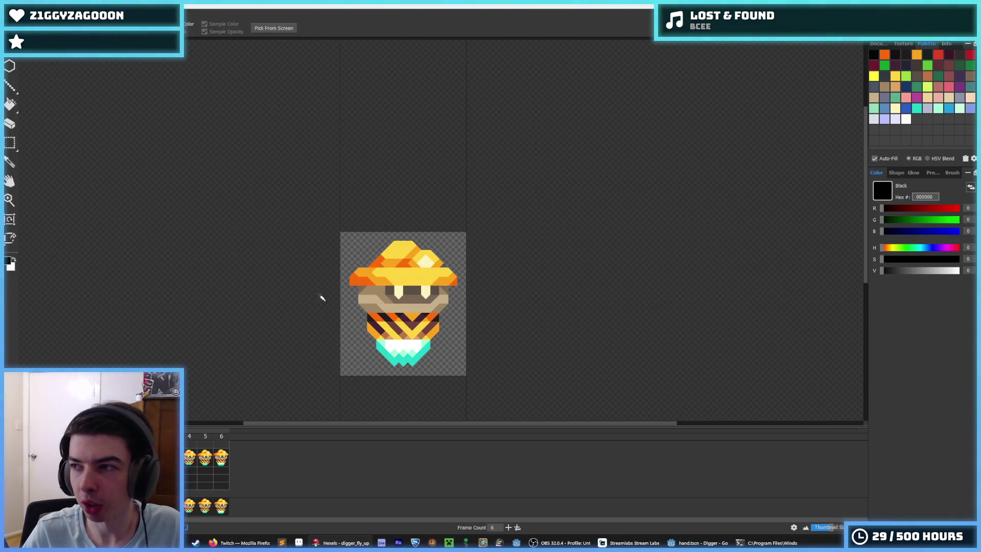
scroll(315, 322, up, 2)
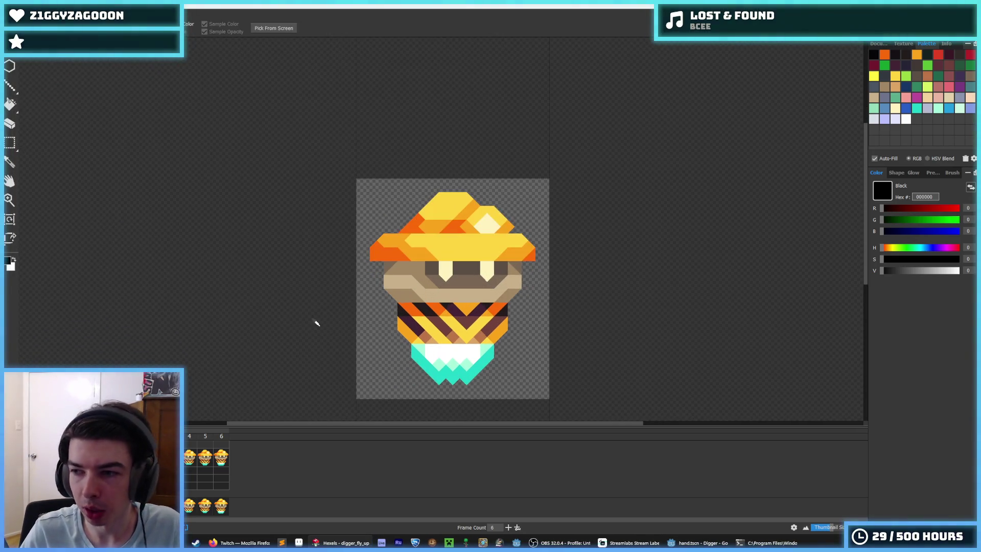
alt+click(468, 307)
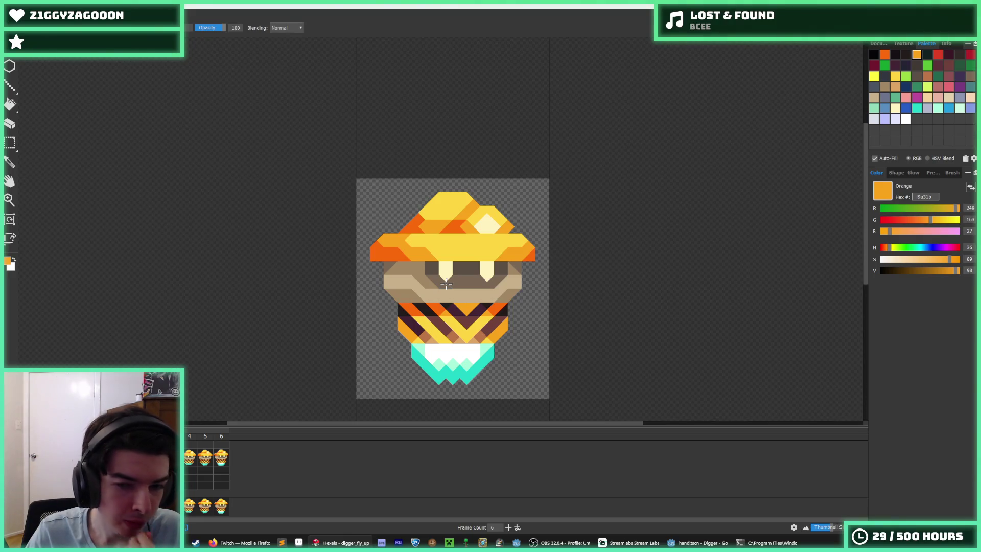
key(i)
scroll(499, 311, up, 2)
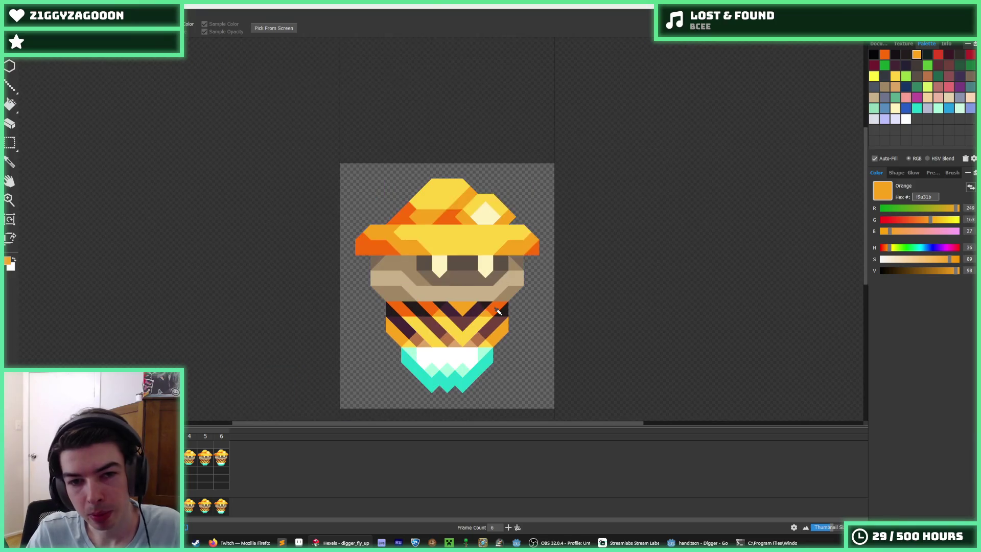
scroll(440, 287, up, 2)
key(m)
mouse_move(577, 232)
mouse_down()
mouse_move(329, 125)
mouse_move(286, 122)
mouse_up()
click(596, 225)
key(i)
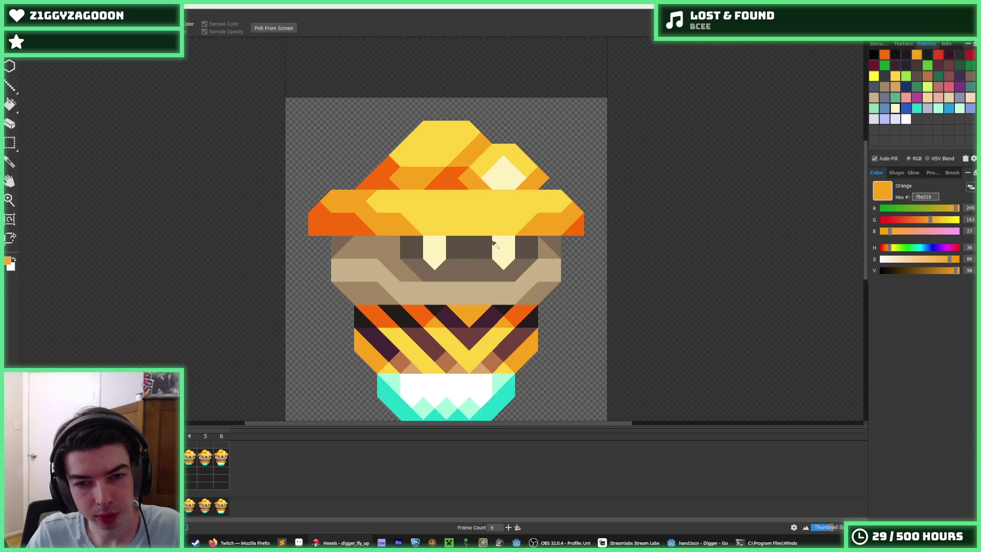
alt+click(495, 244)
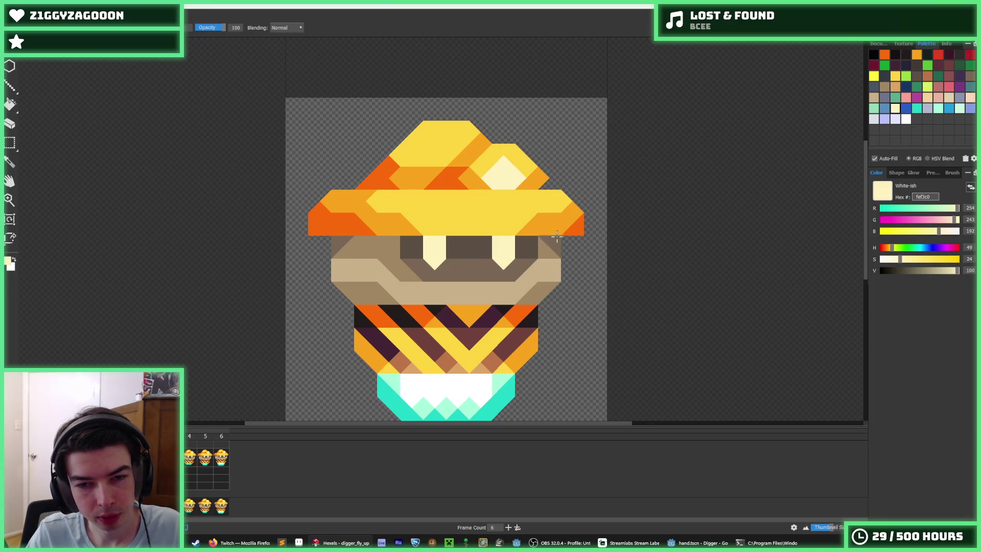
key(m)
mouse_move(584, 234)
mouse_down()
mouse_move(304, 122)
mouse_move(305, 109)
mouse_up()
key(b)
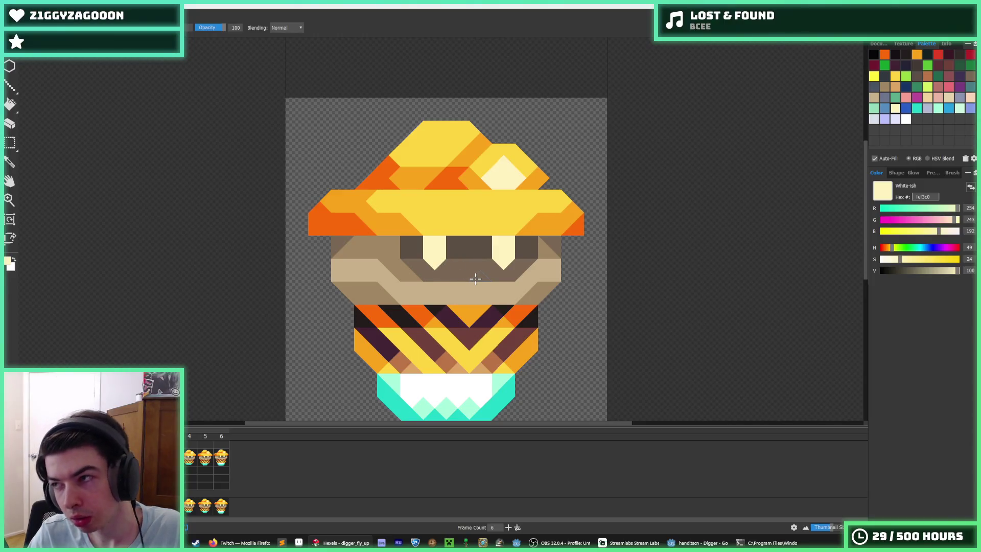
- Save a copy of digger_fly_up under the new name digger_fly_down
key(ctrl+shift+s)
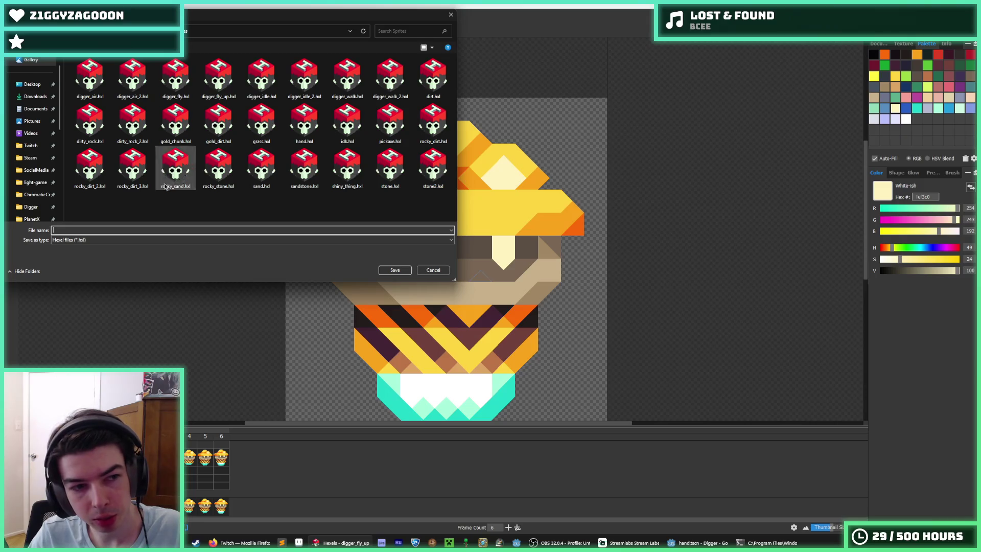
click(207, 82)
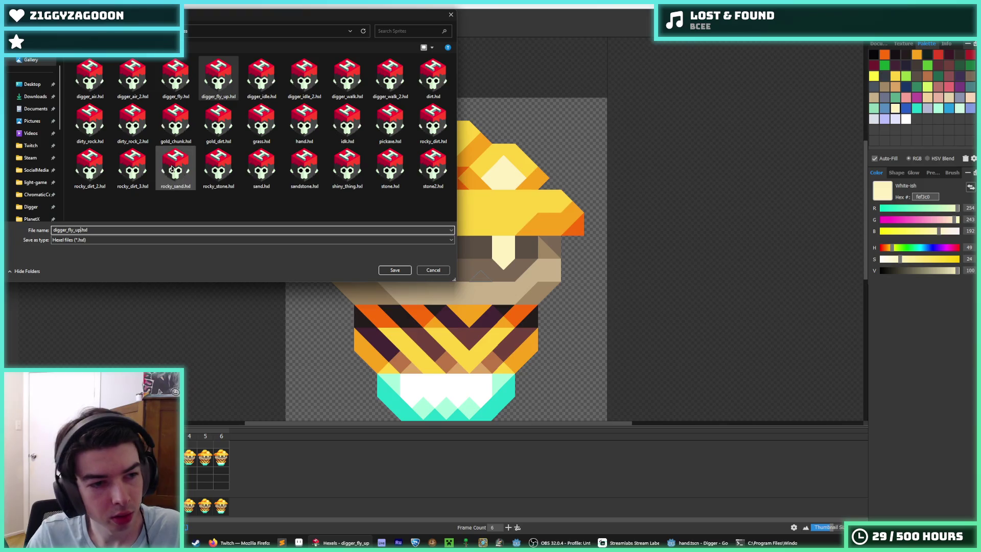
key(BackSpace)
key(BackSpace)
text(down)
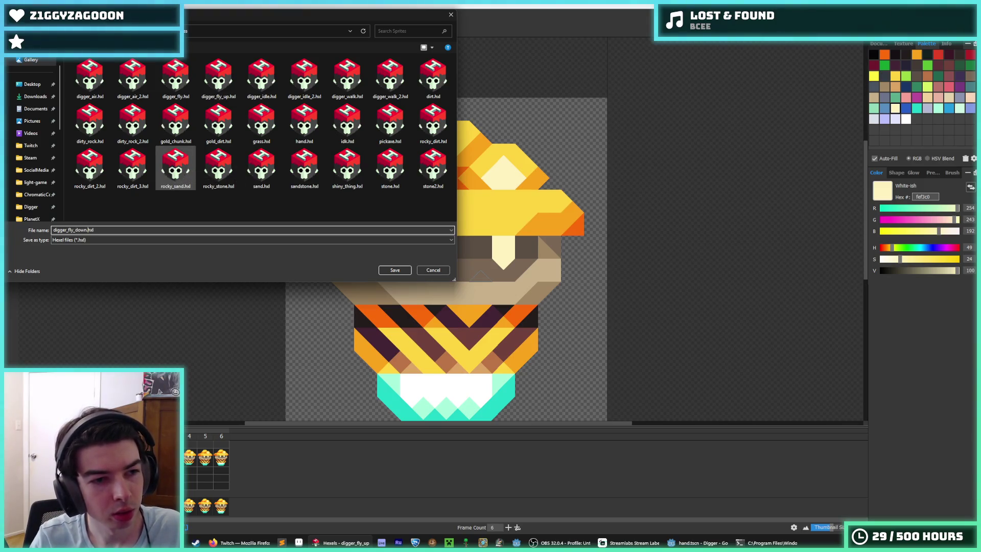
key(Return)
- Try extending the left fang in cream and sampling dark grey 5a4e44, then undo the fang edits
mouse_move(438, 274)
mouse_down()
mouse_move(430, 240)
mouse_move(442, 245)
mouse_up()
alt+click(450, 247)
key(alt)
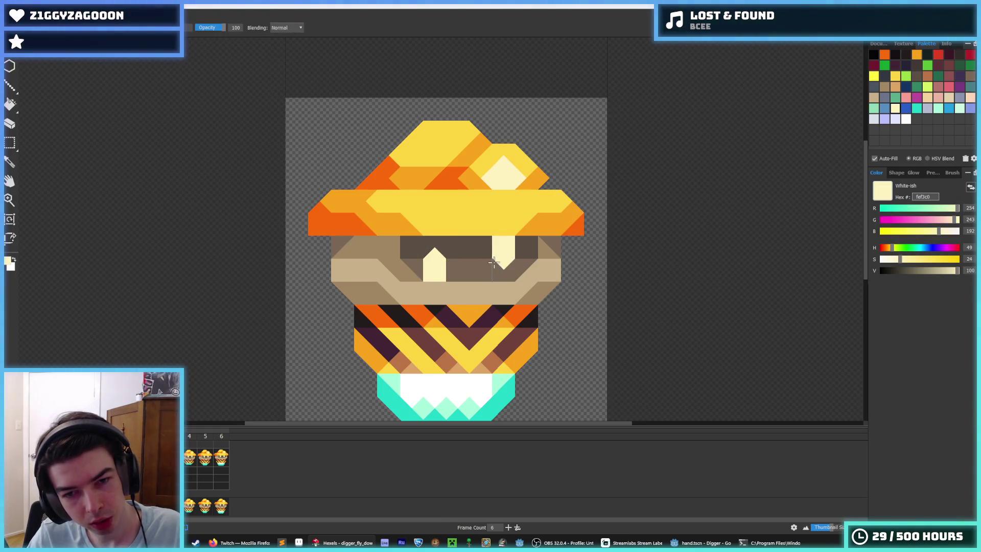
alt+click(491, 247)
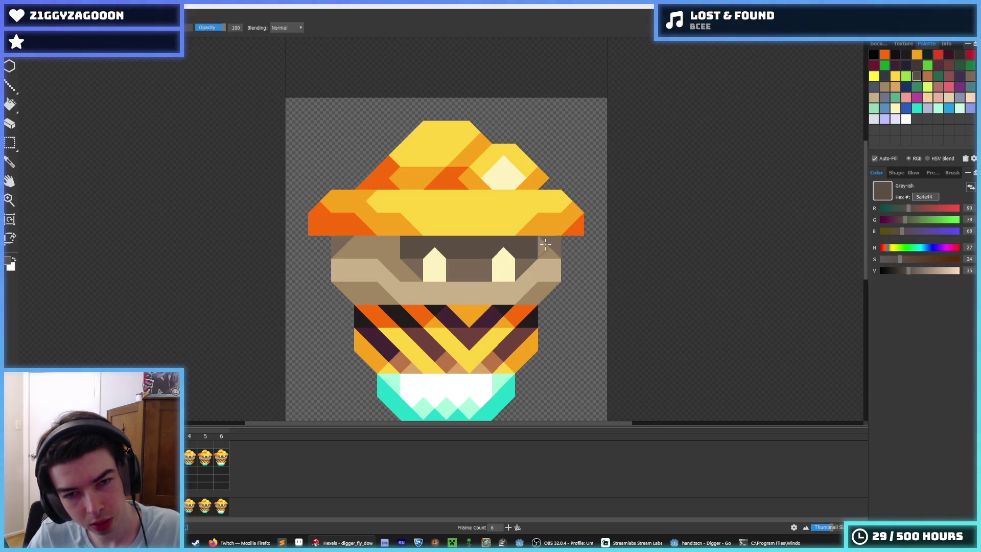
key(ctrl+z)
key(ctrl+z)
key(ctrl+z)
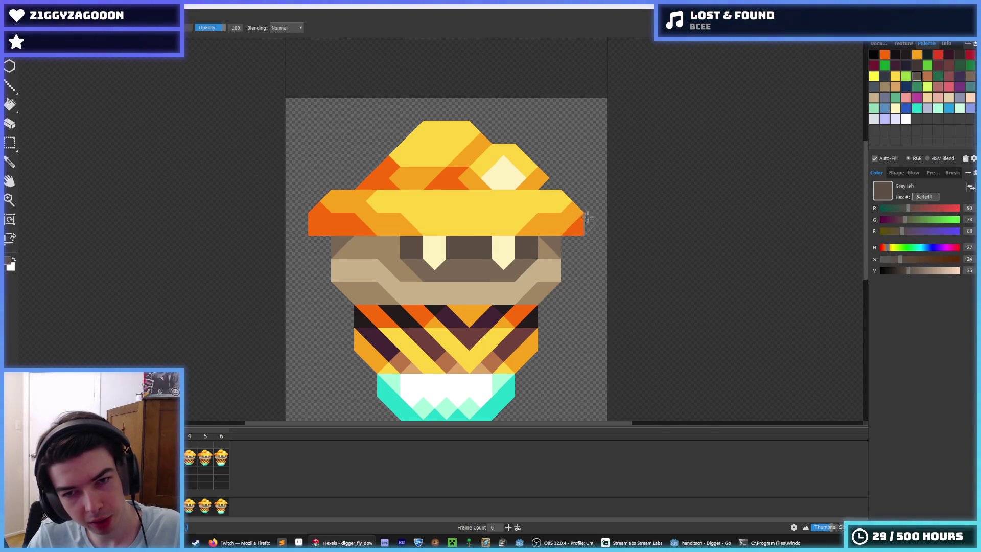
- Select the whole hat and move it up one pixel
key(m)
drag(305, 107, 572, 227)
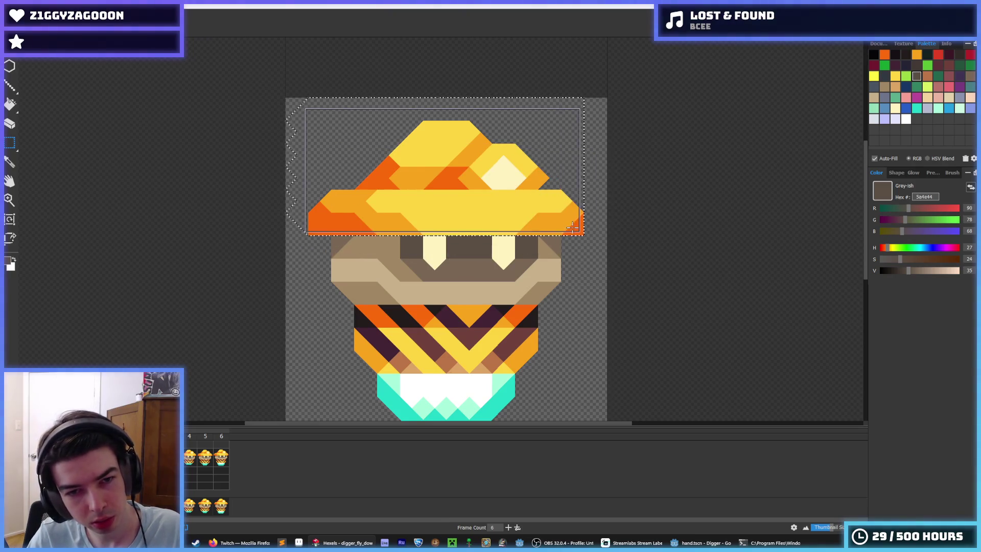
key(Up)
key(ctrl+d)
- Paint a brown a08662 strip under the hat and lengthen both eyes up to it
key(b)
alt+click(349, 243)
drag(342, 222, 488, 221)
mouse_move(428, 230)
mouse_down()
mouse_move(549, 219)
mouse_move(507, 219)
mouse_up()
alt+click(504, 246)
mouse_move(441, 231)
mouse_down()
mouse_move(413, 220)
mouse_move(484, 227)
mouse_up()
alt+click(407, 247)
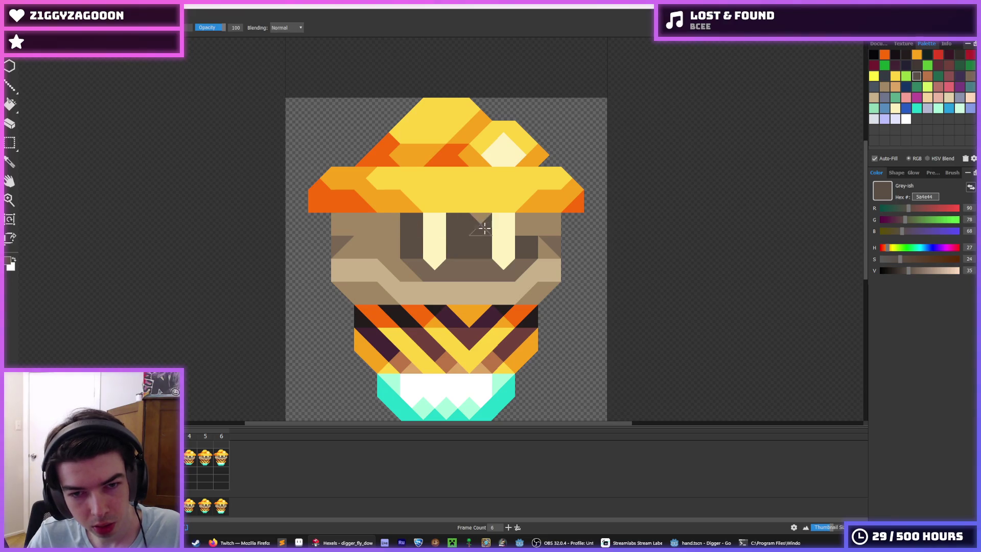
- Lighten the area between the eyes with grey-brown 796755 and paint it along the face's top-left band
alt+click(517, 243)
drag(498, 252, 461, 243)
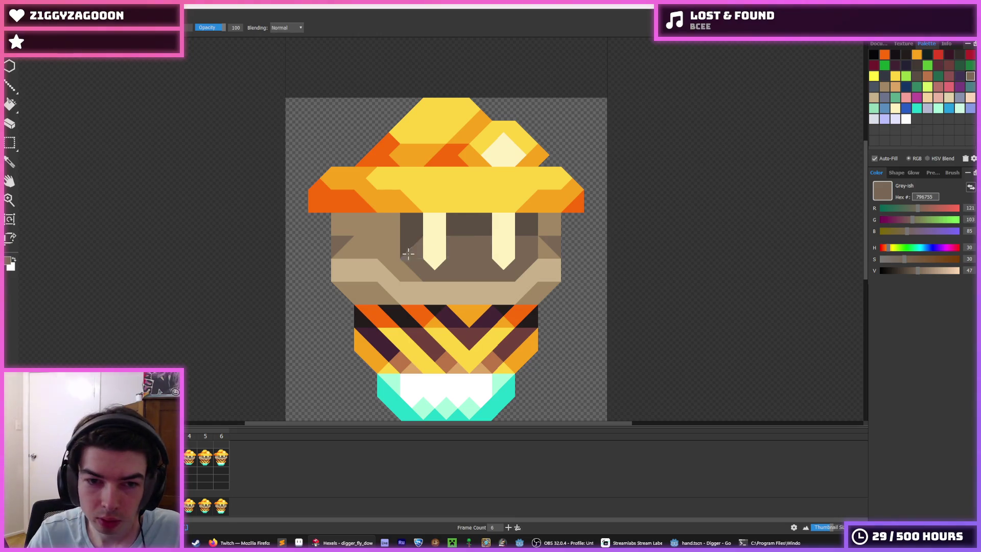
alt+click(555, 246)
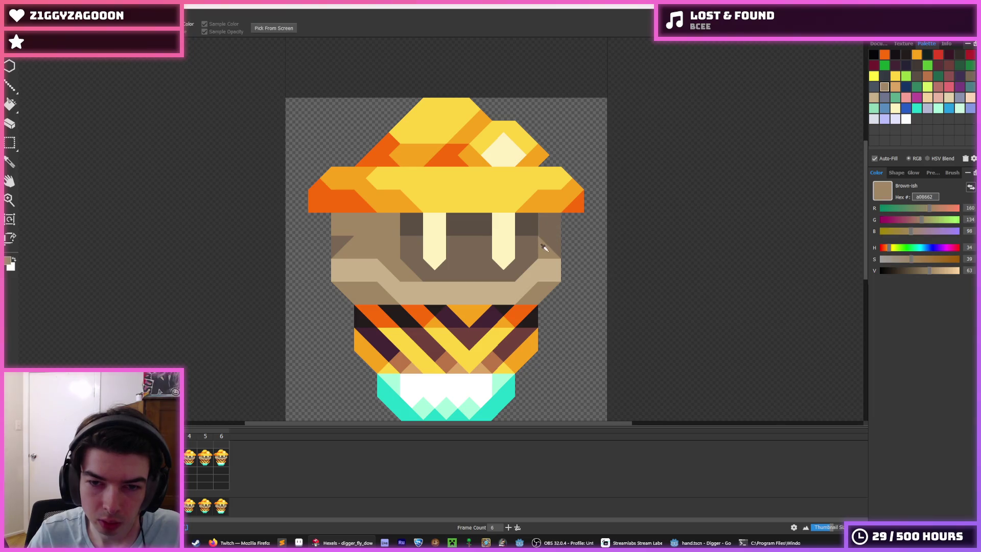
alt+click(338, 242)
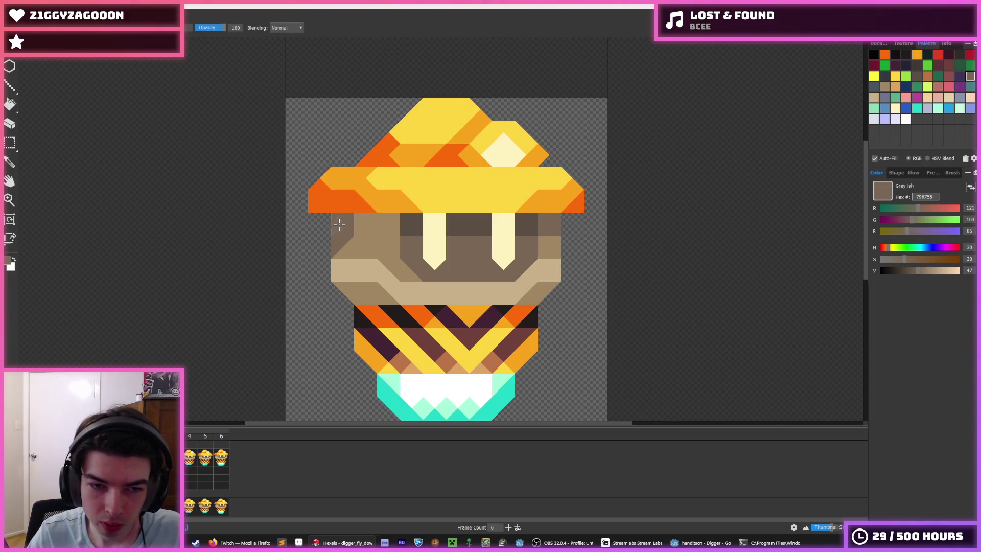
alt+click(353, 233)
alt+click(346, 226)
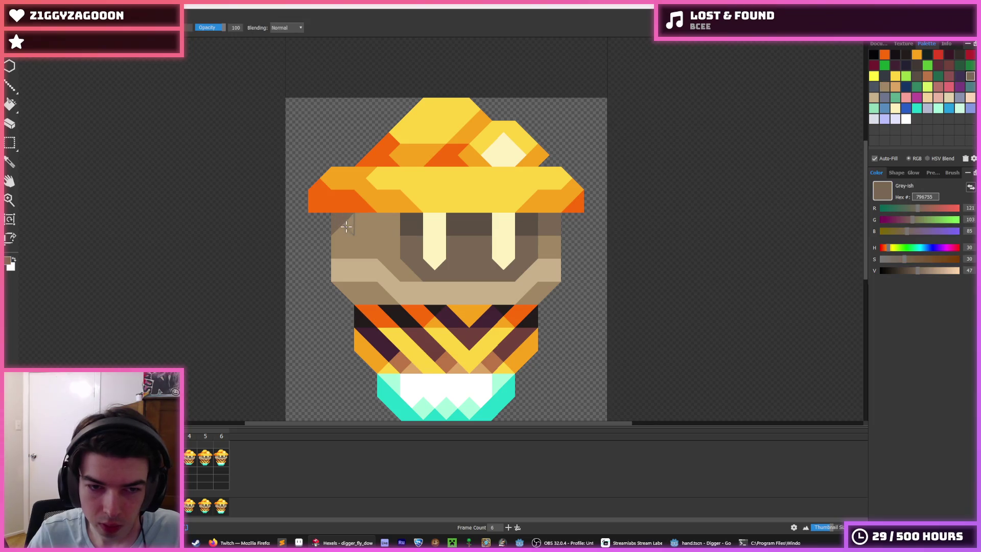
drag(344, 227, 372, 222)
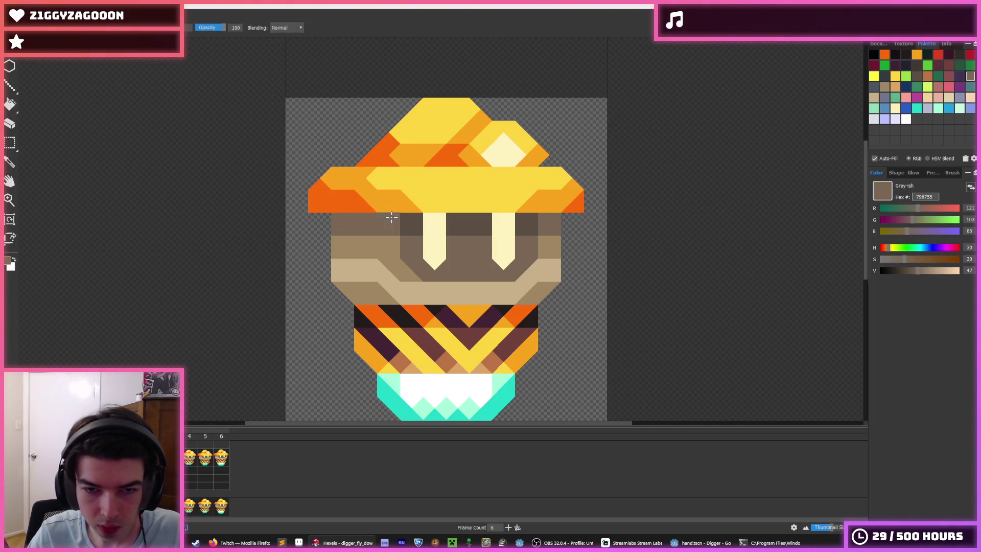
scroll(396, 221, down, 4)
scroll(371, 229, up, 3)
alt+click(360, 210)
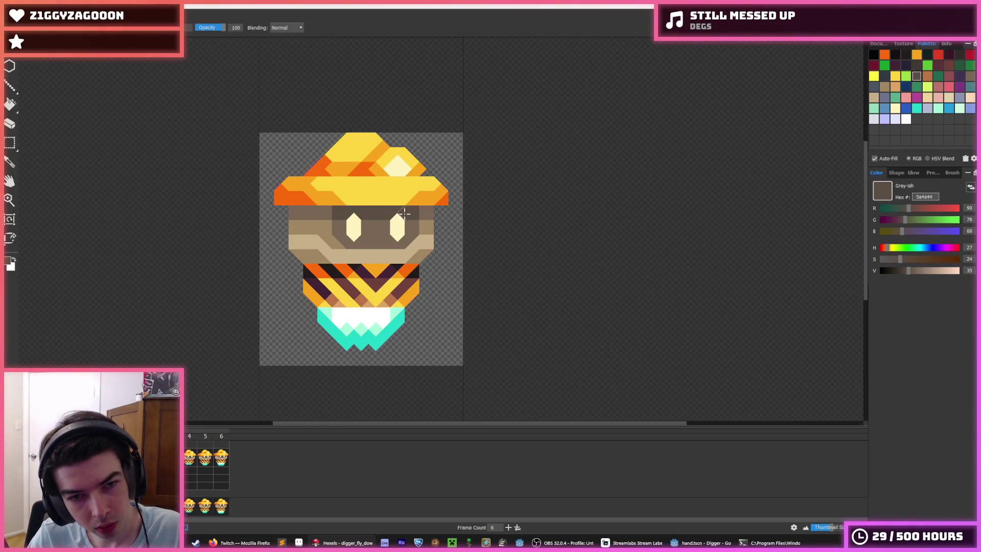
scroll(403, 212, down, 5)
scroll(380, 210, up, 2)
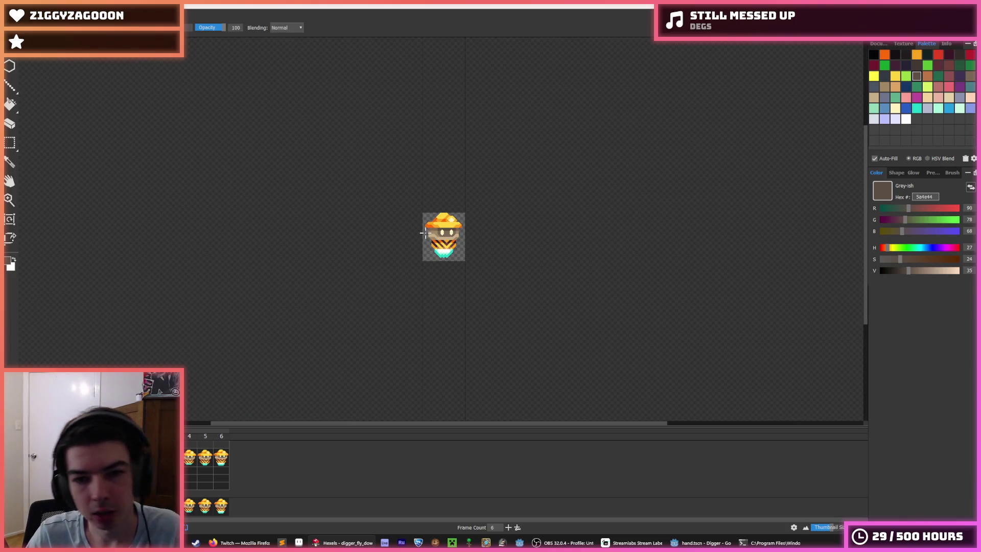
scroll(426, 234, up, 2)
click(13, 15)
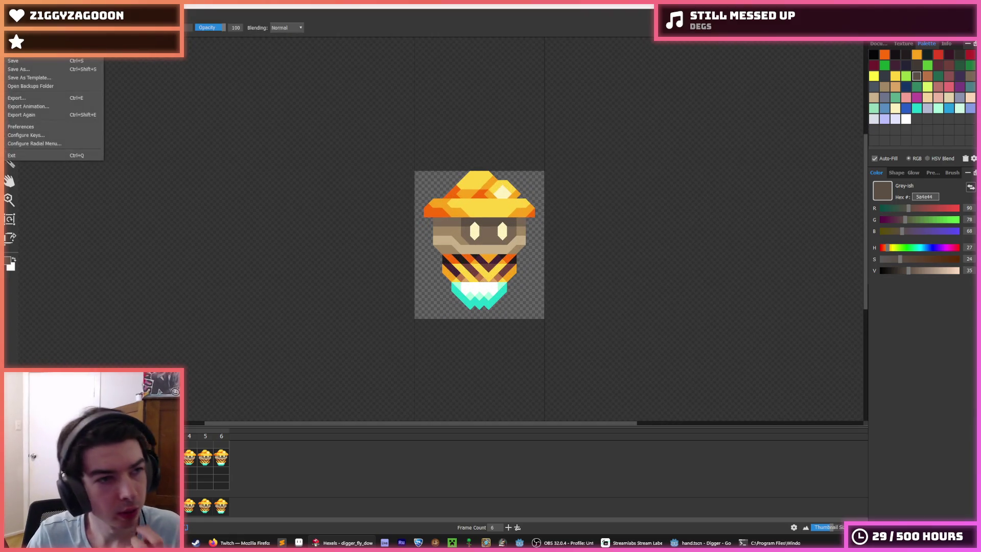
click(20, 69)
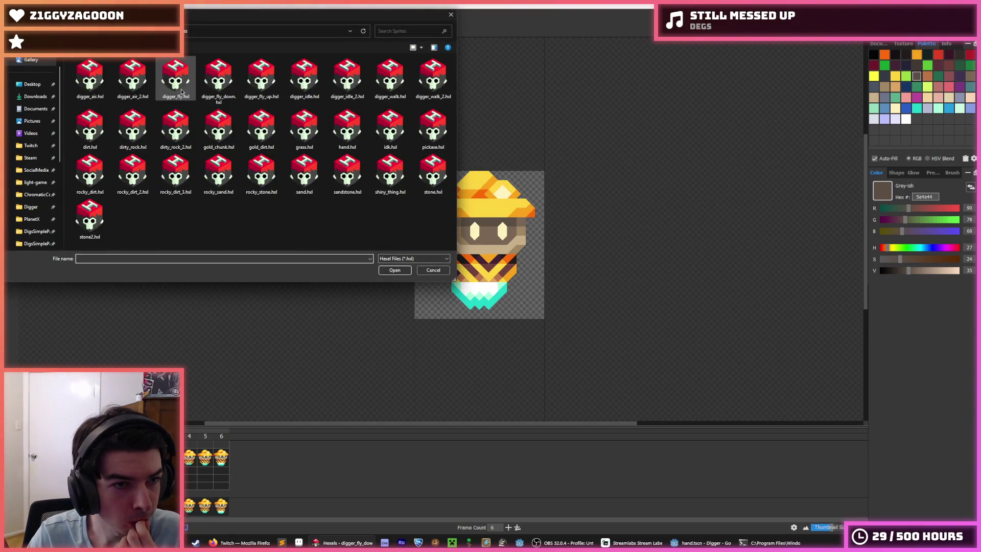
double_click(132, 77)
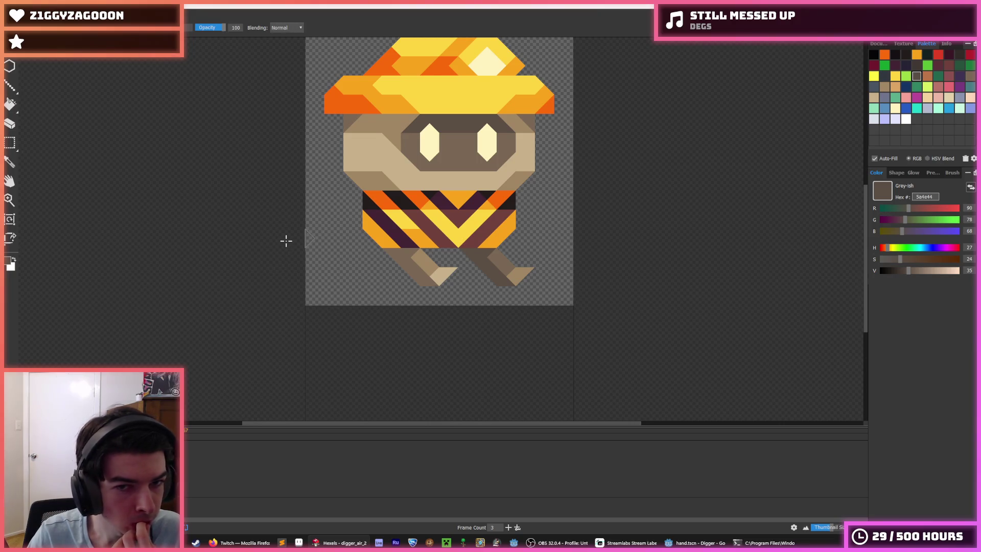
key(m)
drag(294, 111, 535, 285)
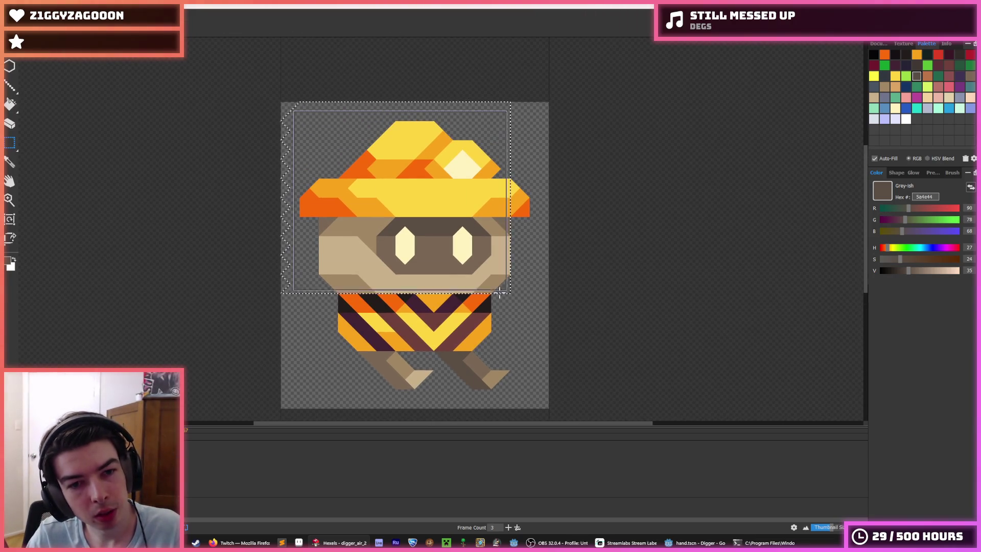
click(13, 49)
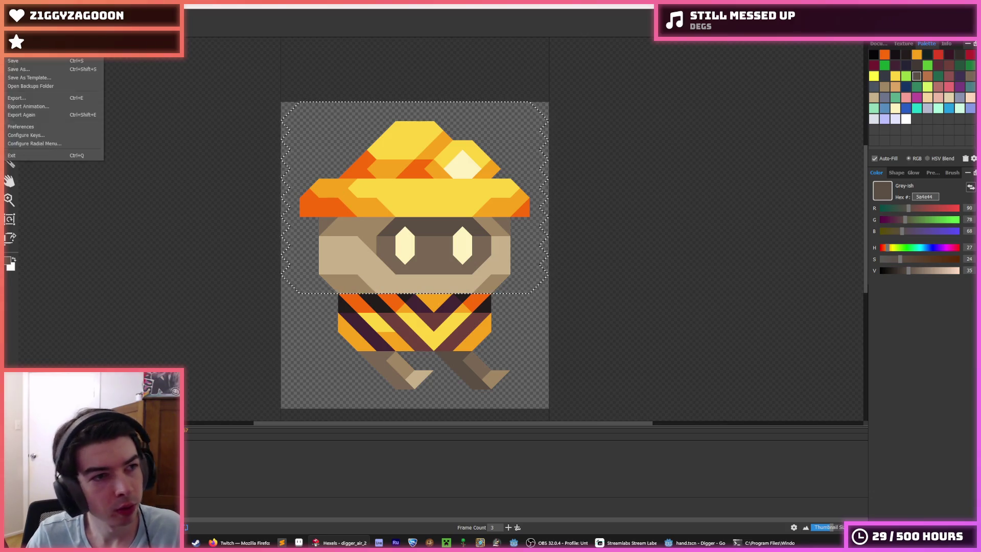
click(20, 118)
click(531, 283)
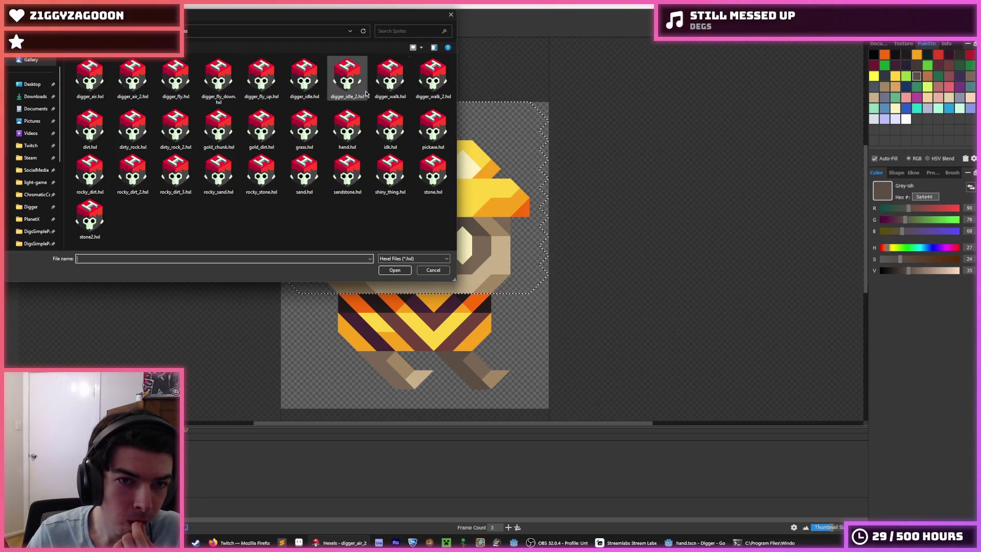
double_click(219, 80)
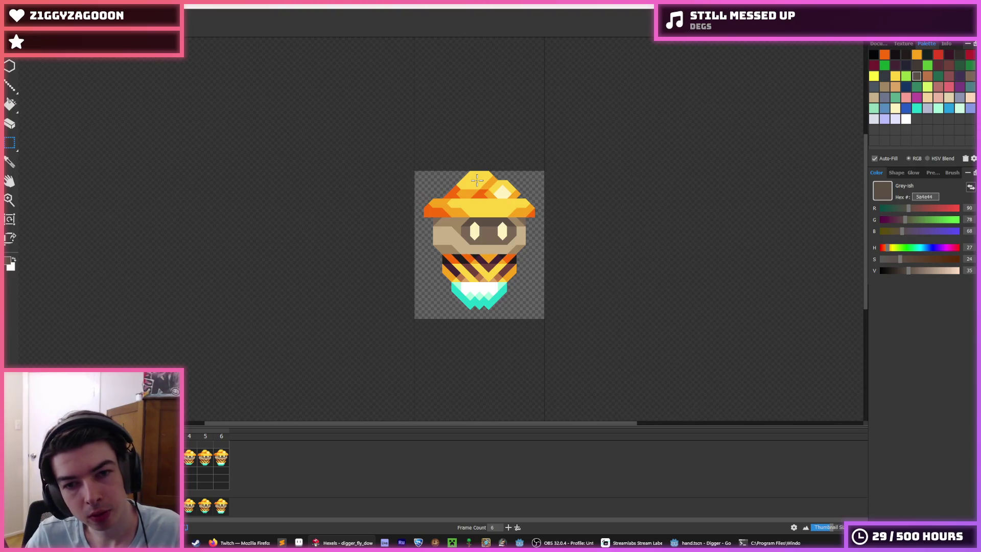
- Zoom in and trial-select the sprite's hat and face, clearing the selection each time
scroll(409, 218, down, 3)
scroll(399, 211, up, 1)
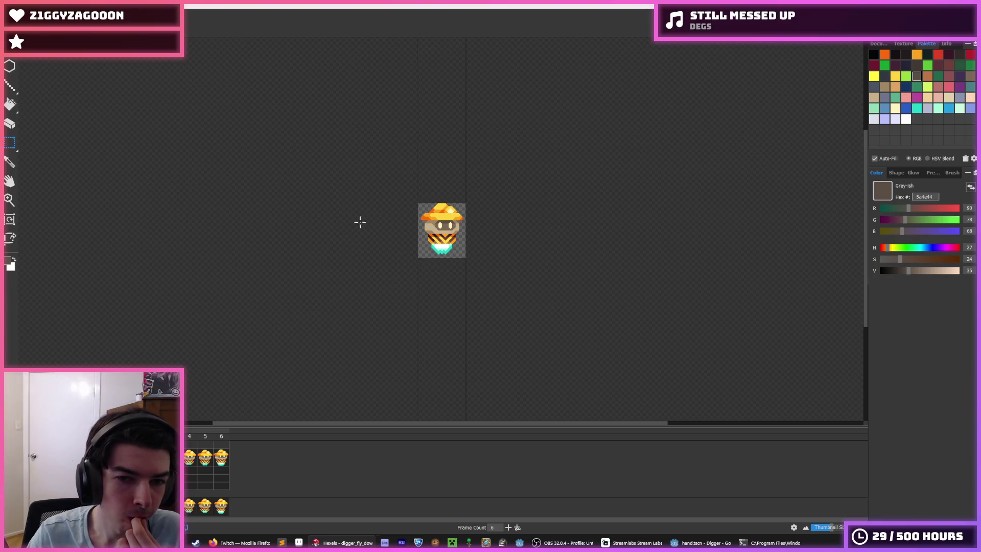
scroll(407, 202, up, 2)
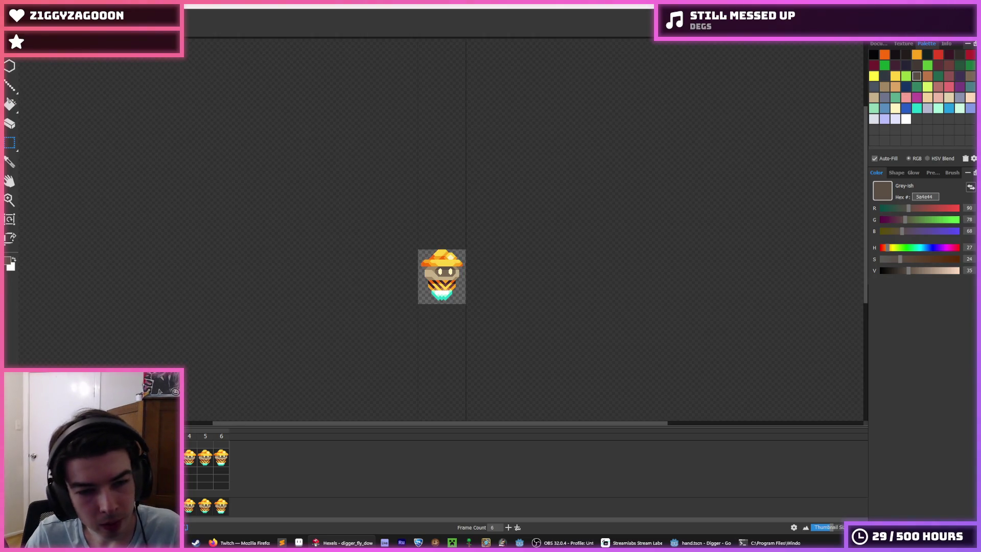
scroll(340, 305, up, 2)
drag(392, 193, 524, 287)
key(ctrl+d)
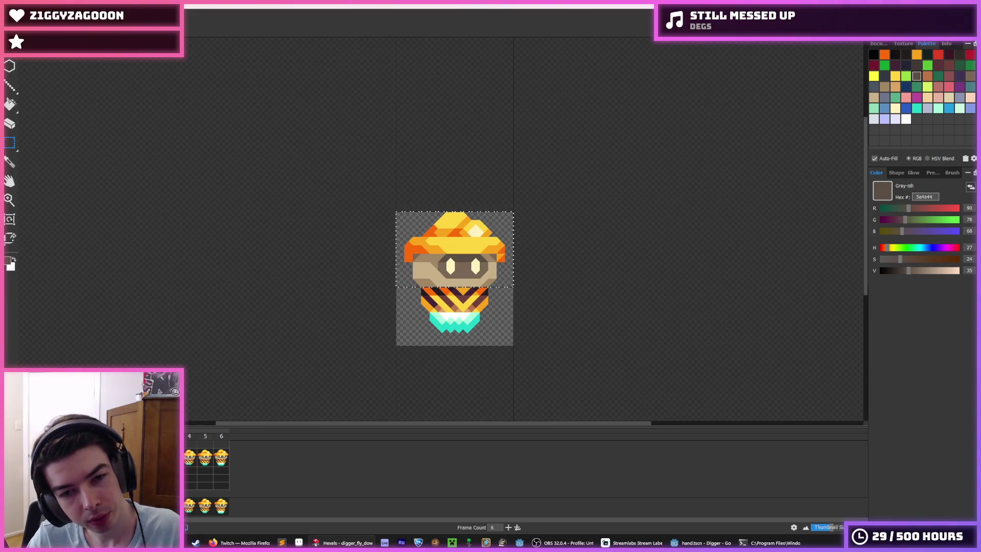
drag(356, 201, 542, 282)
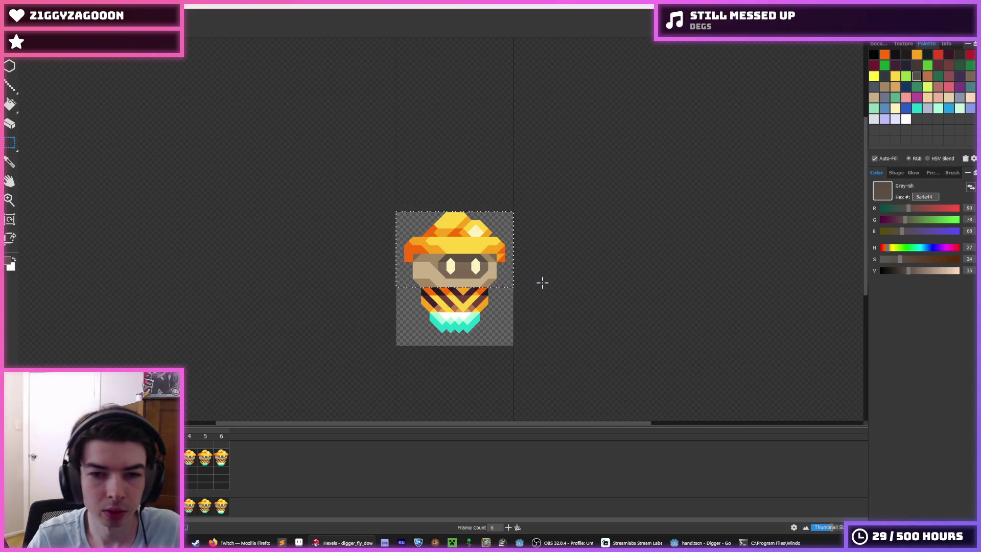
key(ctrl+d)
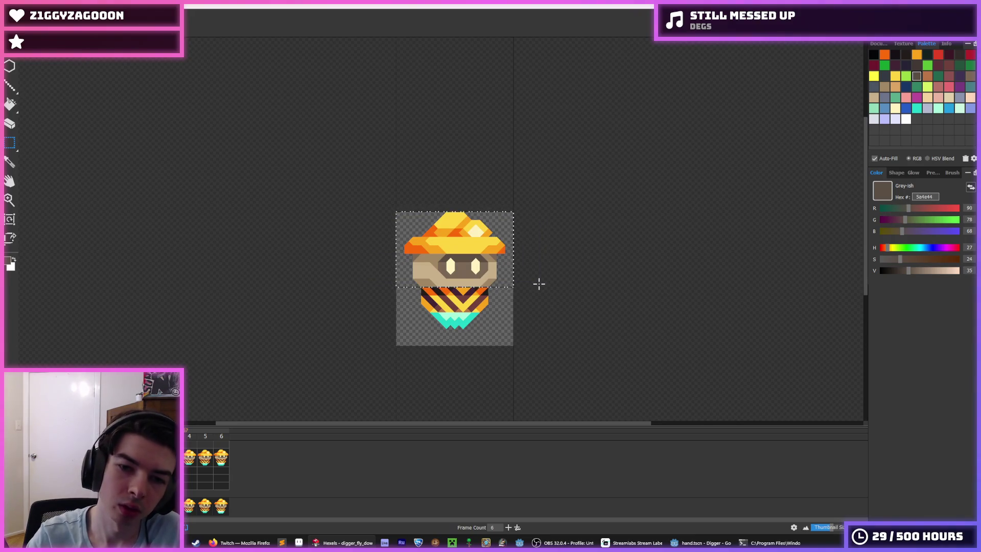
- Select the hat and face on frames 4, 5 and 6, nudge frame 6's up one step, and play
click(193, 455)
drag(401, 187, 521, 288)
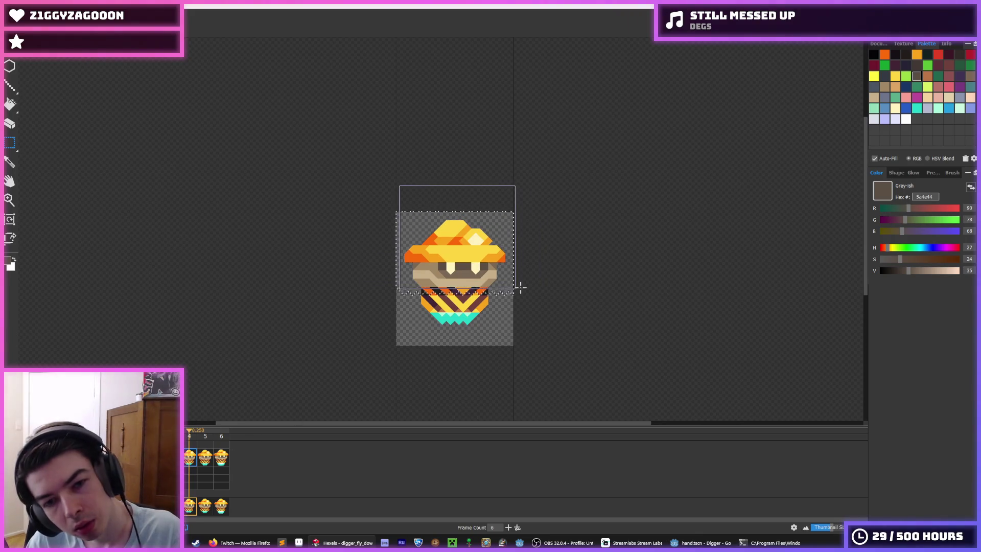
click(205, 458)
drag(344, 178, 567, 282)
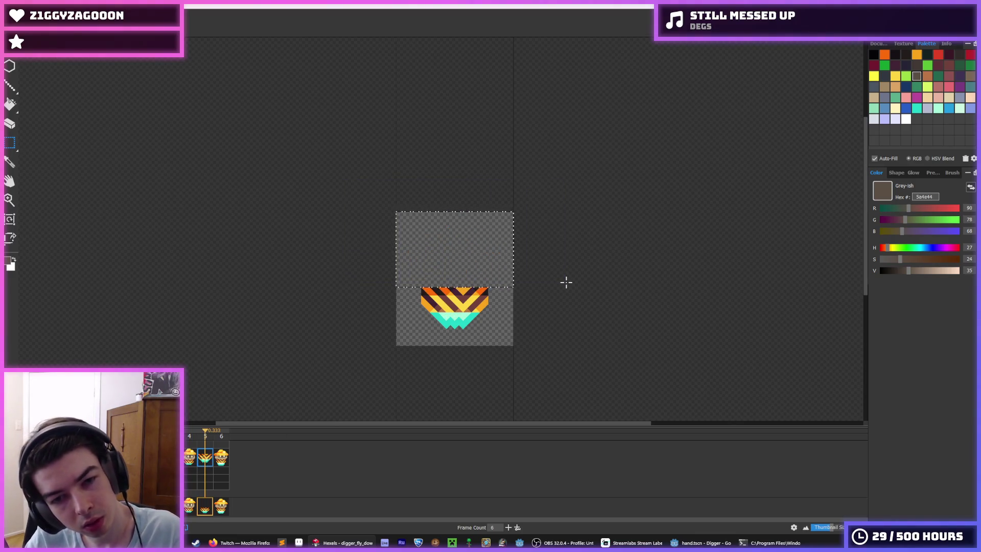
click(221, 460)
drag(366, 174, 570, 282)
key(Up)
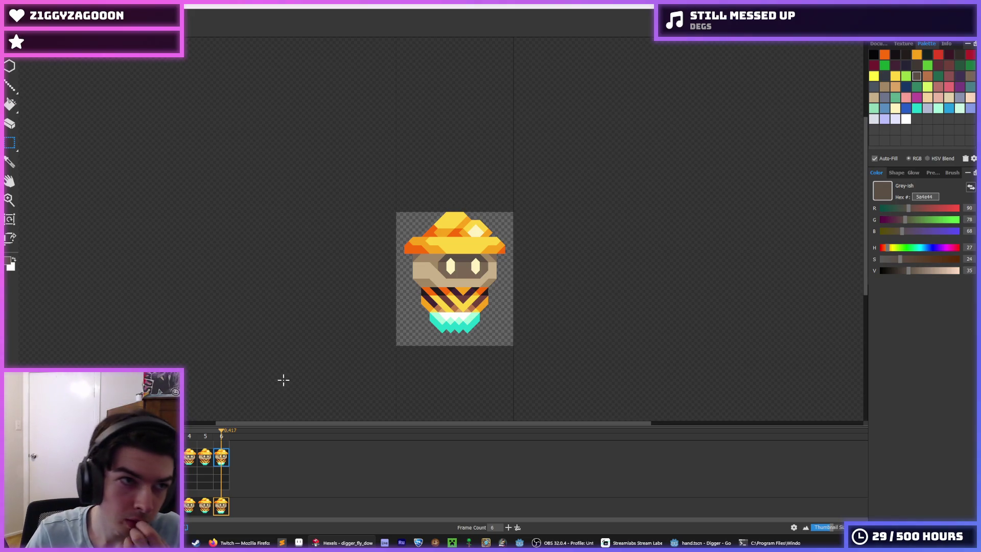
key(Return)
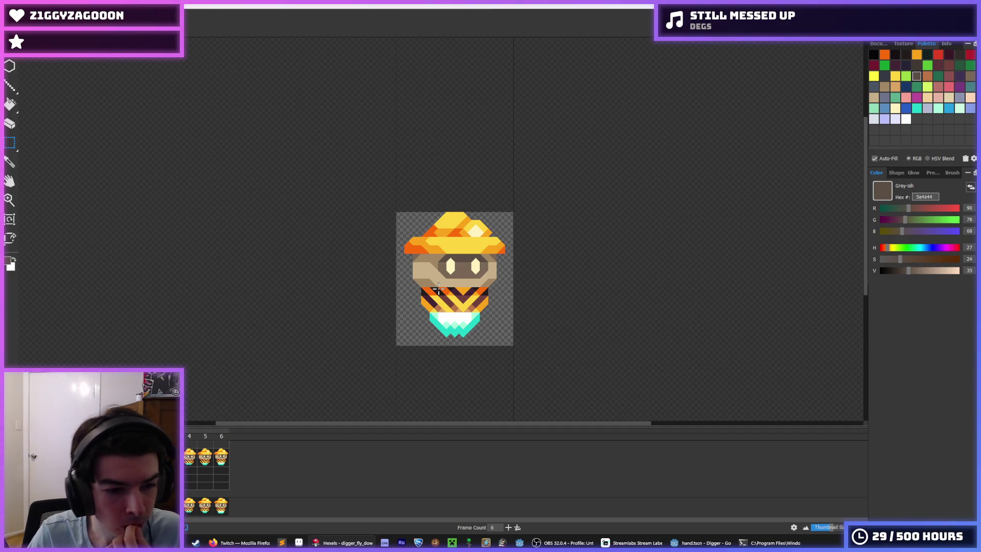
scroll(449, 269, up, 5)
- Reshape the left eye: extend it downward in cream and paint its top brown
key(b)
click(452, 279)
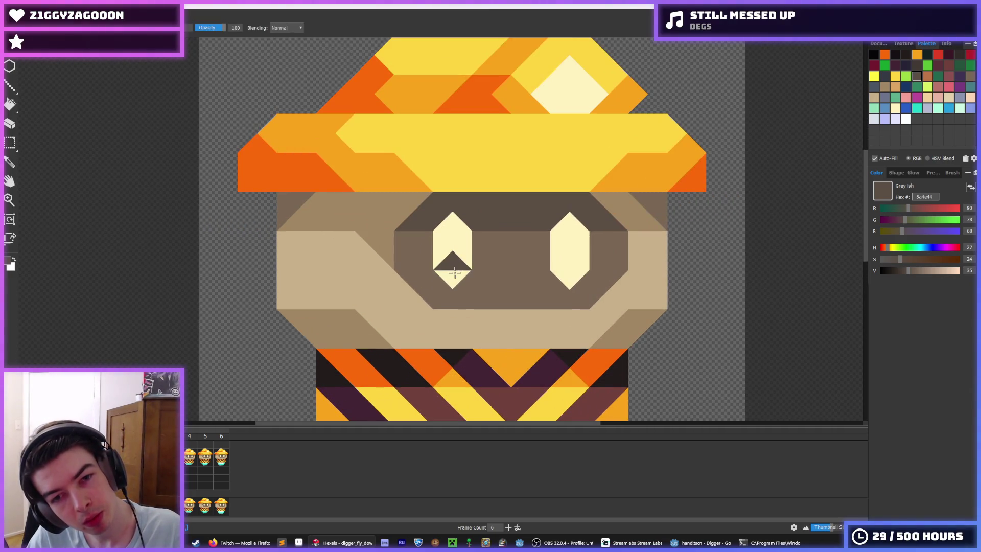
alt+click(452, 250)
mouse_move(445, 256)
mouse_down()
mouse_move(440, 281)
mouse_move(451, 294)
mouse_up()
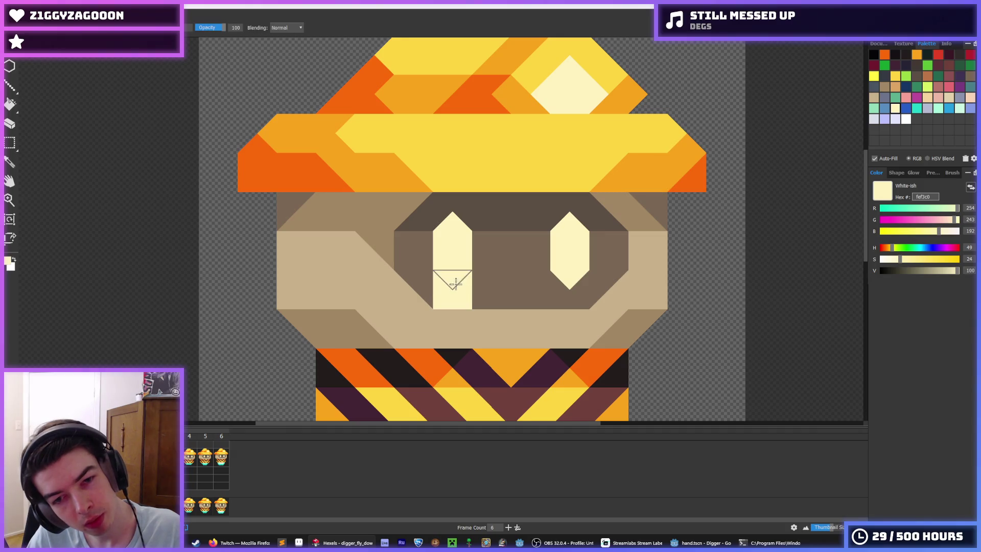
alt+click(467, 236)
mouse_move(466, 236)
mouse_down()
mouse_move(444, 256)
mouse_move(443, 240)
mouse_move(460, 217)
mouse_move(468, 223)
mouse_up()
- Extend the right eye down into a cream rectangle and repaint its upper part brown
alt+click(482, 208)
alt+click(569, 250)
drag(570, 271, 570, 304)
alt+click(587, 212)
mouse_move(578, 217)
mouse_down()
mouse_move(555, 228)
mouse_move(563, 258)
mouse_move(585, 253)
mouse_up()
alt+click(555, 234)
scroll(612, 266, down, 8)
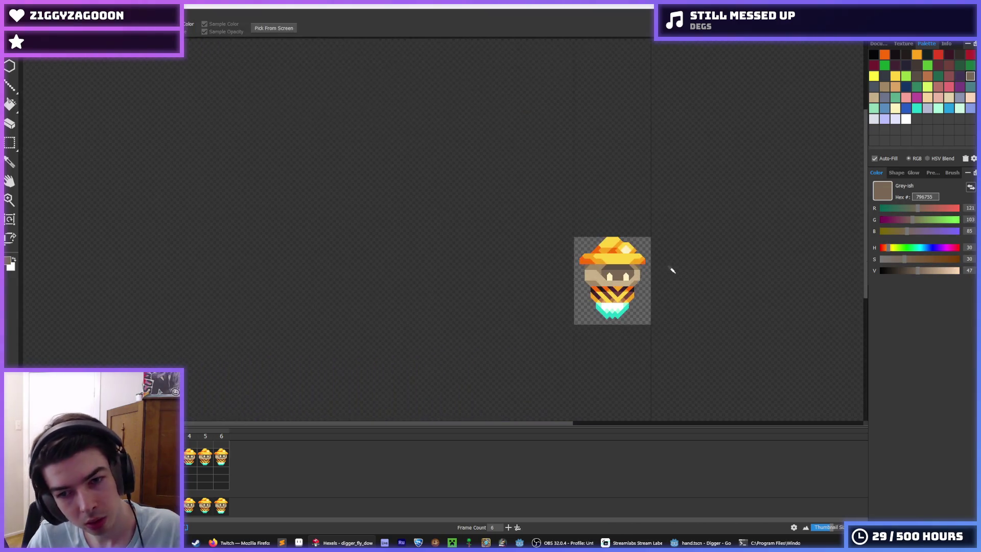
scroll(664, 274, up, 8)
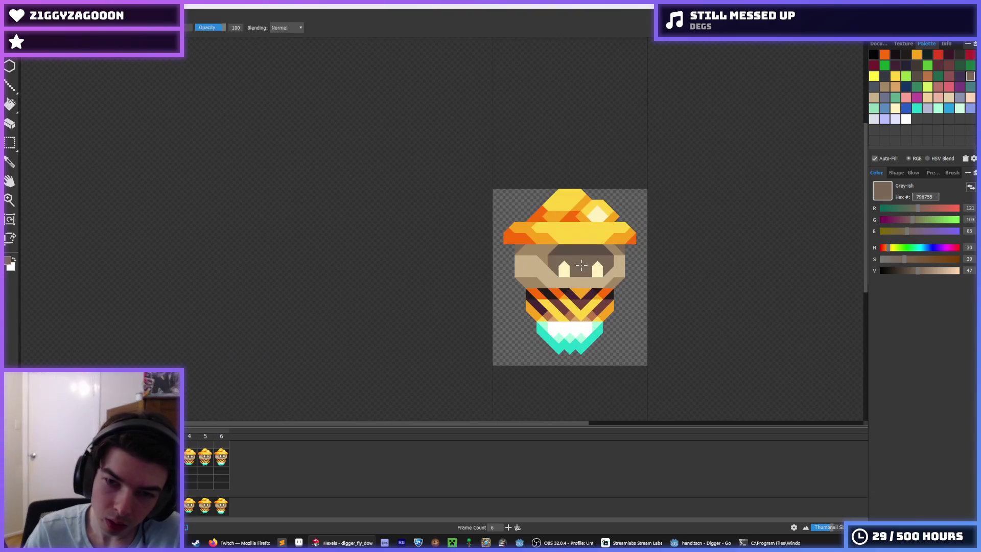
- Fill both eyes' pointed tops with cream and cut a pointed bottom into the right eye
alt+click(557, 266)
drag(539, 246, 557, 246)
drag(621, 246, 636, 248)
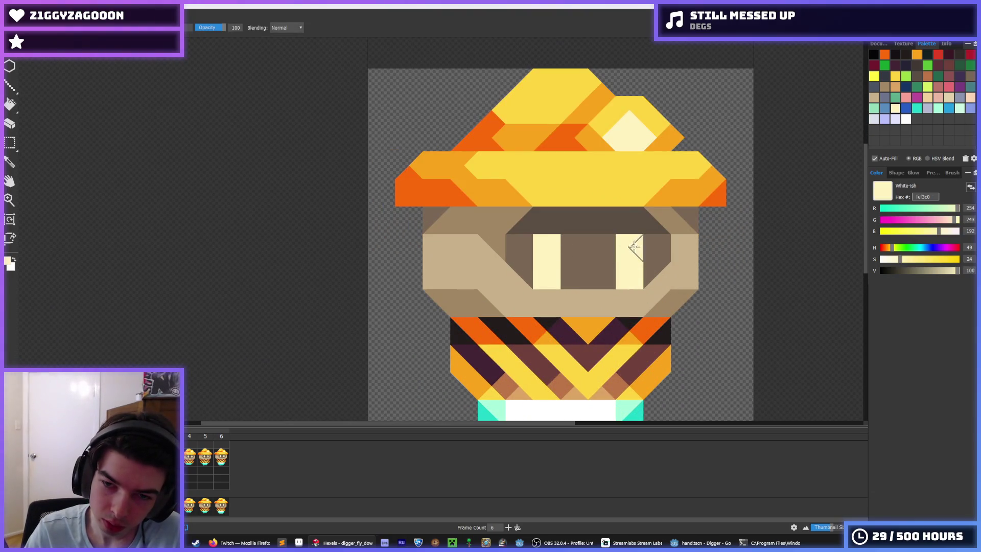
alt+click(610, 267)
mouse_move(633, 284)
mouse_down()
mouse_move(532, 279)
mouse_move(519, 296)
mouse_move(542, 307)
mouse_up()
scroll(628, 272, down, 5)
scroll(623, 266, up, 5)
- Finish both eyes' cream points and trim their bottom corners into matching diamond shapes
alt+click(529, 271)
alt+click(568, 276)
alt+click(526, 269)
click(529, 250)
mouse_move(631, 287)
mouse_down()
mouse_move(632, 317)
mouse_move(641, 312)
mouse_up()
click(632, 256)
alt+click(603, 262)
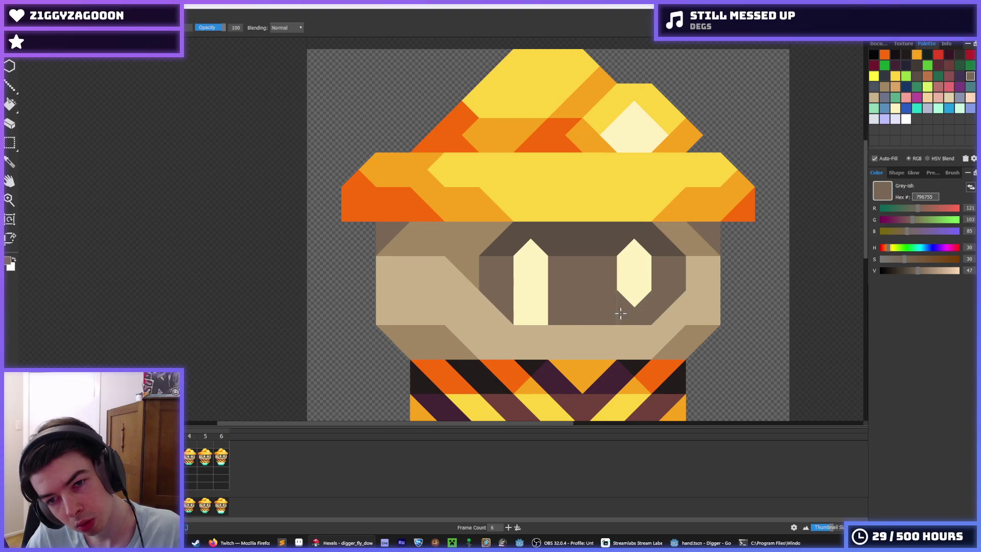
drag(554, 307, 515, 312)
scroll(514, 312, down, 3)
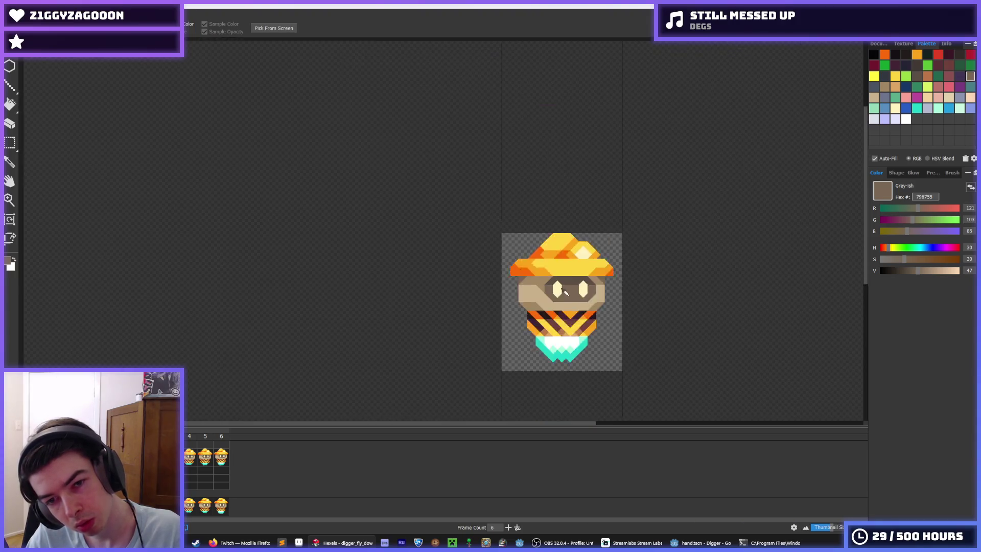
scroll(590, 296, up, 2)
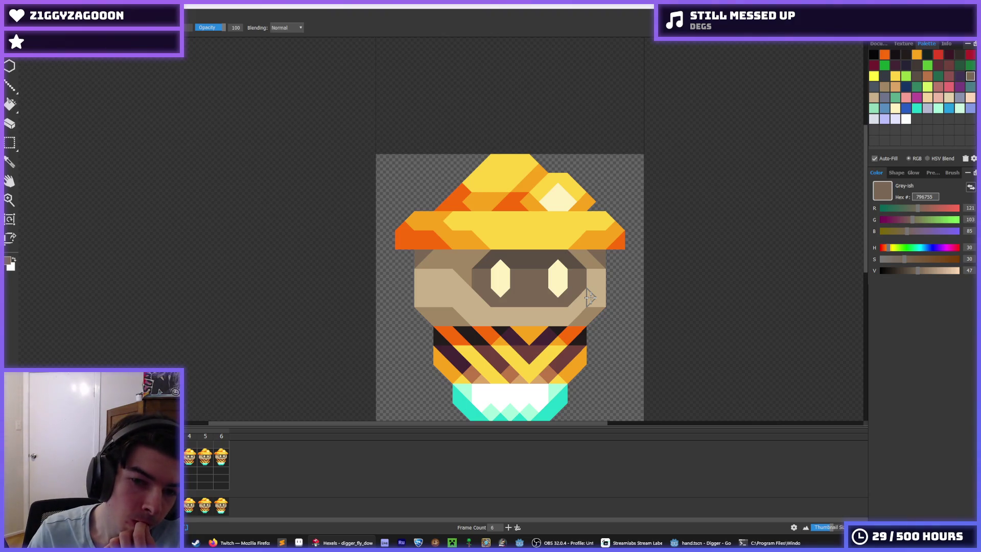
scroll(590, 296, down, 3)
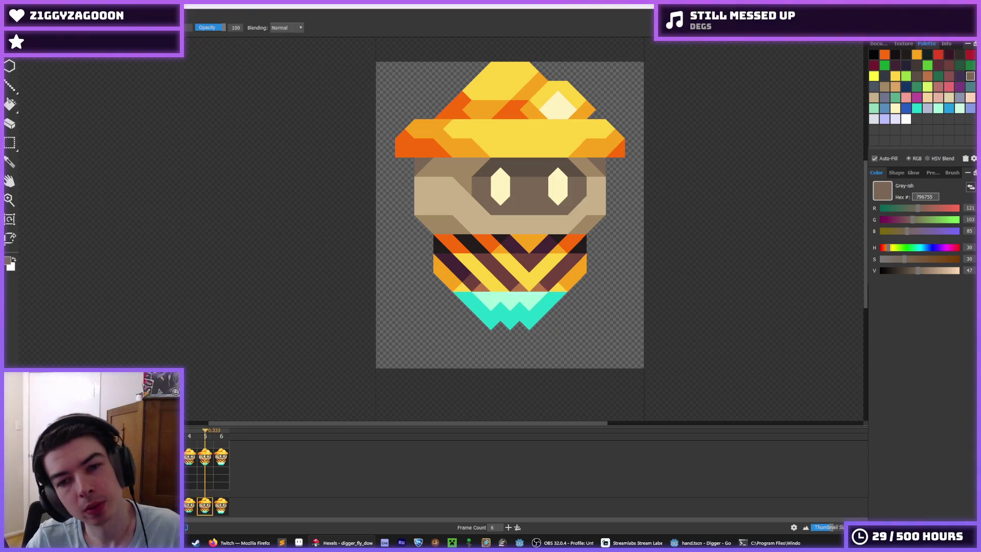
- Sample the mint colour from the digger's zigzag with the eyedropper
key(i)
scroll(281, 263, down, 5)
scroll(277, 252, up, 1)
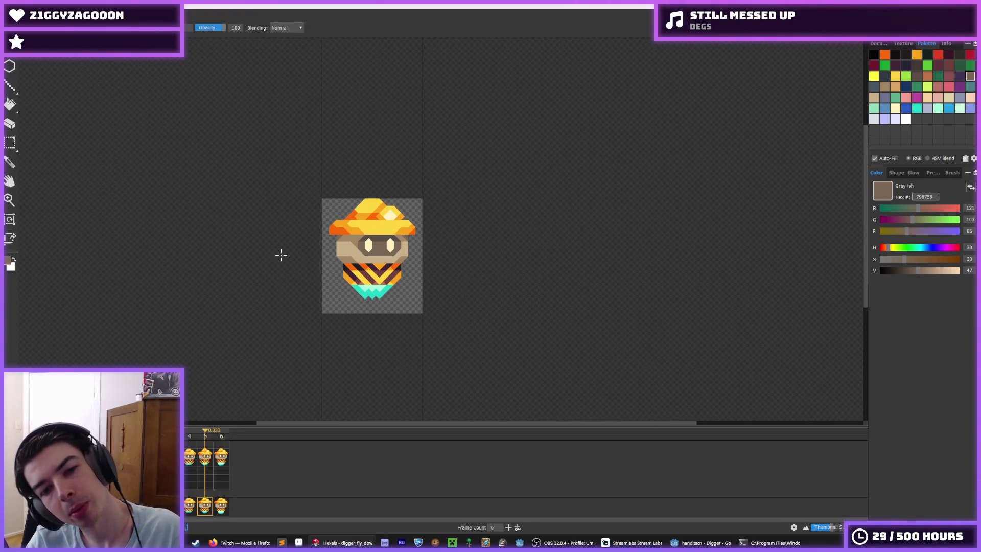
scroll(278, 254, up, 1)
scroll(352, 276, up, 2)
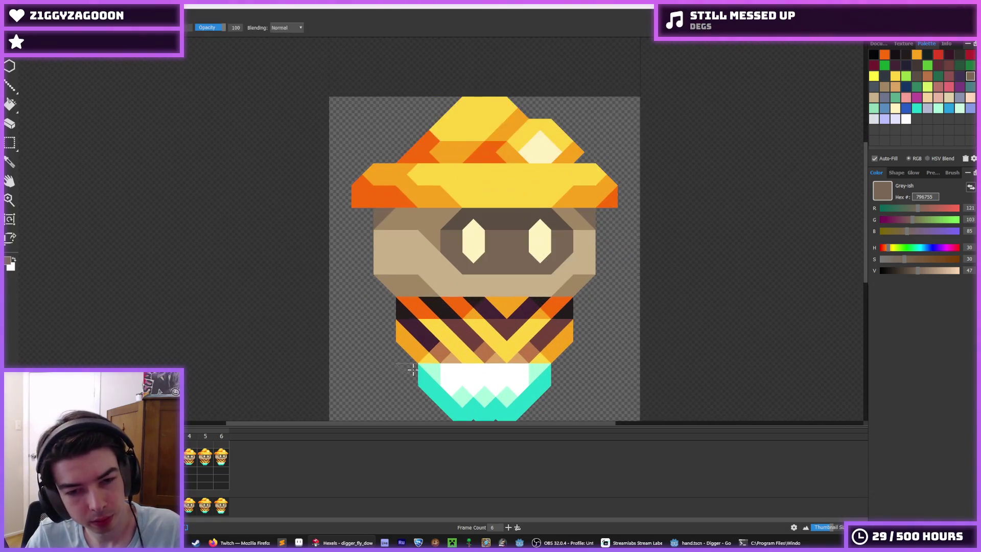
scroll(394, 291, down, 2)
key(e)
key(i)
click(439, 320)
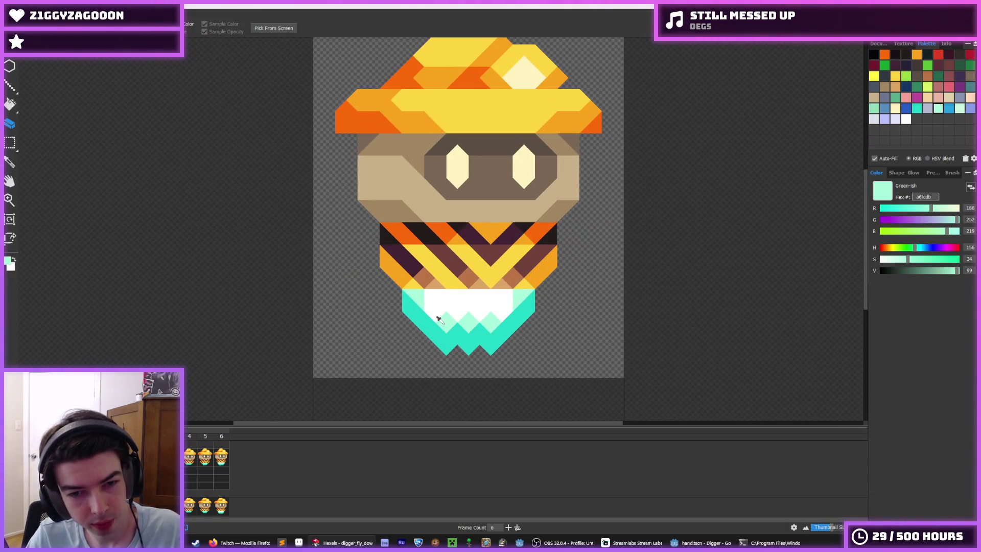
key(e)
- Preview the six-frame animation from frame 4 and stop on frame 6
click(190, 458)
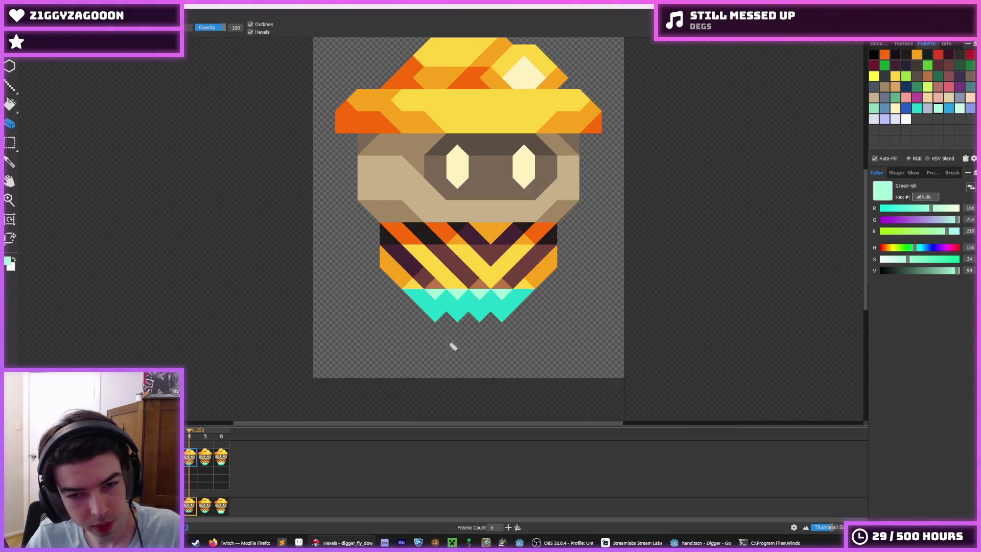
key(m)
key(Return)
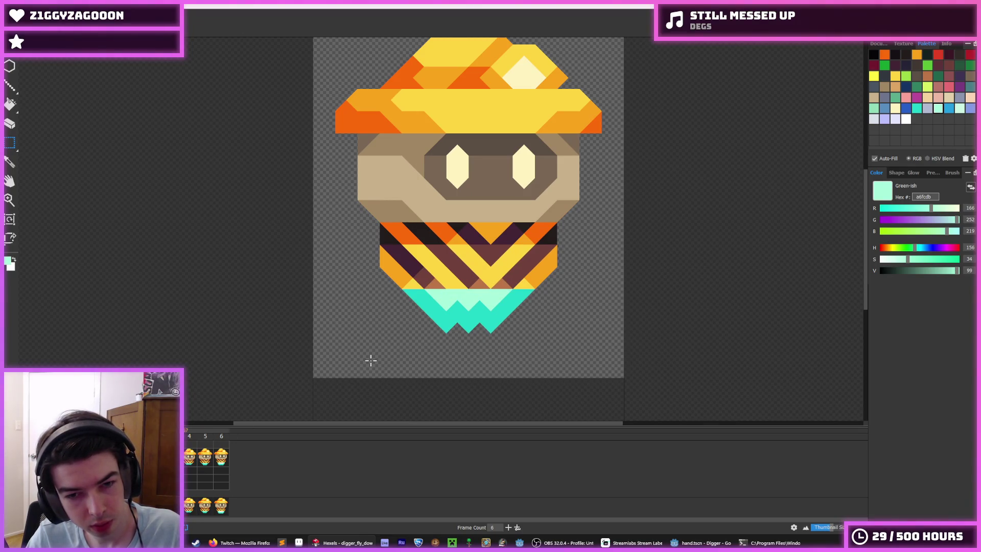
scroll(360, 313, down, 2)
scroll(360, 311, up, 2)
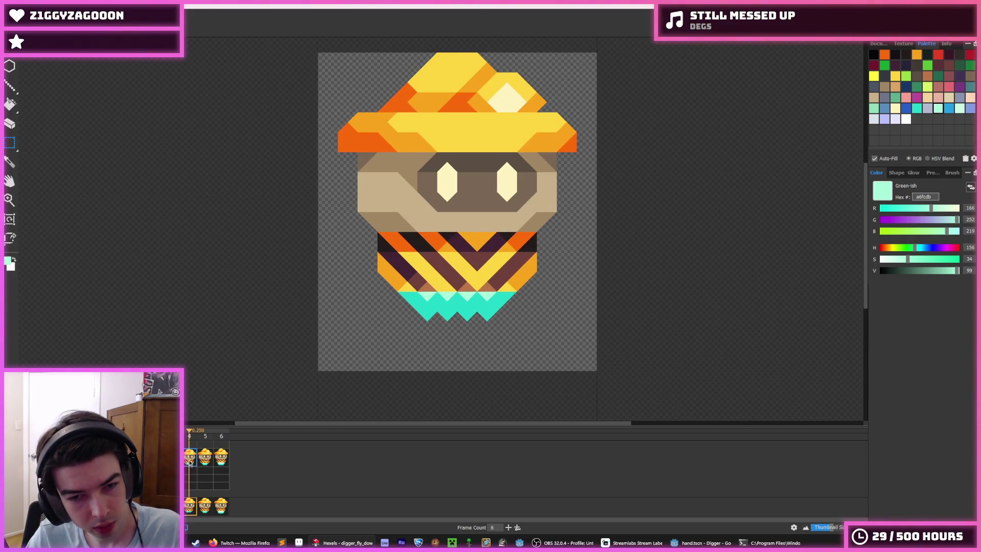
click(223, 462)
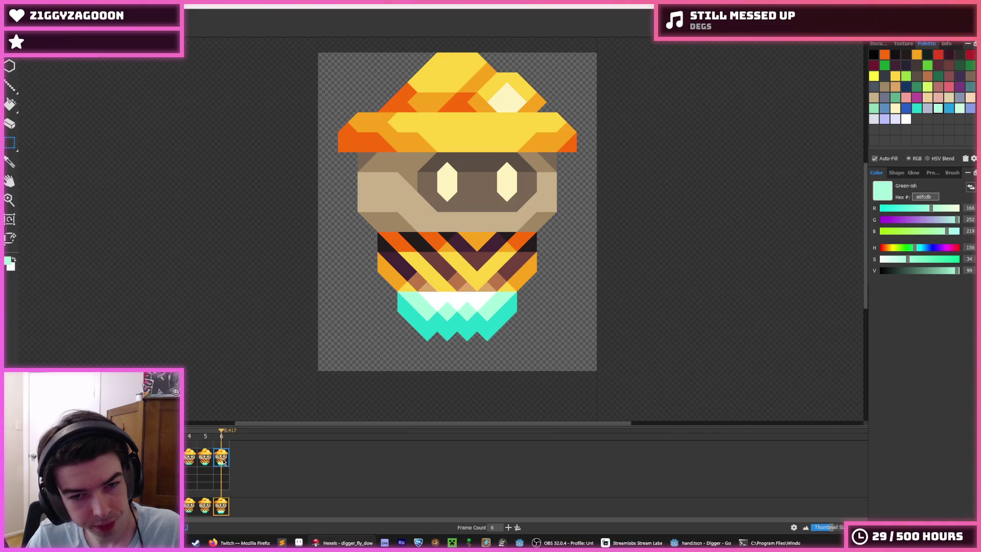
key(Escape)
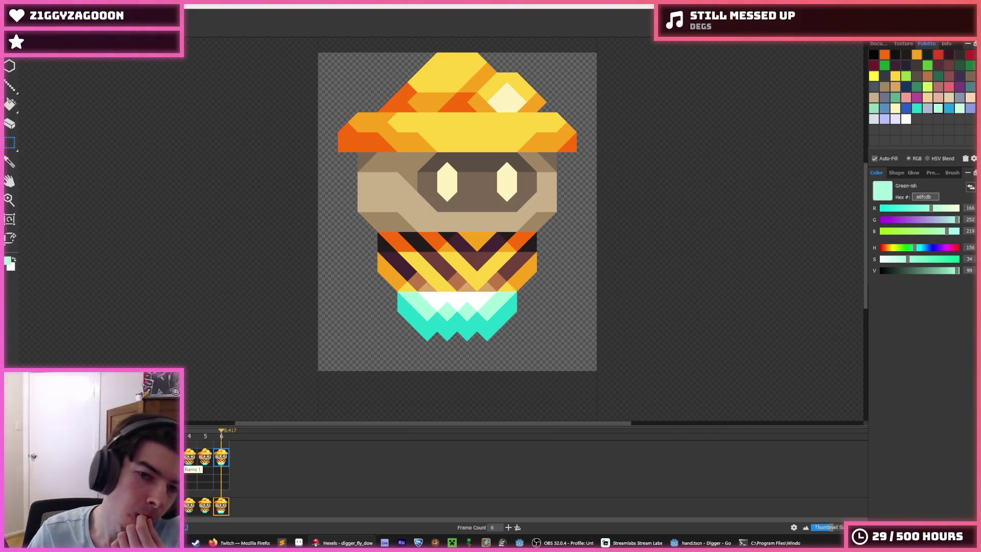
right_click(139, 455)
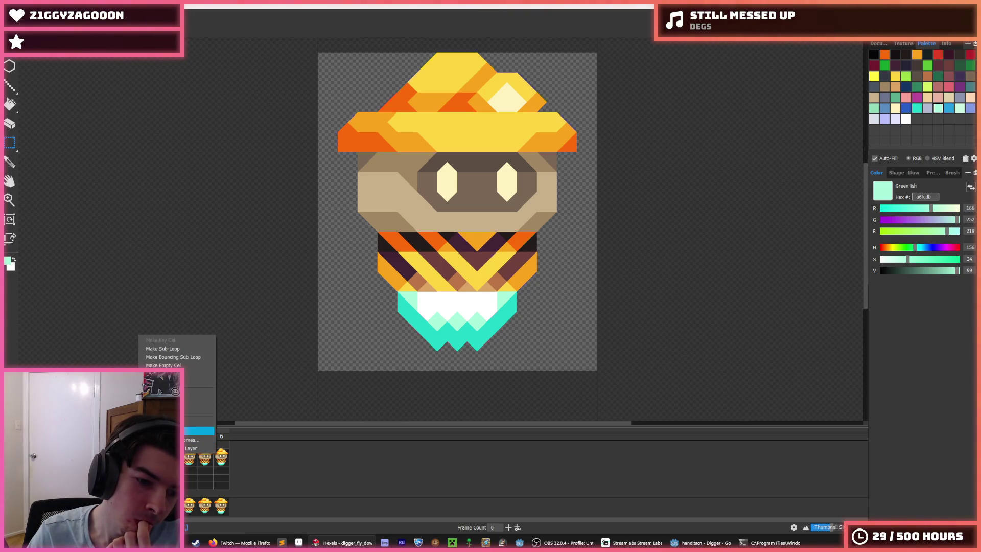
- Delete the sixth and two more frames from the digger timeline, leaving three
click(174, 431)
right_click(144, 455)
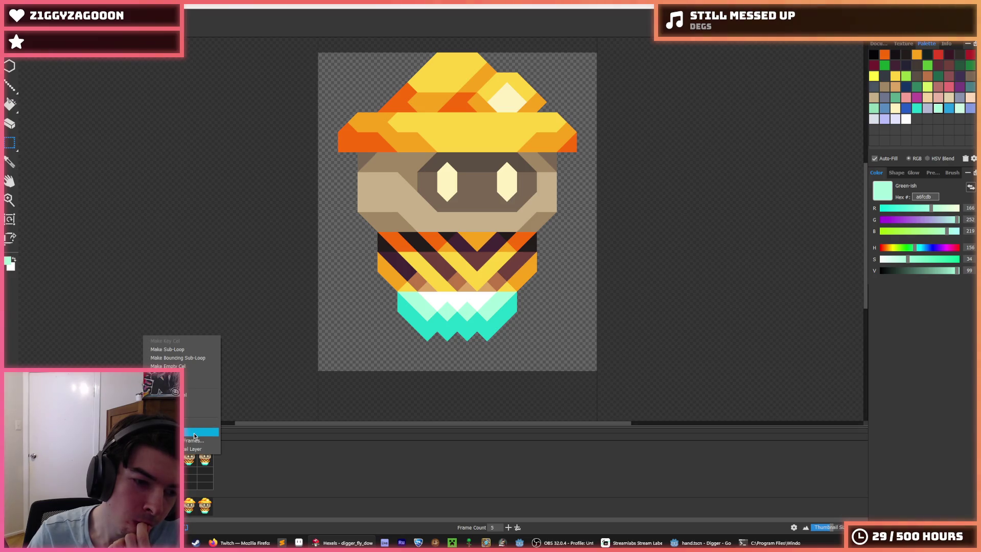
click(195, 436)
right_click(188, 455)
click(217, 431)
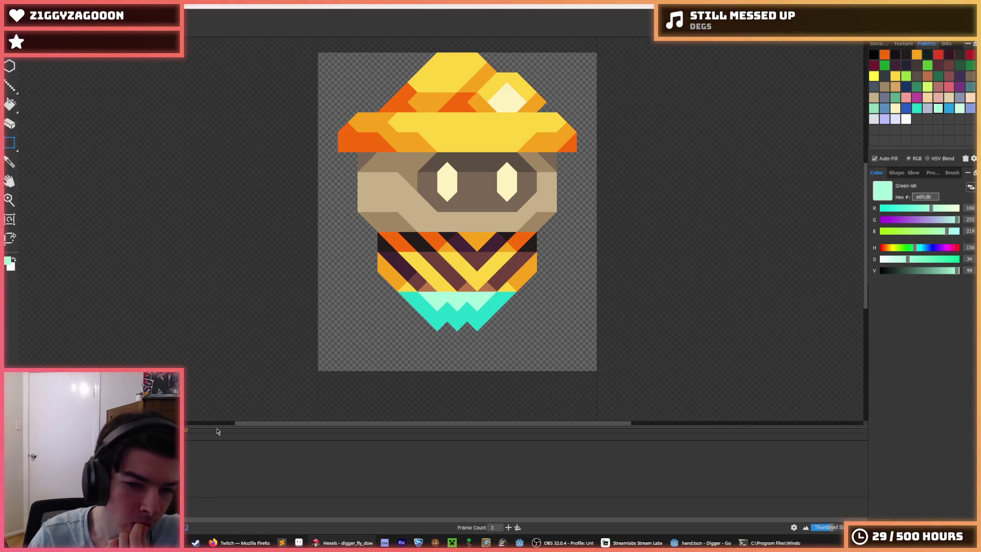
scroll(303, 273, down, 4)
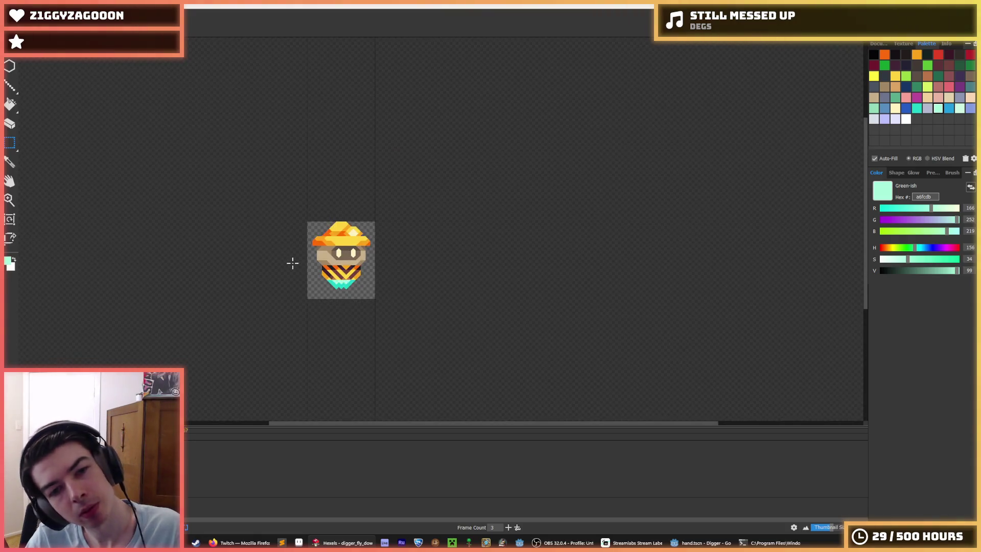
scroll(289, 257, down, 1)
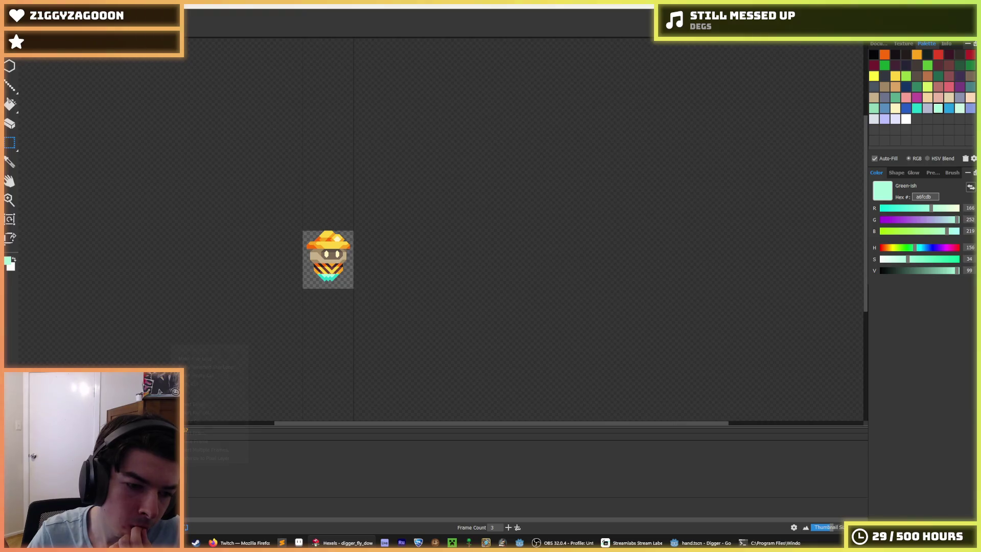
- Delete one more timeline frame, leaving two
right_click(172, 463)
click(194, 450)
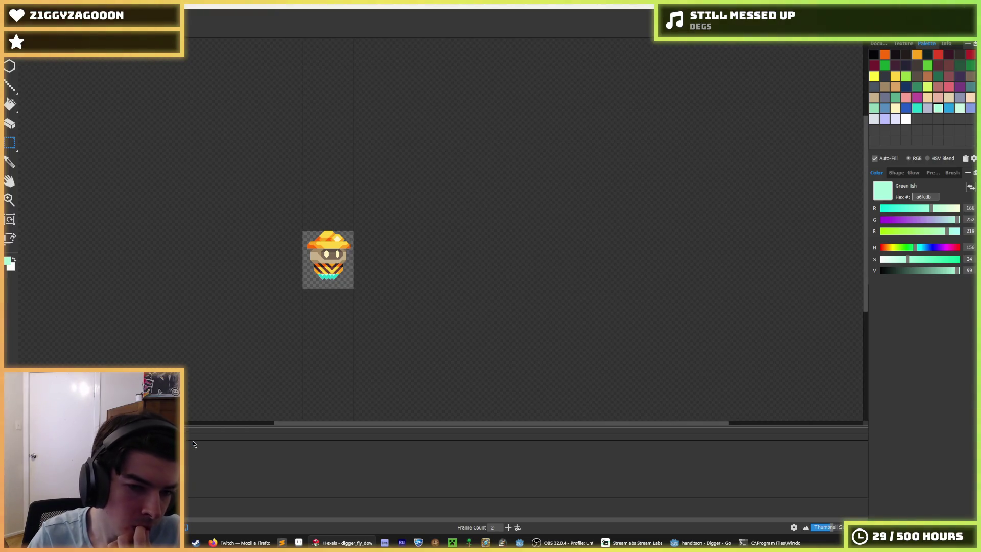
scroll(268, 277, down, 2)
scroll(266, 273, down, 1)
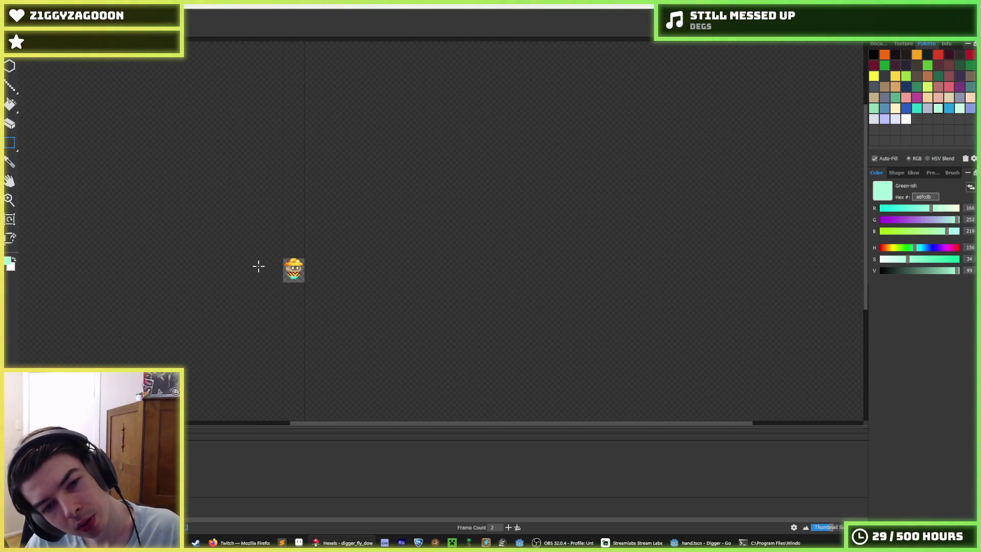
scroll(259, 266, up, 3)
scroll(258, 265, down, 1)
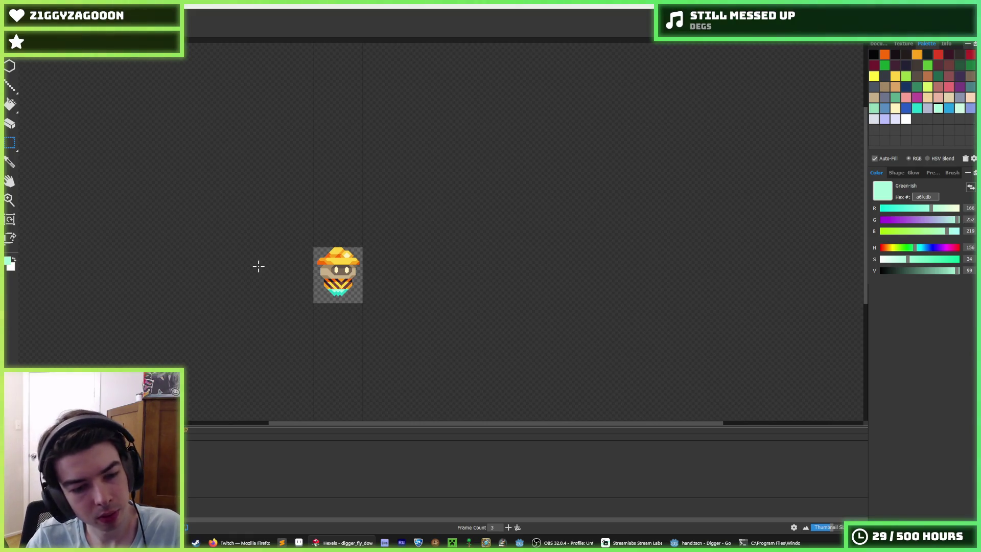
- Duplicate frame 4 as a new frame 5 and play the animation preview
key(ctrl+shift+d)
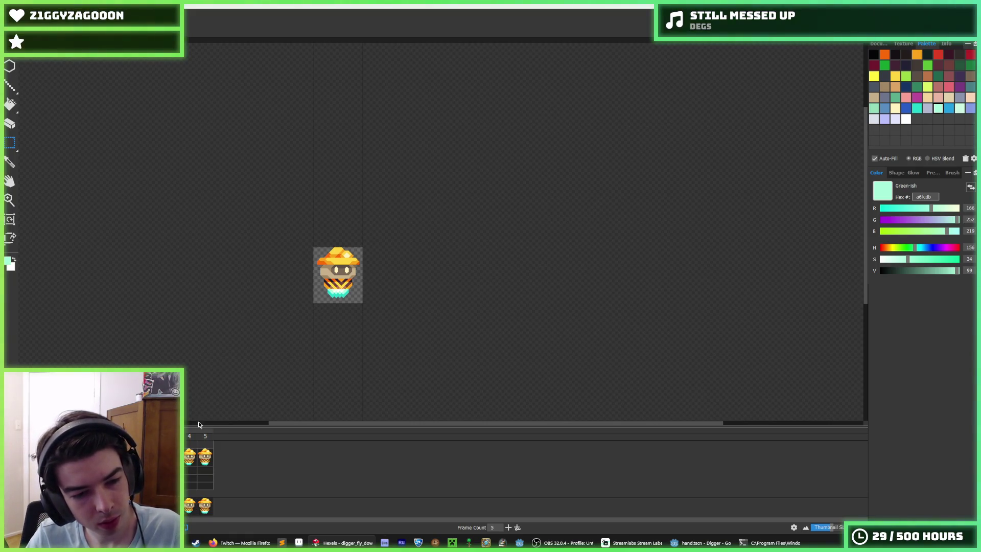
click(206, 457)
scroll(281, 292, up, 1)
key(space)
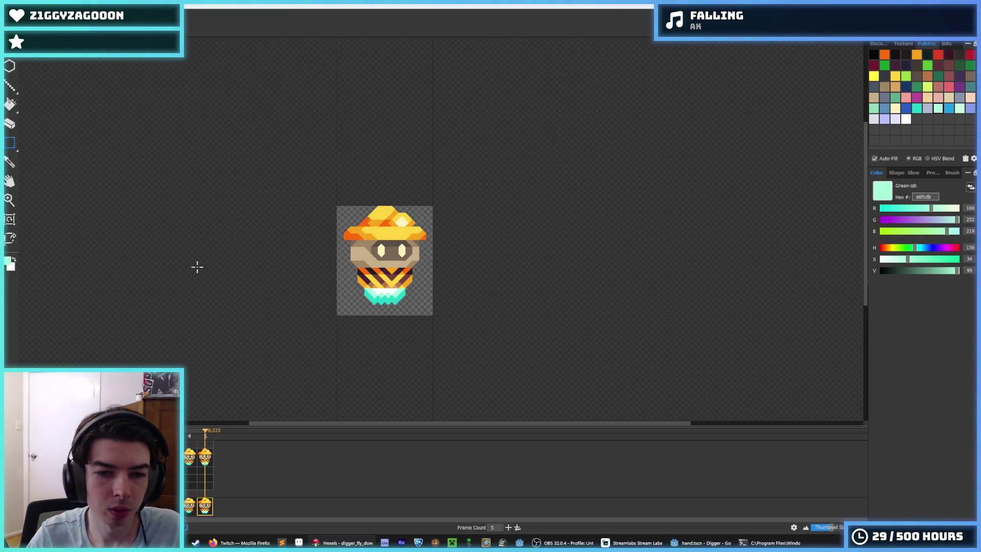
scroll(195, 266, down, 3)
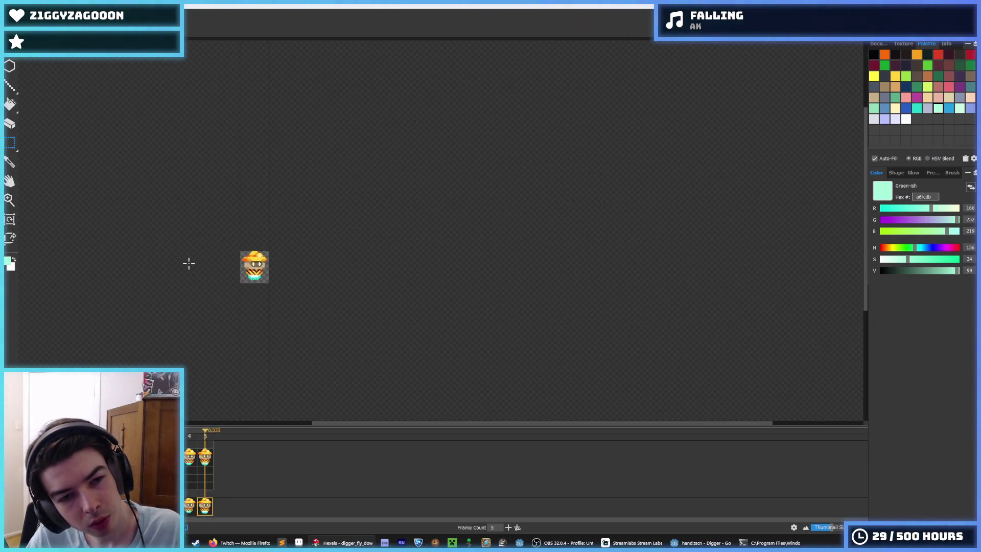
scroll(189, 265, up, 3)
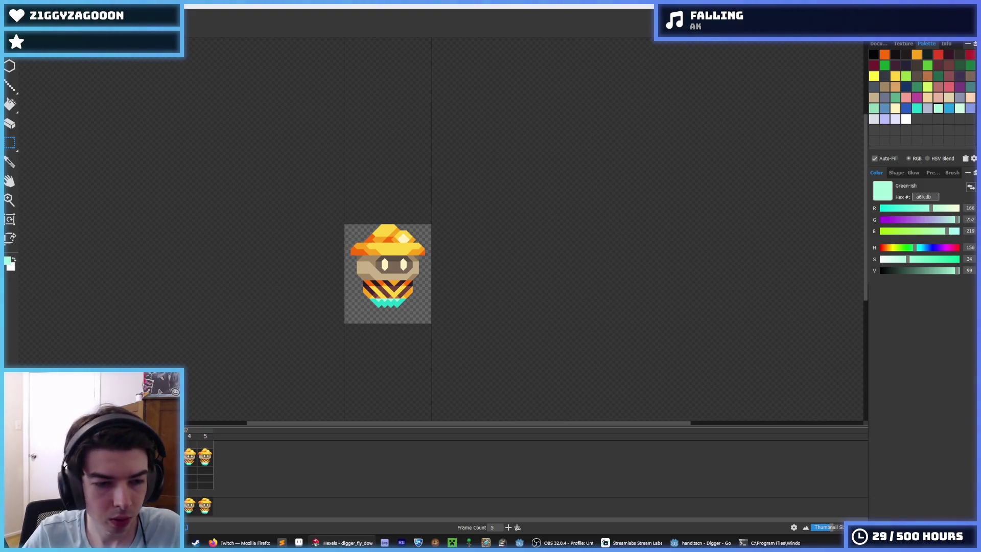
- Remove two frames so the animation is back to three
right_click(145, 452)
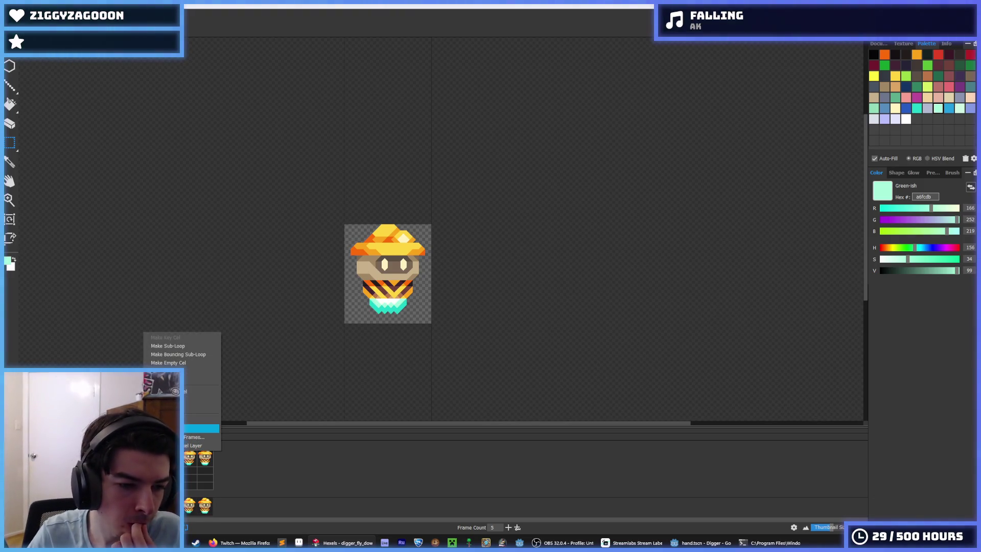
click(164, 428)
right_click(190, 456)
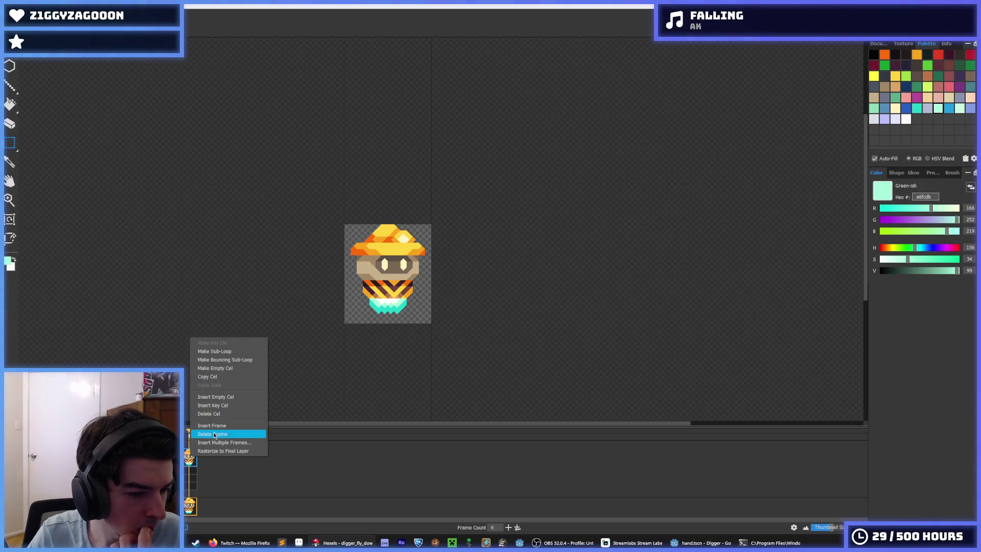
click(217, 436)
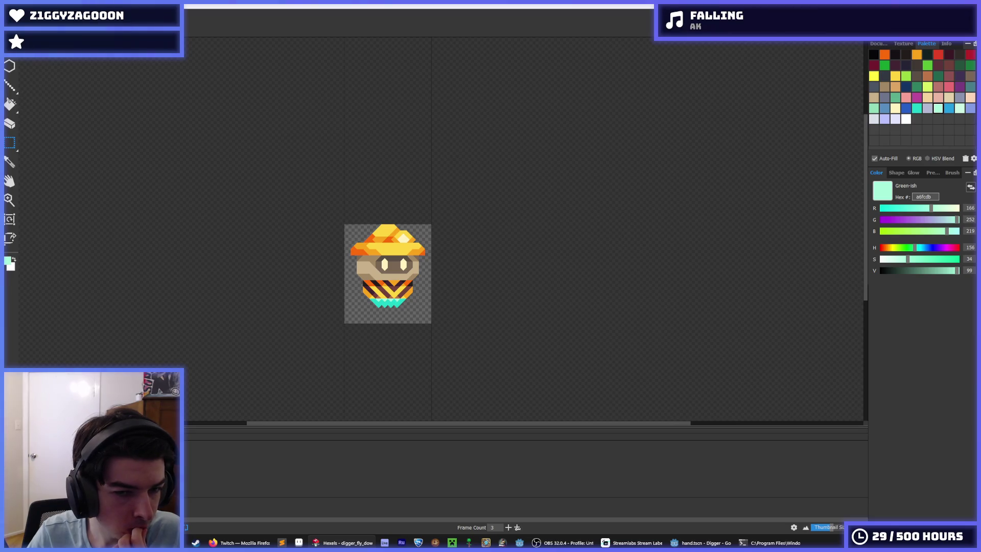
scroll(276, 370, down, 2)
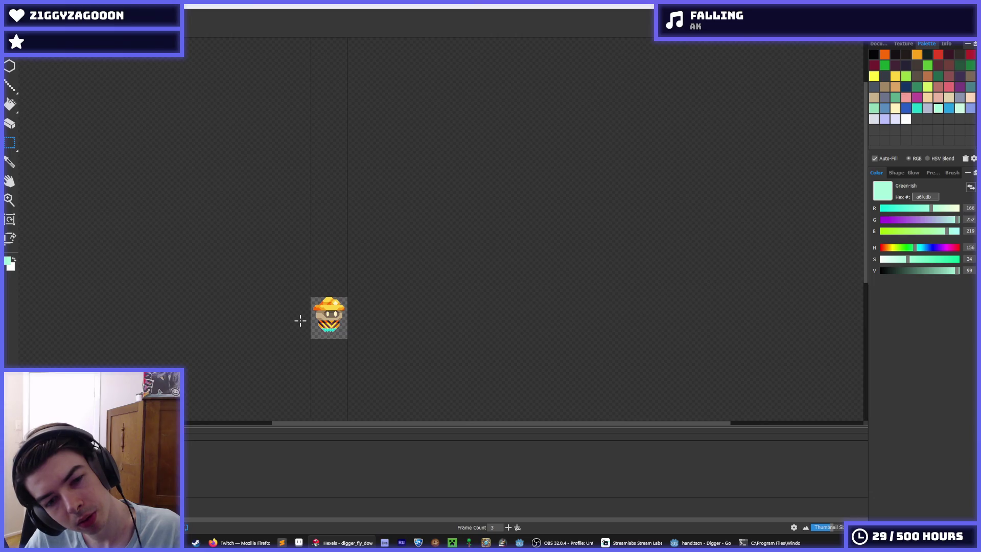
- Delete another frame, dropping the animation to two frames
right_click(181, 435)
click(210, 436)
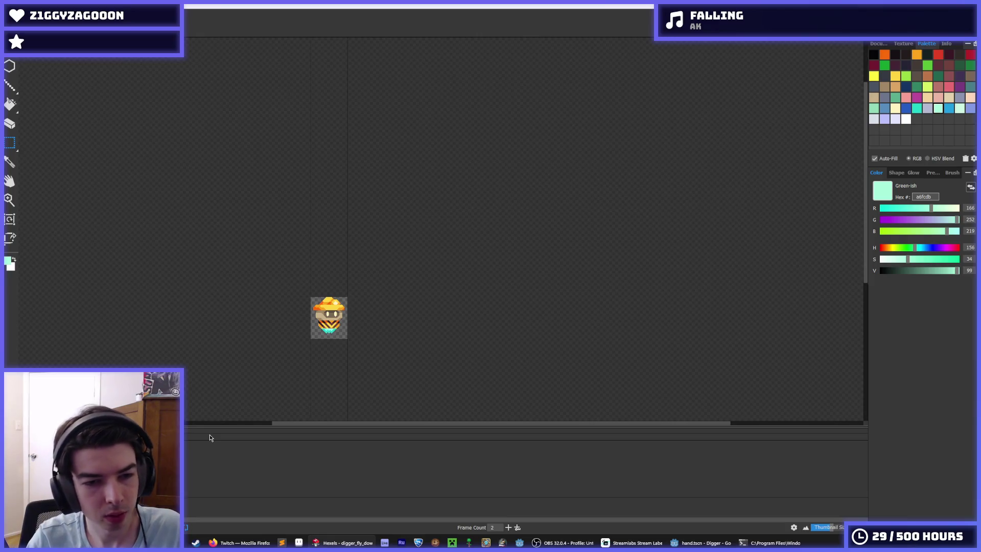
scroll(238, 348, down, 2)
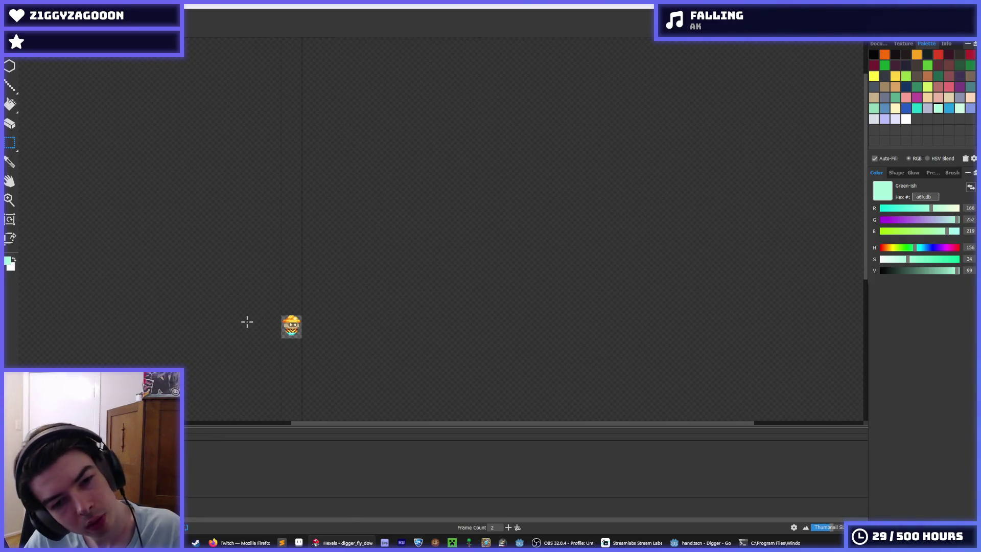
scroll(247, 321, up, 3)
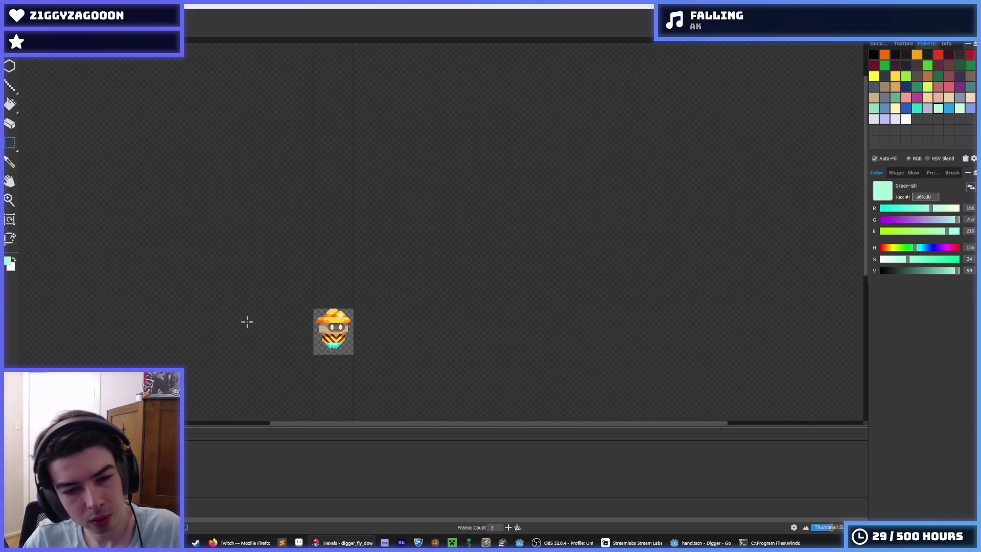
scroll(241, 318, down, 1)
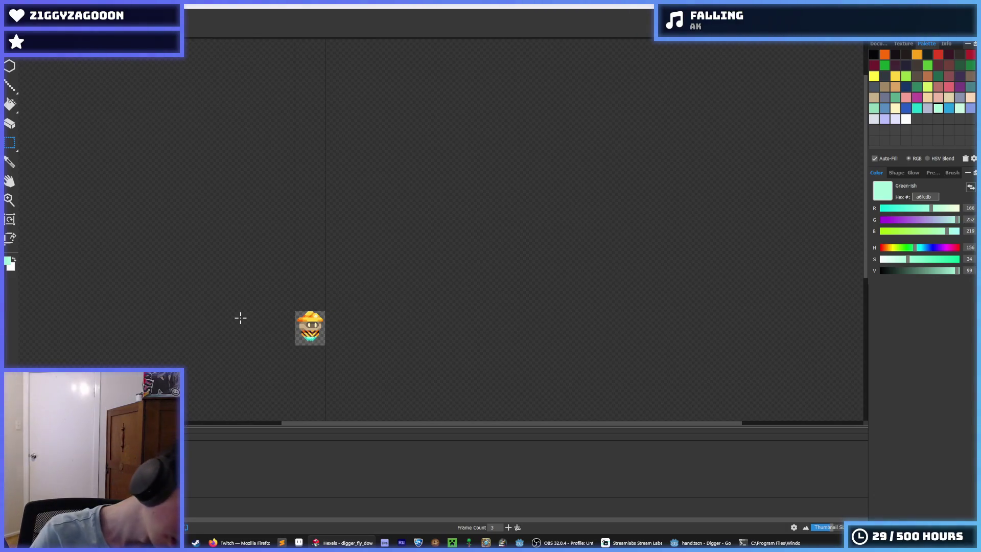
- Add a new frame to make four, then select the animation's first cel
right_click(162, 459)
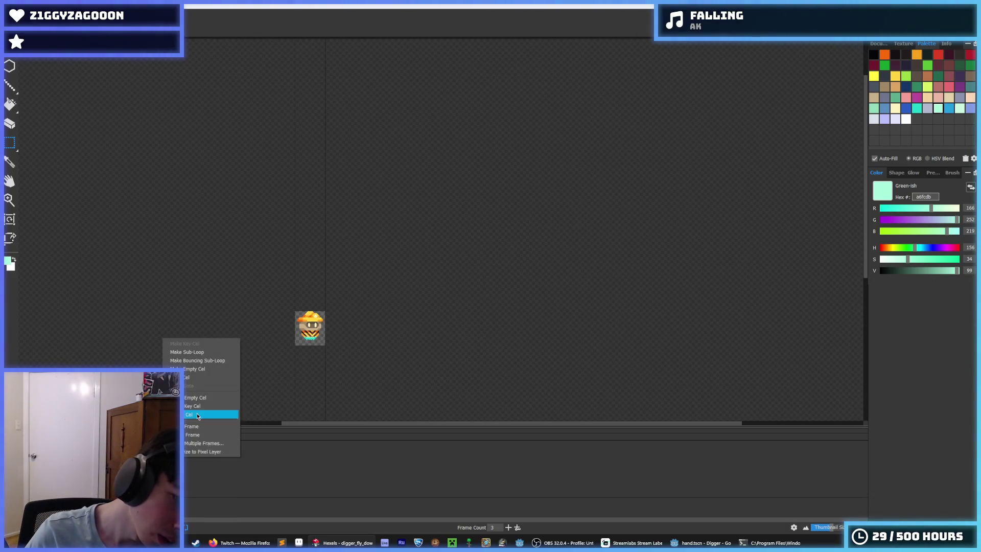
click(199, 412)
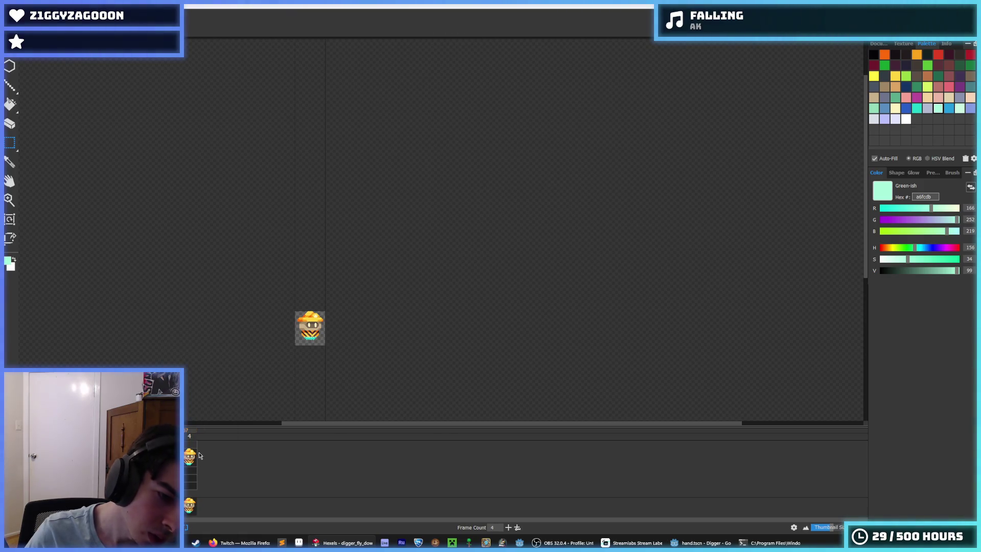
click(194, 457)
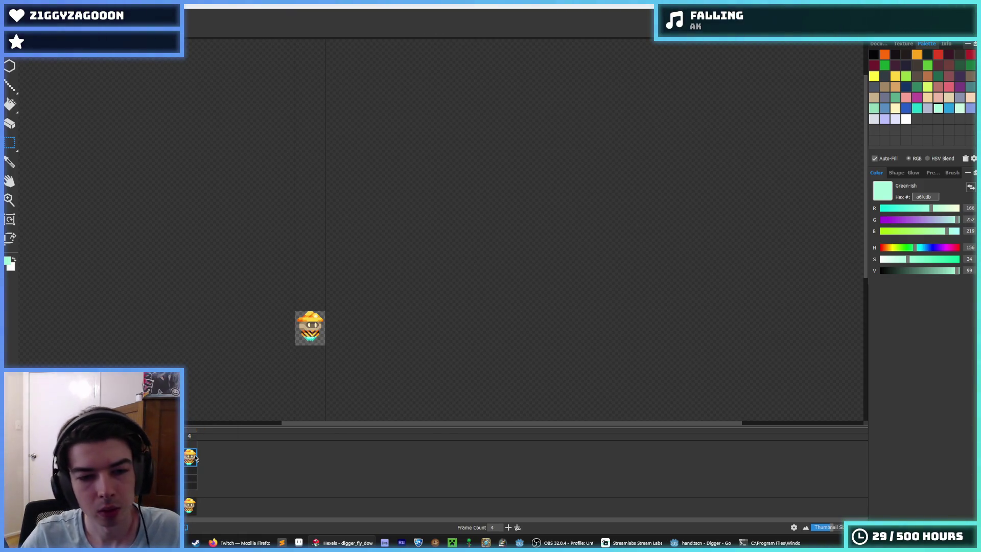
right_click(195, 457)
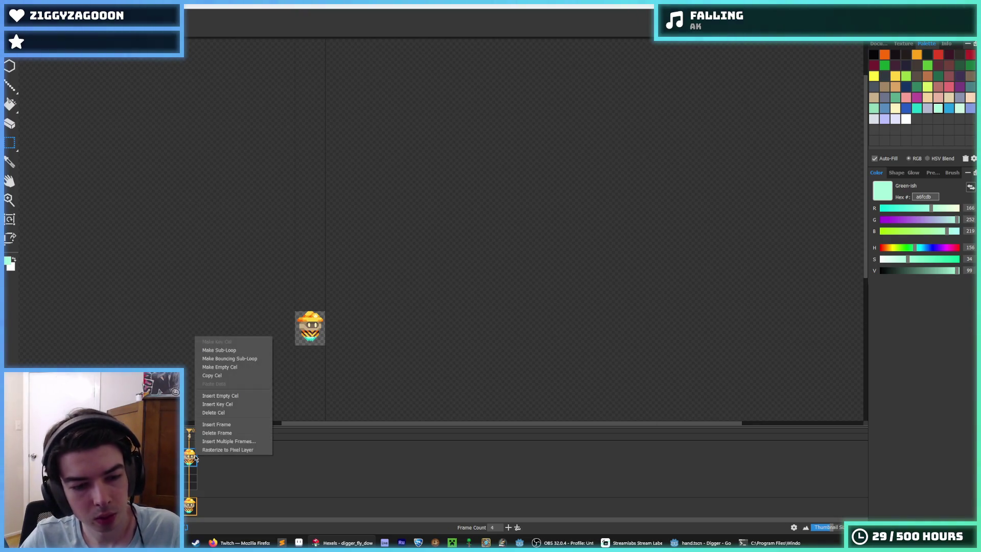
key(Escape)
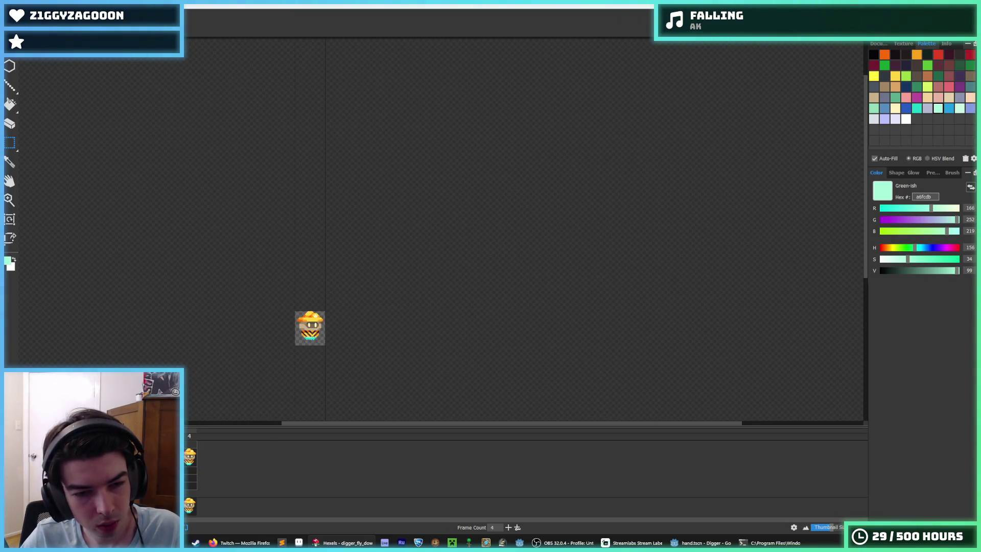
- Delete the extra frame, undo with Ctrl+Z, and delete it again so Frame Count reads 3
right_click(190, 457)
click(187, 434)
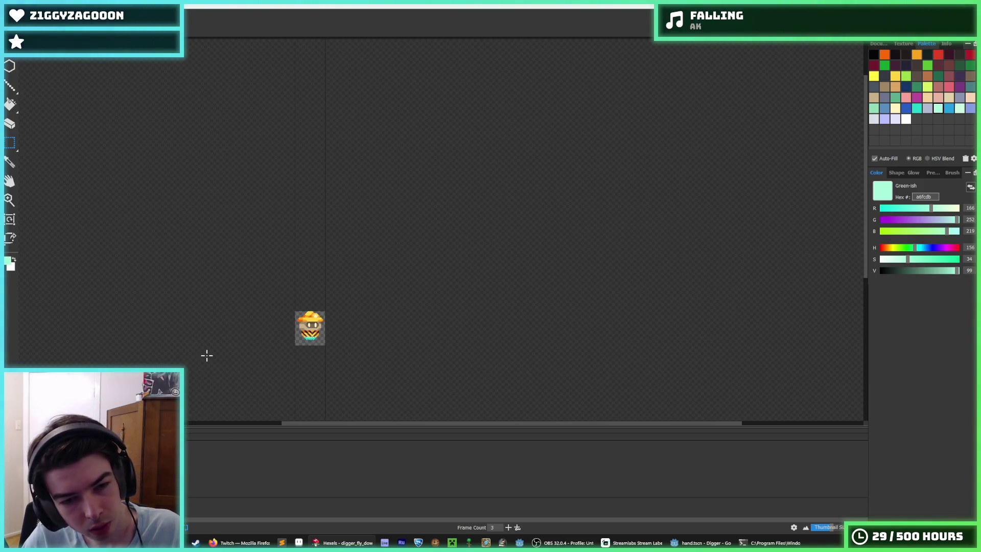
key(ctrl+z)
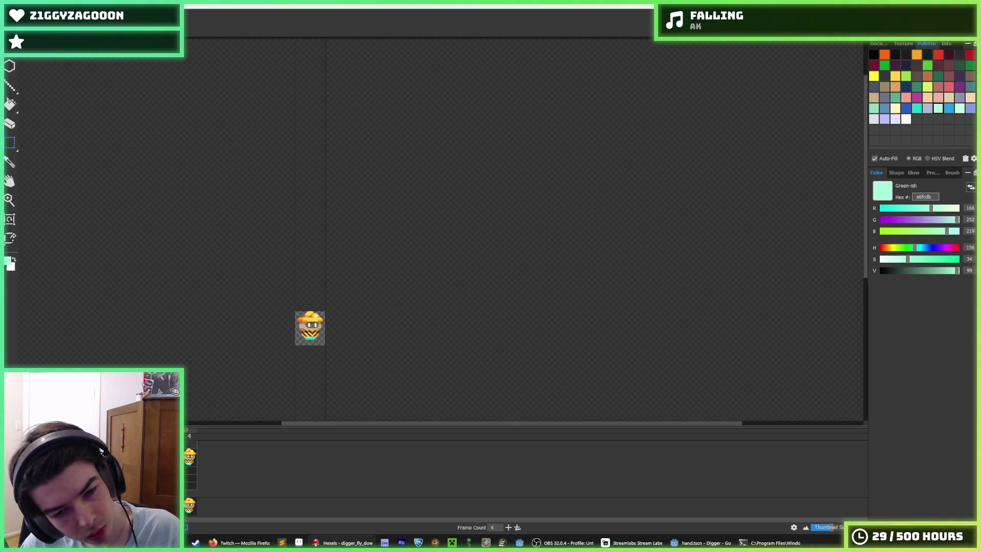
right_click(188, 460)
click(187, 434)
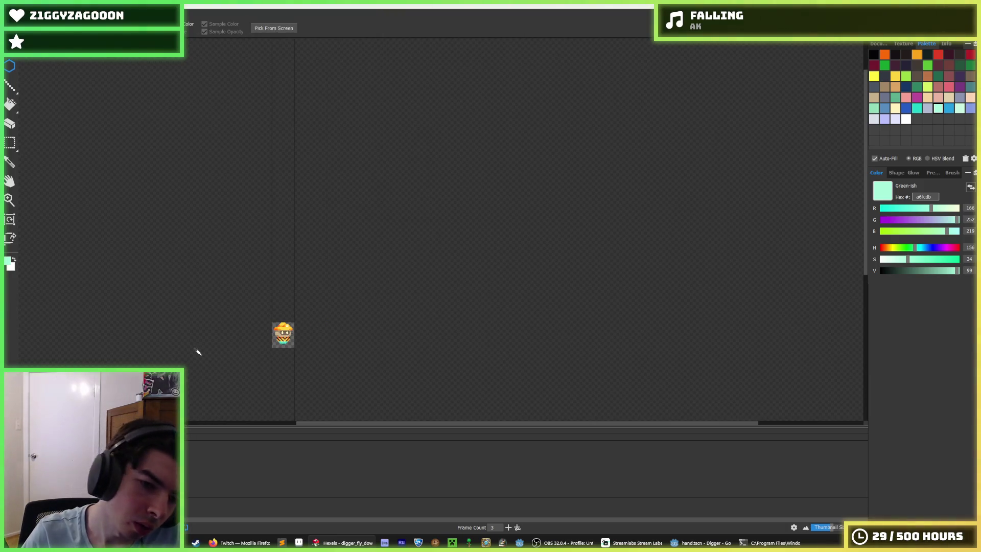
- Extend the cyan zigzag down one row and eyedrop its cyan colour
scroll(199, 352, down, 1)
scroll(204, 348, up, 2)
scroll(425, 329, up, 3)
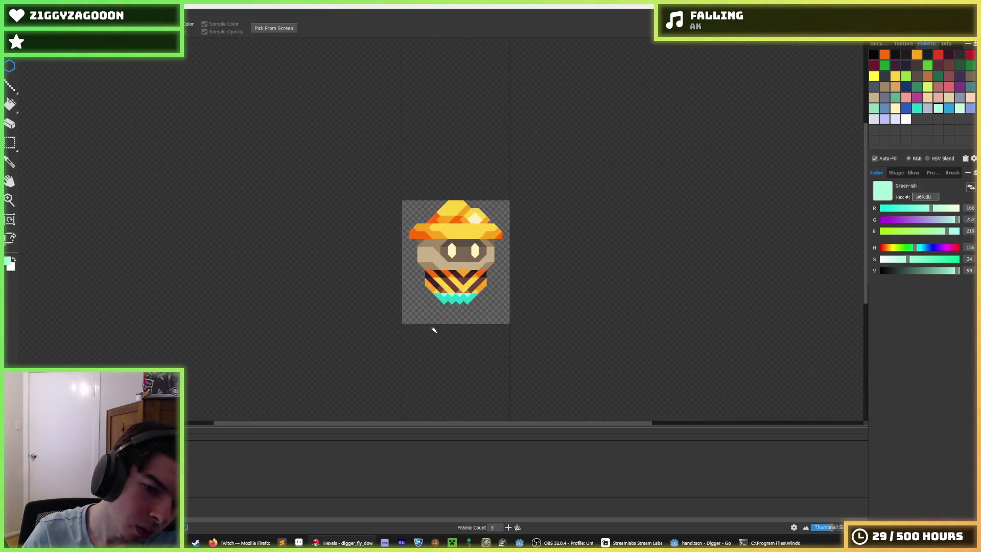
drag(437, 312, 468, 314)
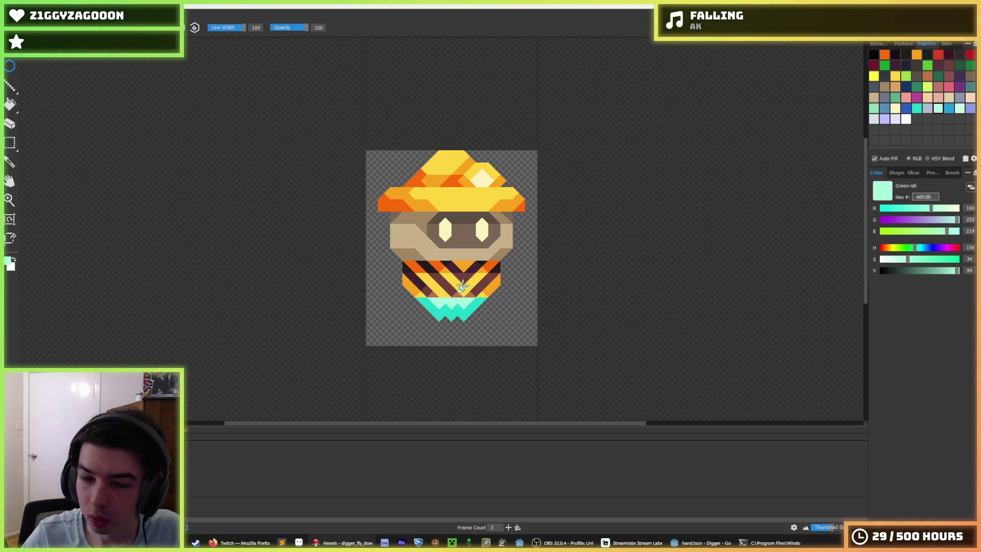
scroll(428, 312, up, 2)
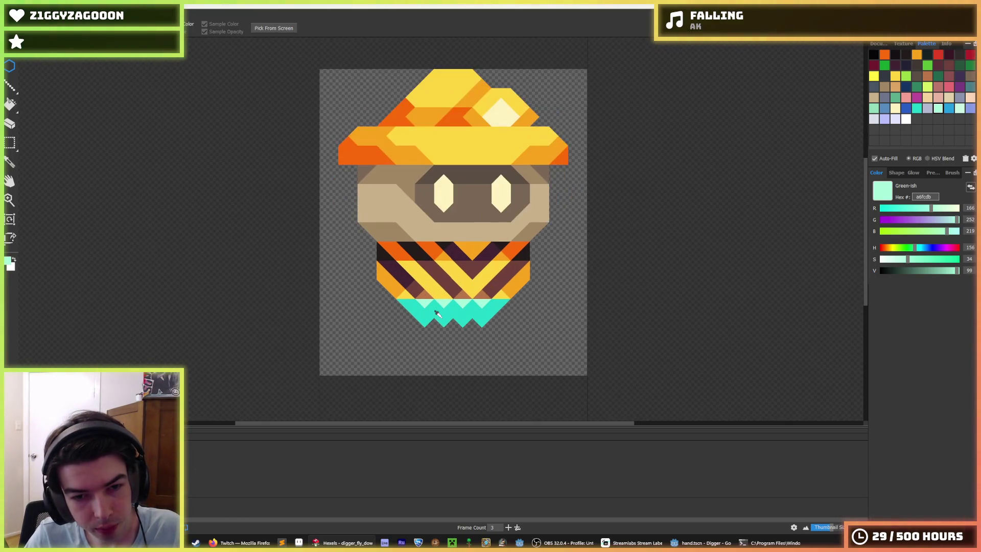
alt+click(428, 312)
- Insert a fourth frame and erase zigzag hexels to make a smaller cyan zigzag
right_click(211, 438)
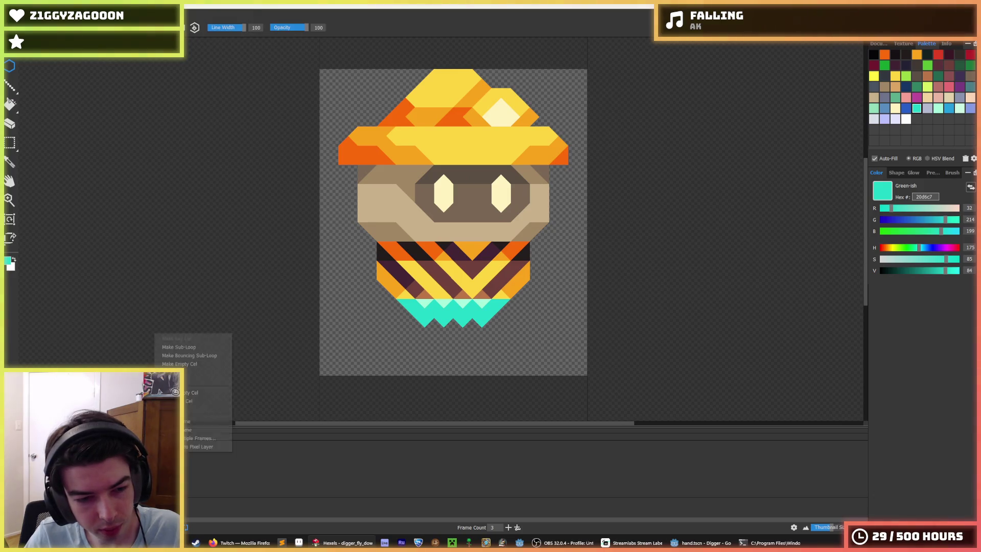
click(190, 404)
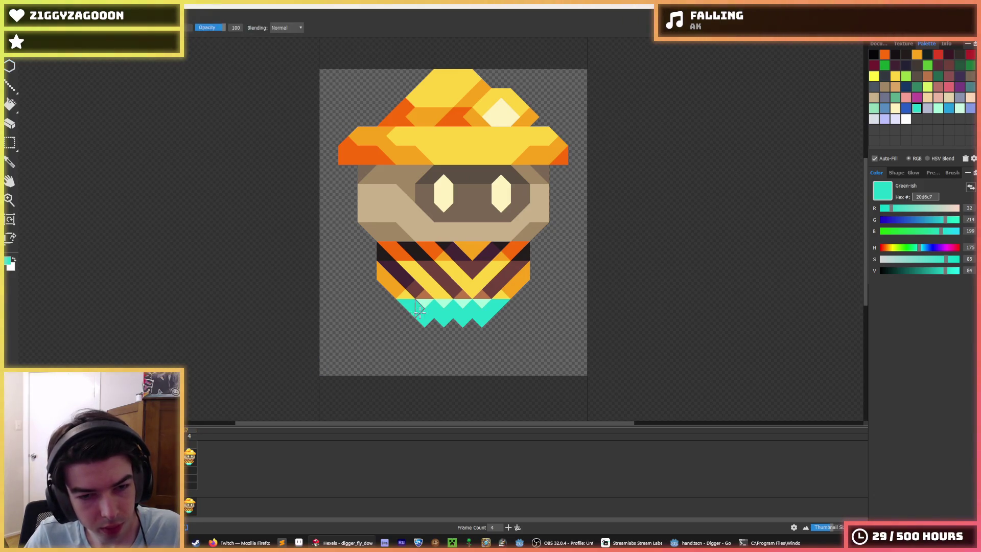
right_click(405, 305)
right_click(417, 317)
right_click(483, 320)
right_click(498, 304)
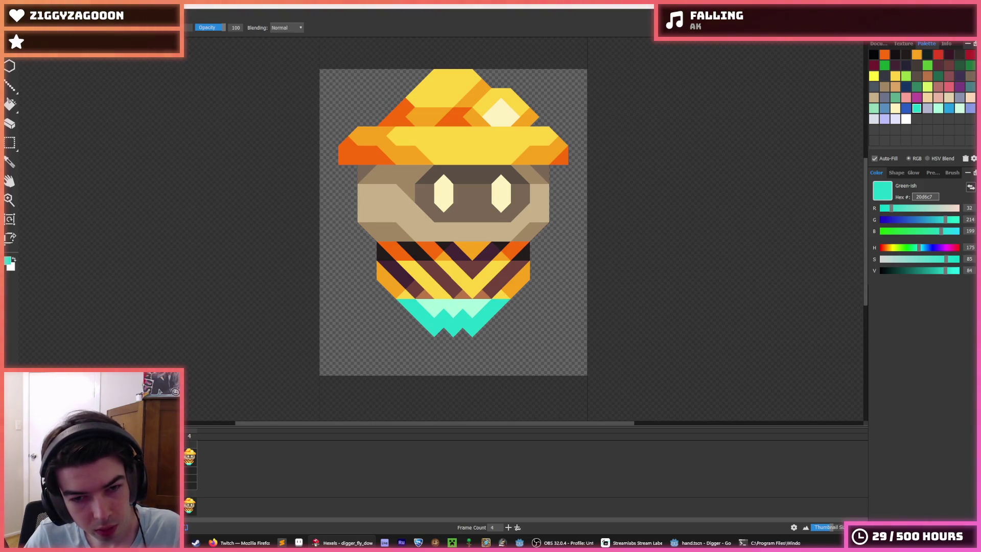
right_click(431, 311)
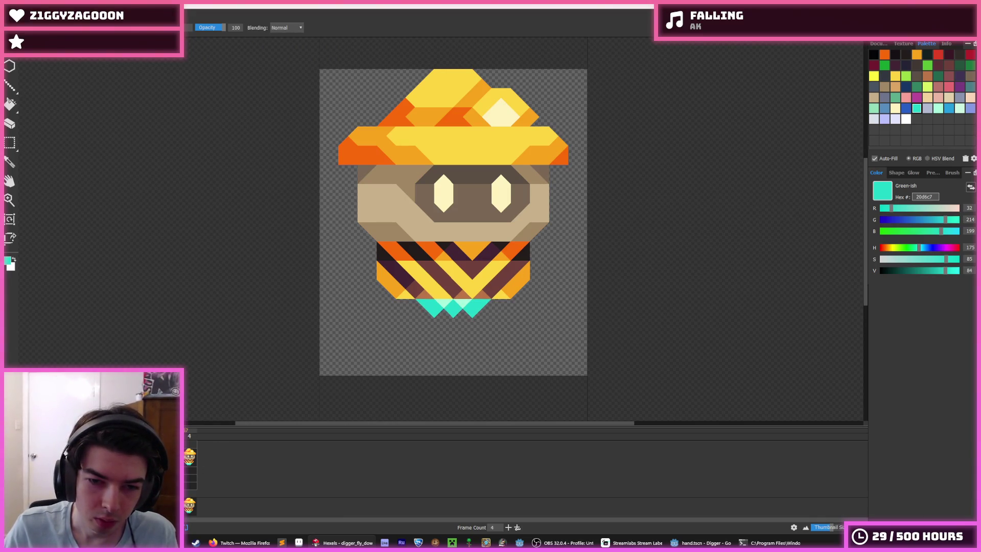
scroll(401, 310, down, 3)
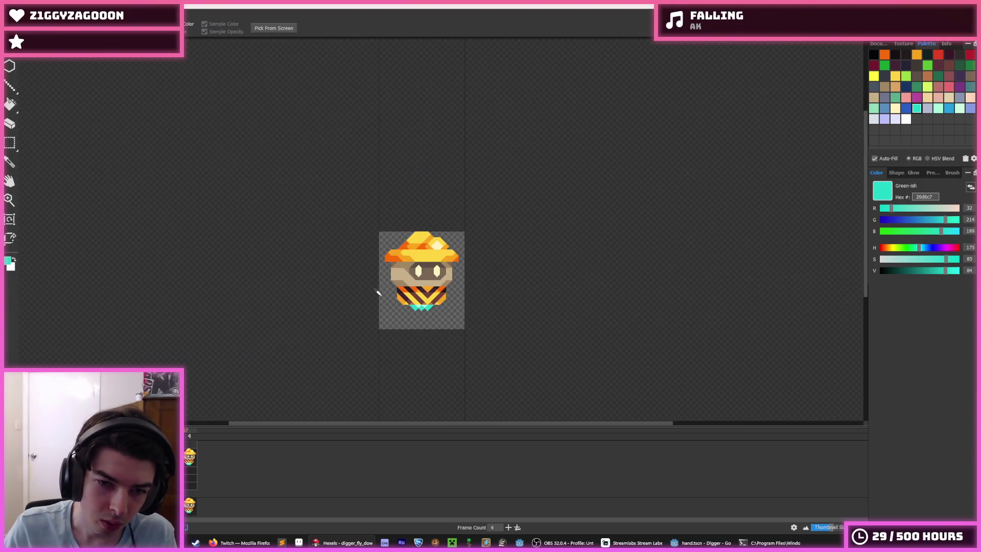
scroll(377, 292, up, 2)
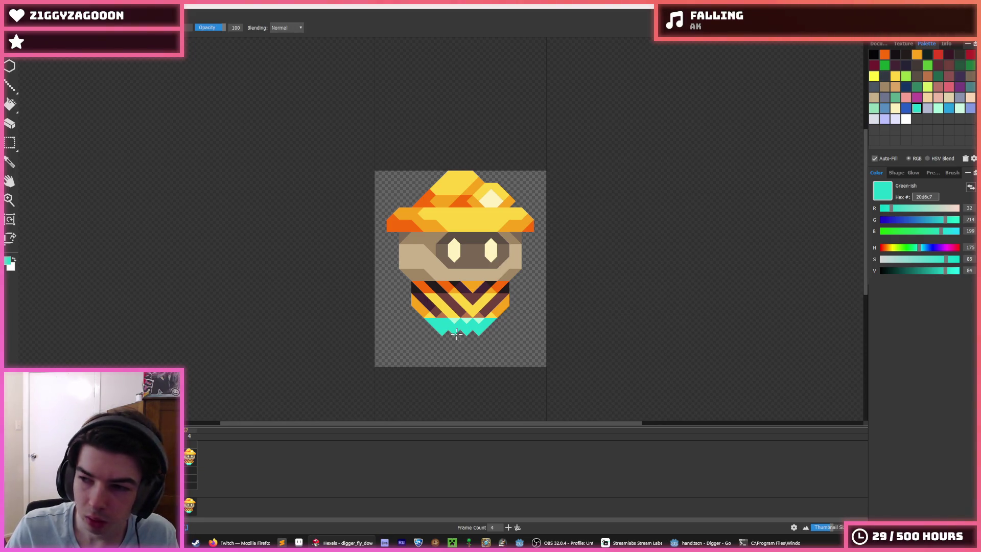
scroll(503, 323, up, 1)
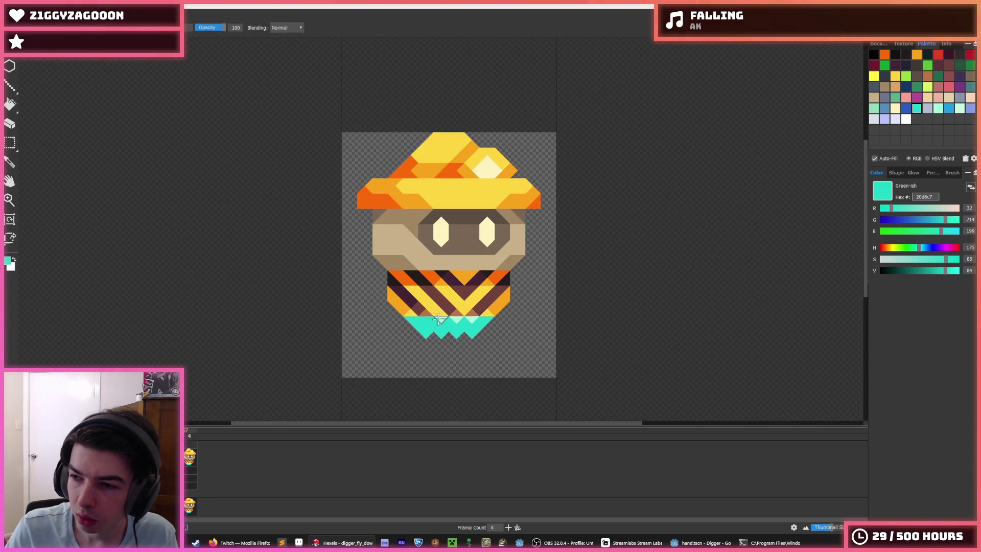
key(i)
key(b)
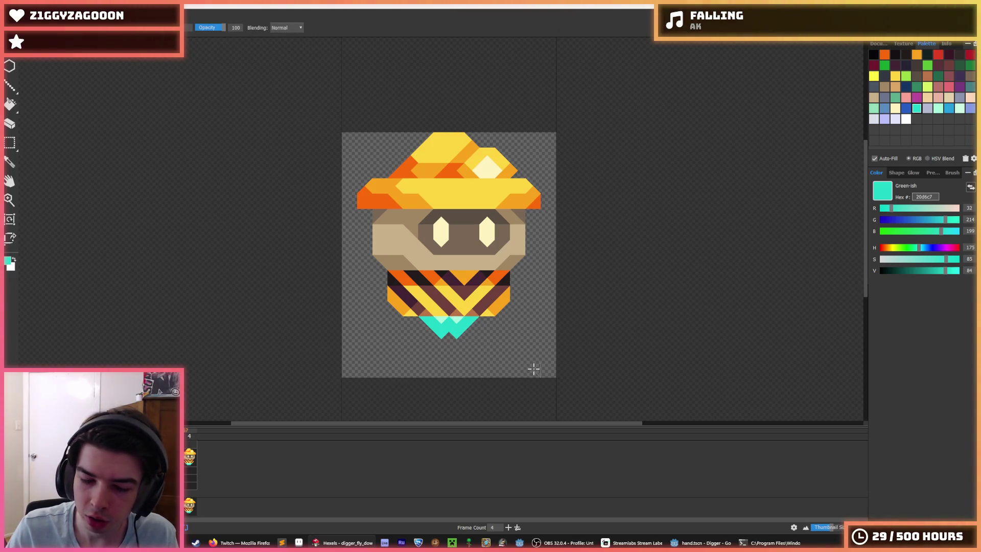
- Switch to the Godot project and run the game with F5 to test the animations
mouse_move(565, 545)
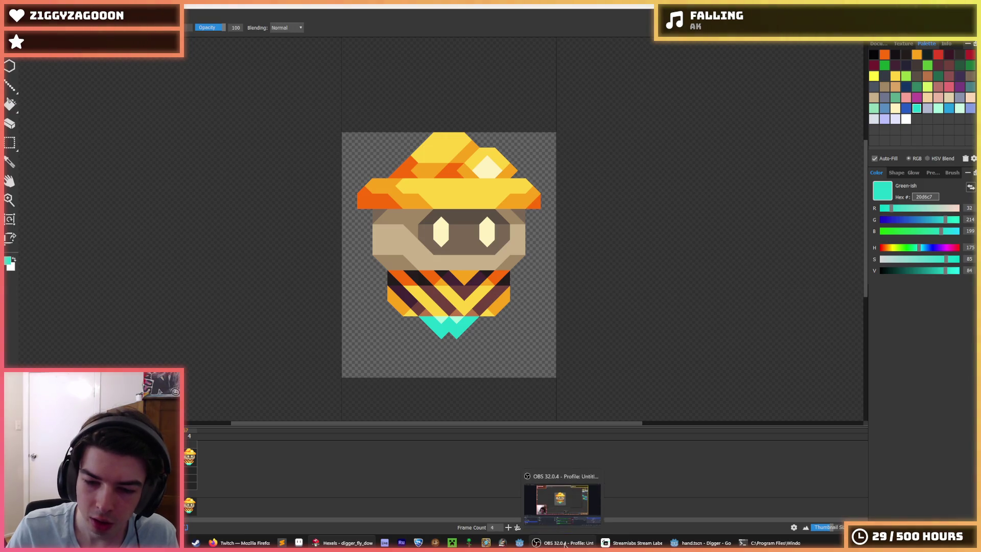
click(682, 542)
click(593, 346)
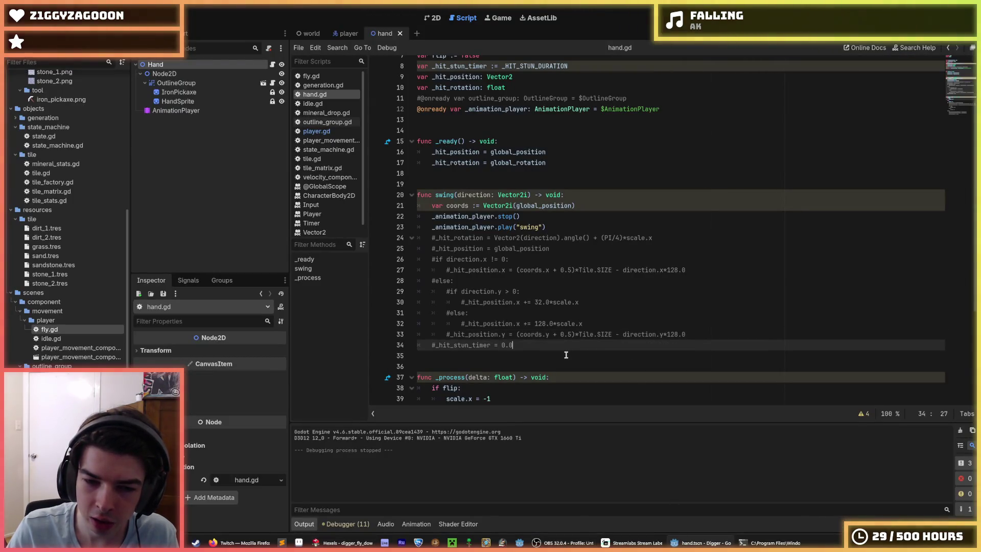
click(535, 357)
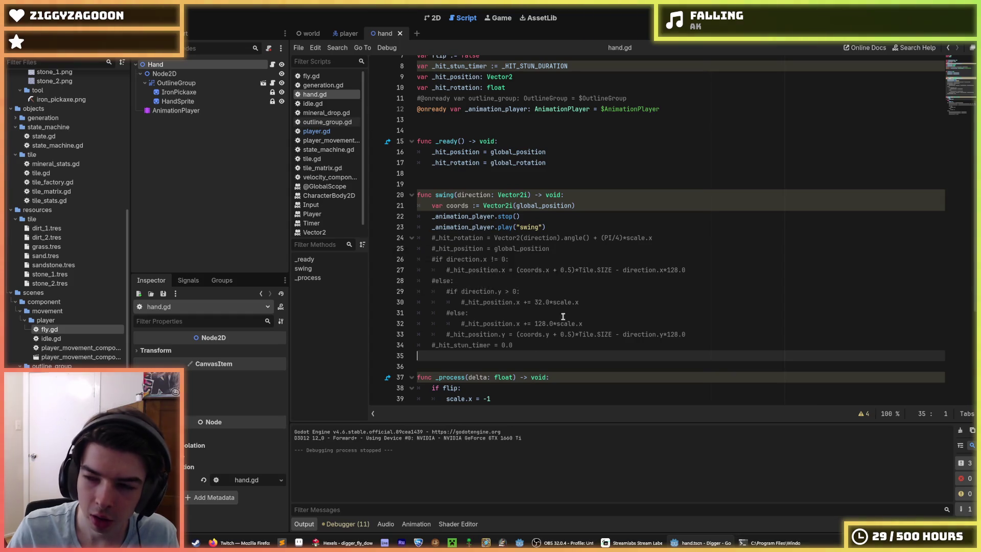
key(F5)
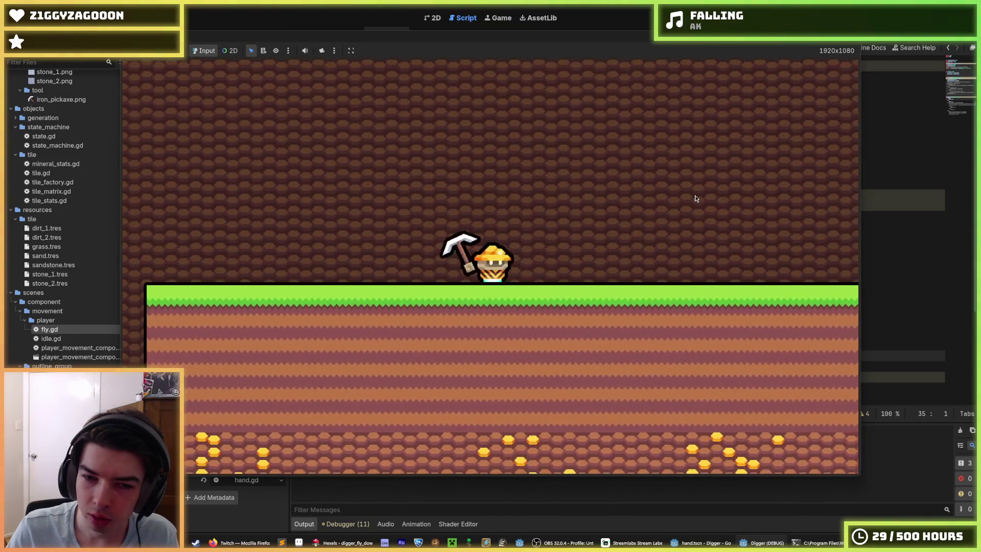
- Dig a three-tile shaft through the grass, fly up, and tunnel left and right
key(Down)
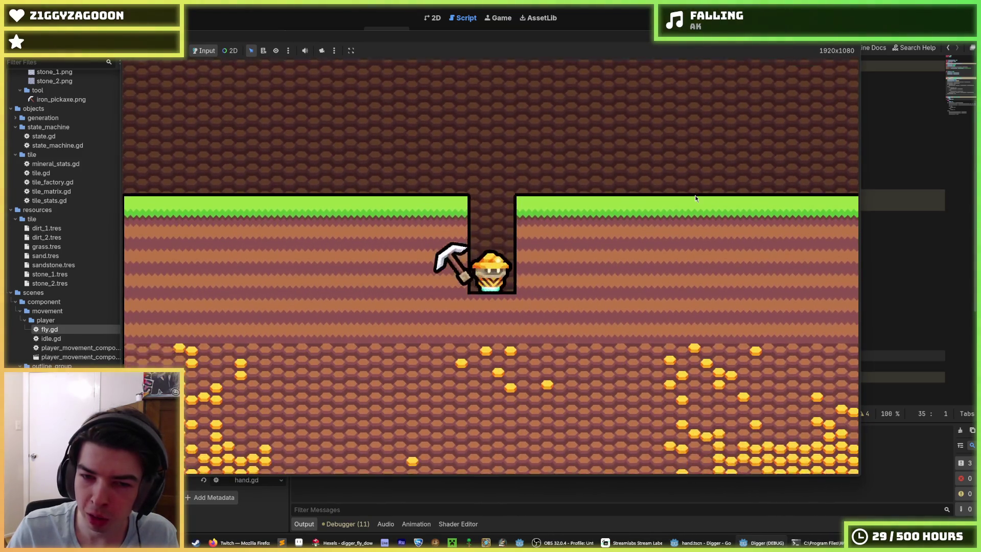
key(Down)
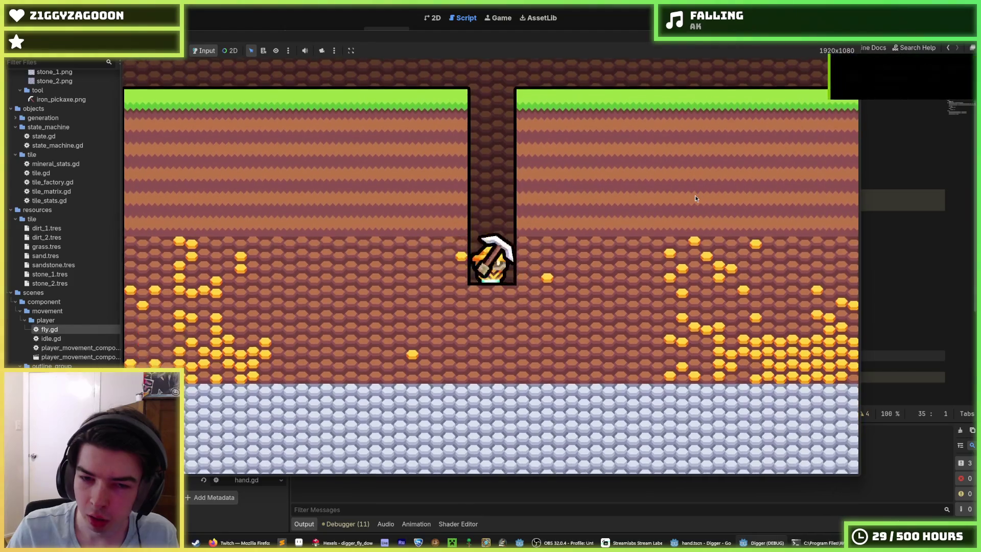
key(Down)
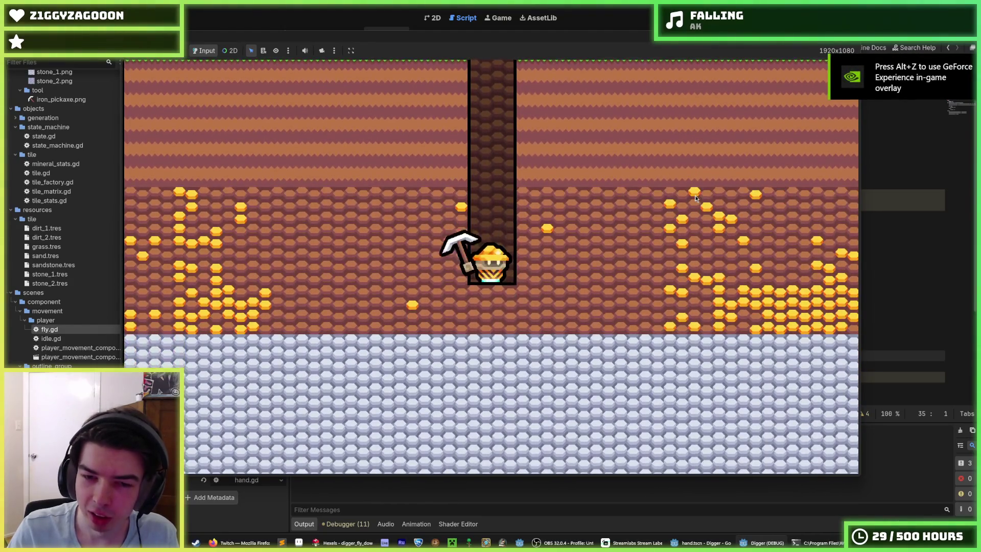
key(Left)
key(Up)
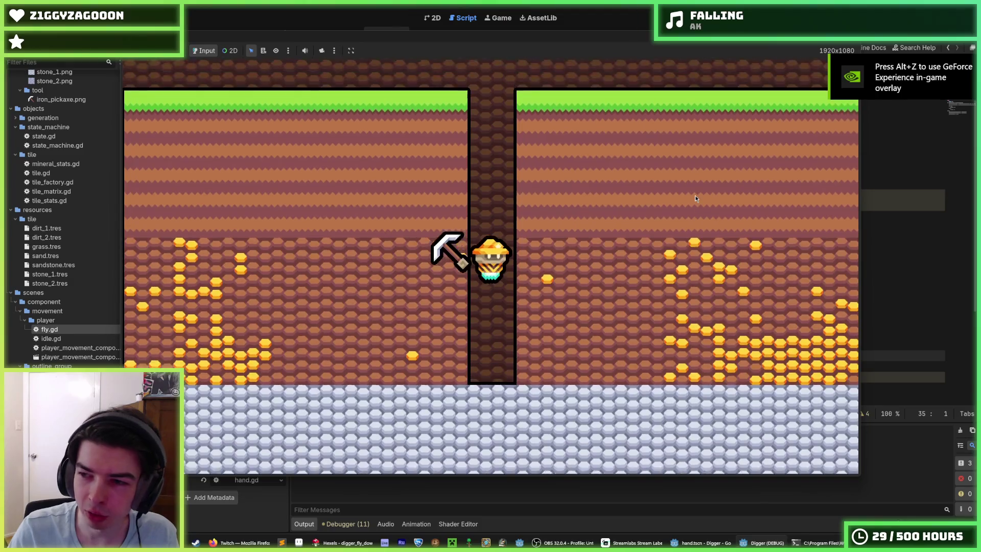
key(Right)
key(Left)
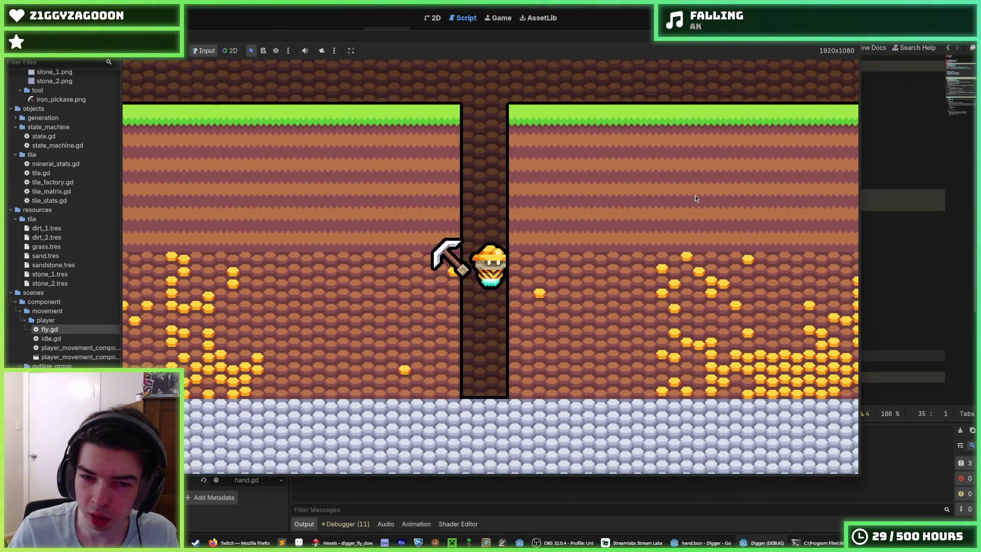
key(Right)
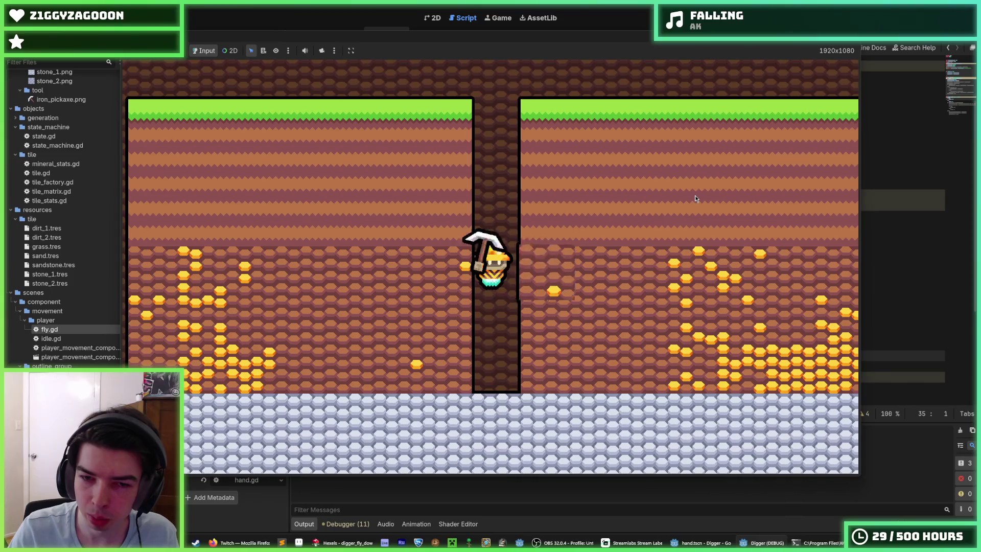
key(Left)
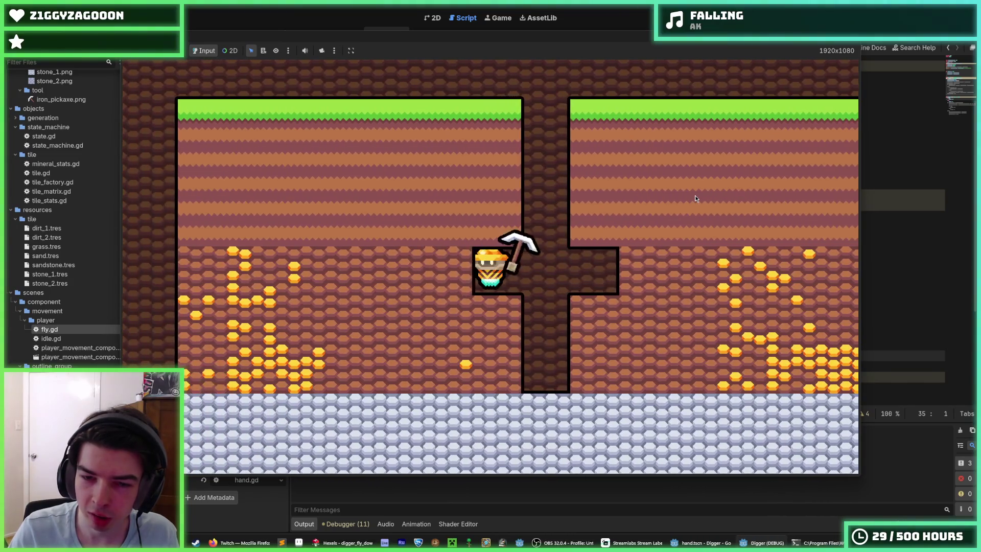
key(Right)
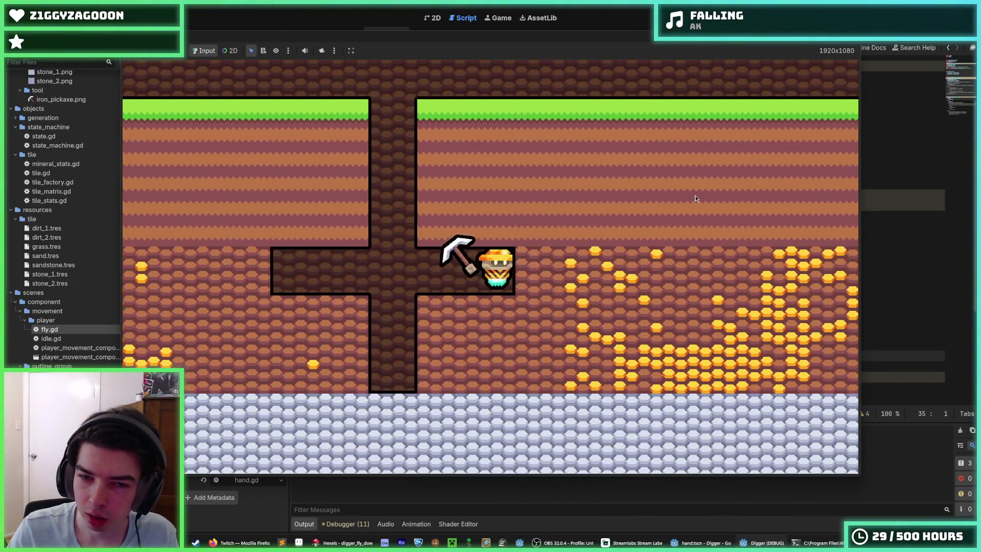
key(Down)
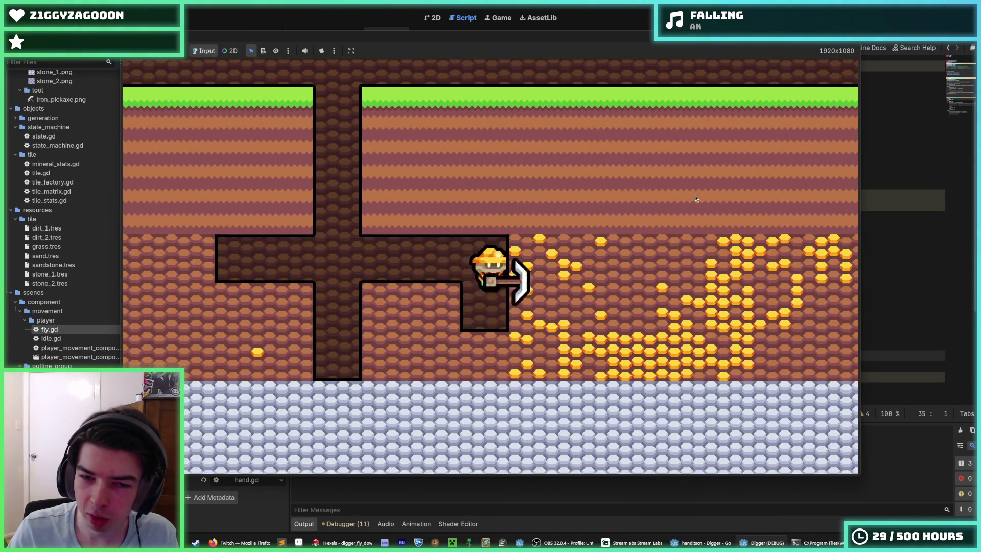
key(Left)
key(Right)
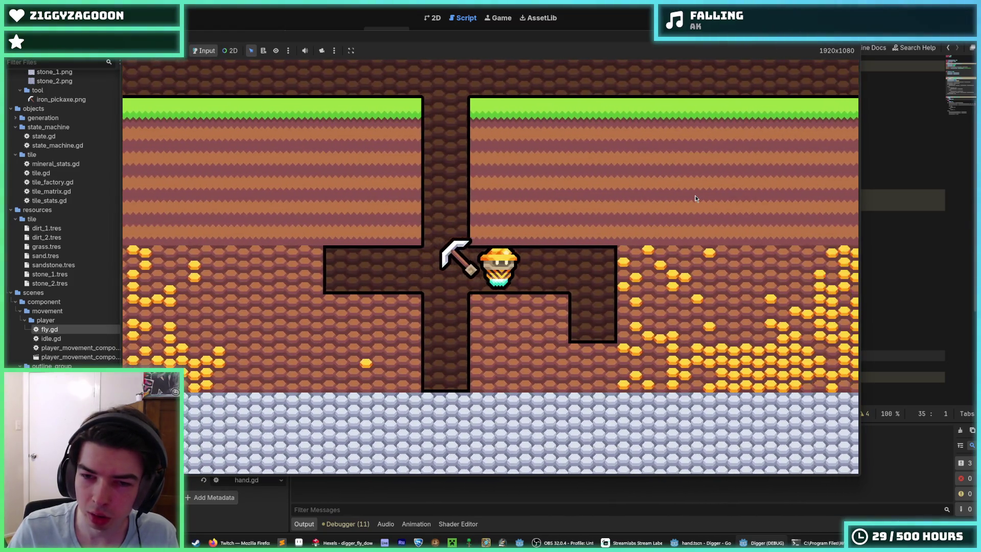
key(Right)
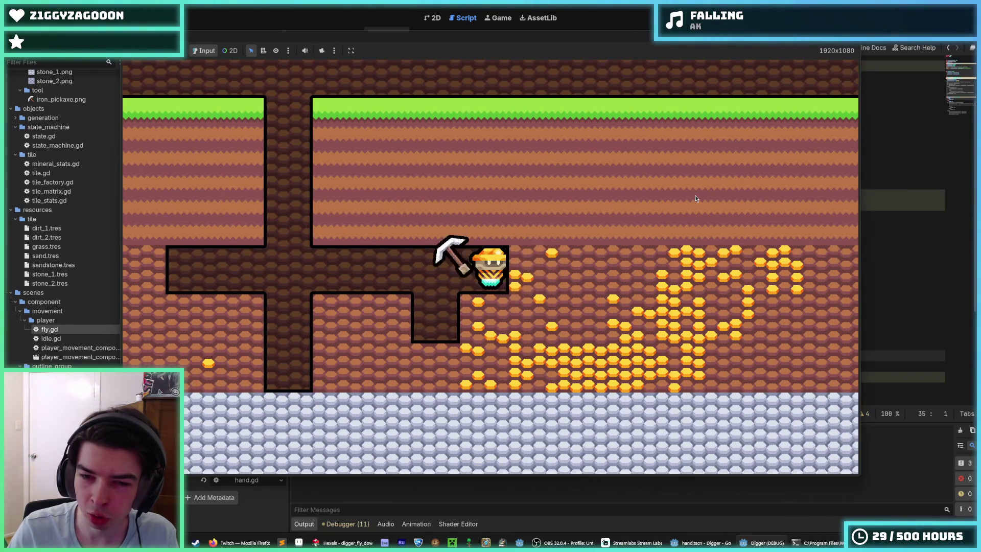
key(Up)
- Dig further down and down-right, then fly the miner back up toward the grass
key(Right)
key(Left)
key(Down)
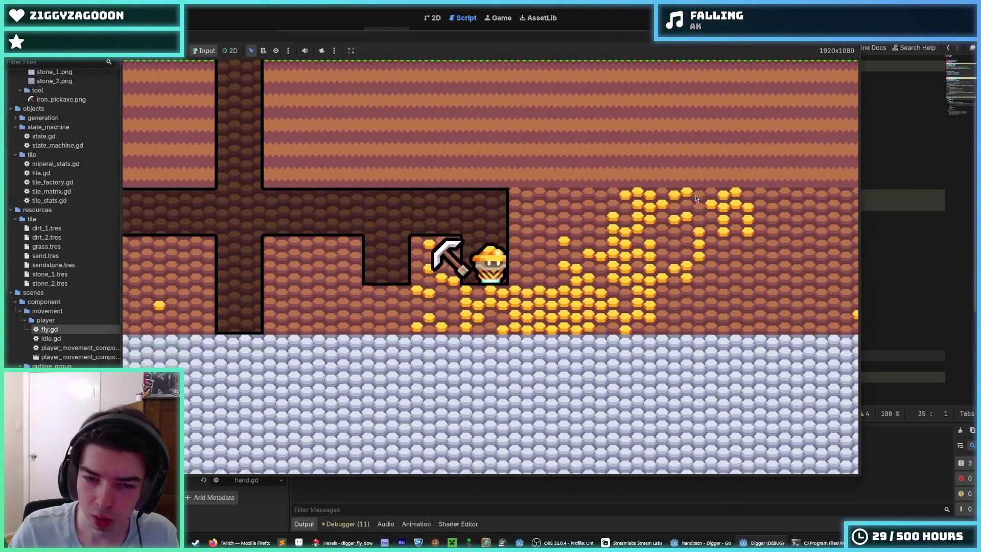
key(Right)
key(Left)
key(Down)
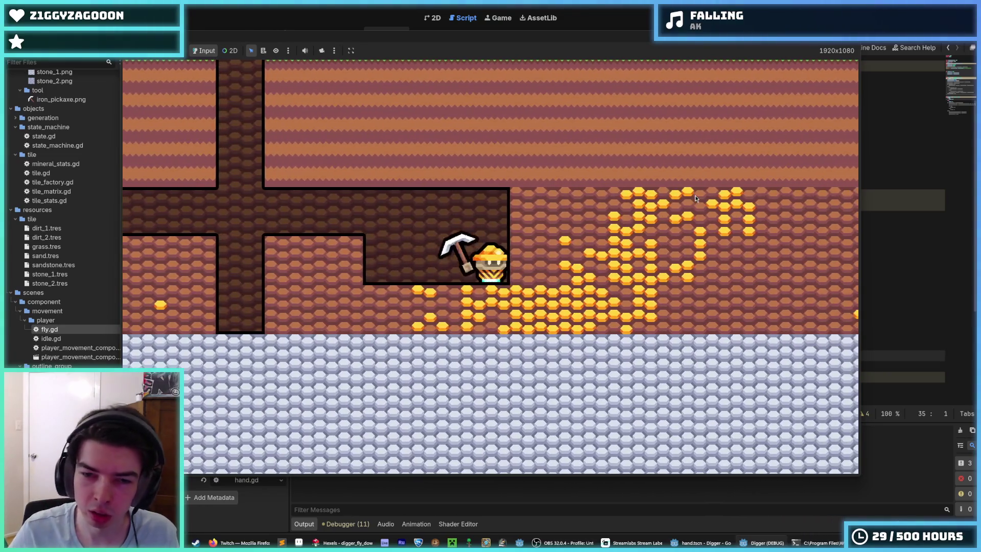
key(Left)
key(Up)
key(Right)
key(Left)
key(Right)
key(Left)
key(Up)
key(Left)
key(Up)
key(Right)
key(Up)
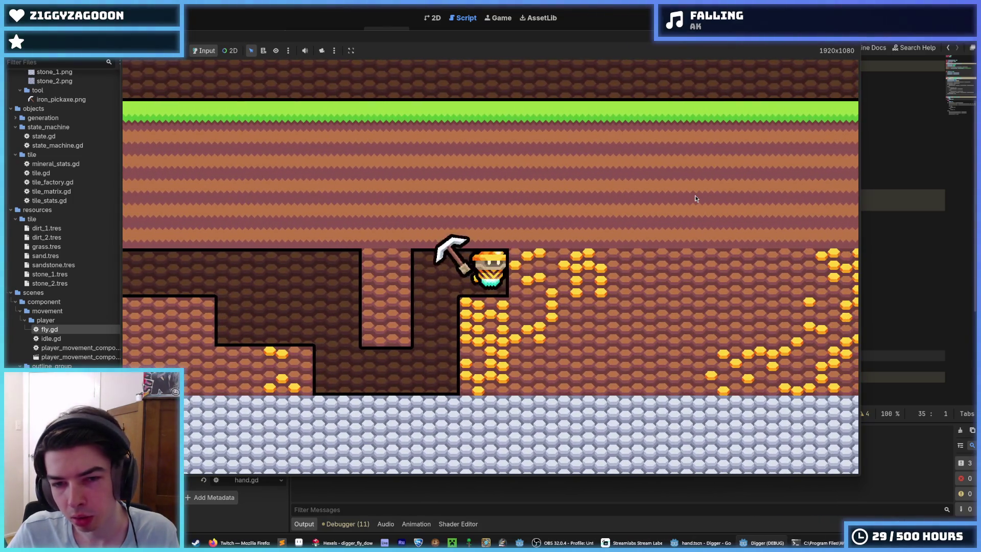
- Dig the miner down into the stone, then fly up out of the hole under the grass
key(Right)
key(Down)
key(Right)
key(Left)
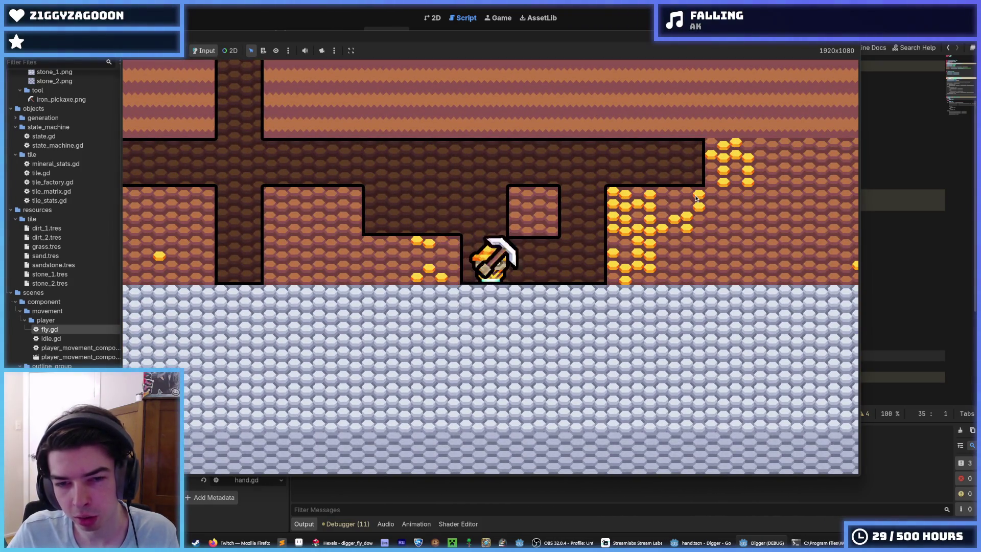
key(Down)
key(Right)
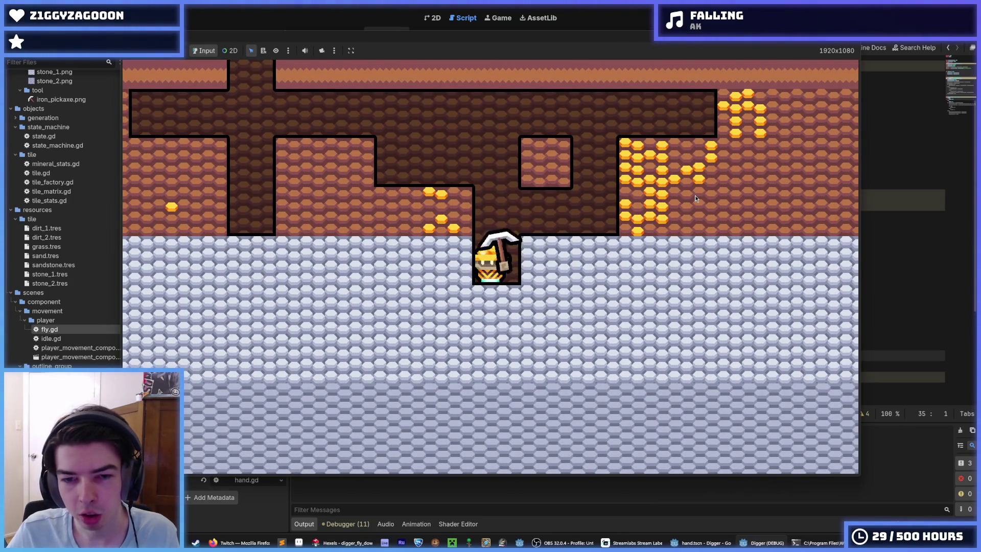
key(Up)
key(Right)
key(Left)
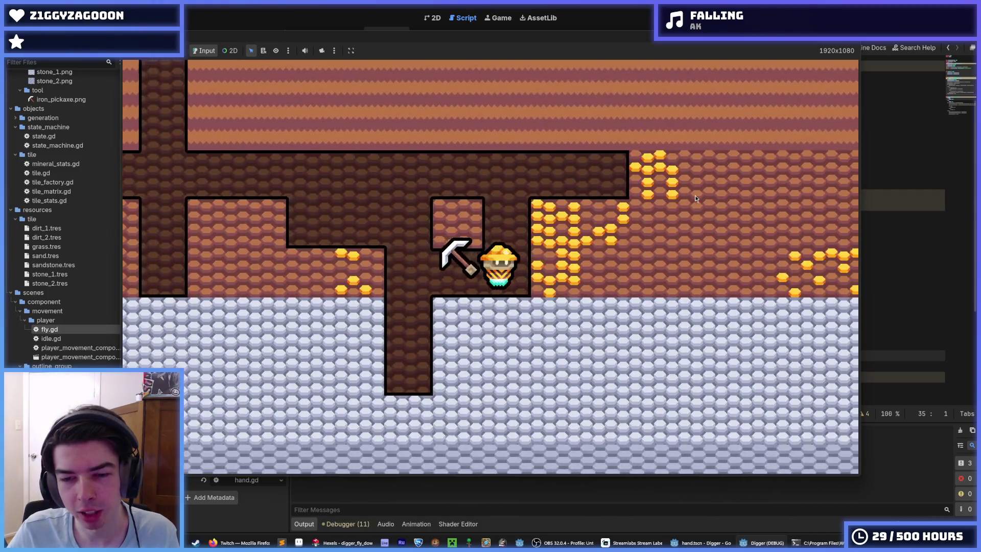
key(Up)
key(Right)
key(Left)
key(Up)
key(Left)
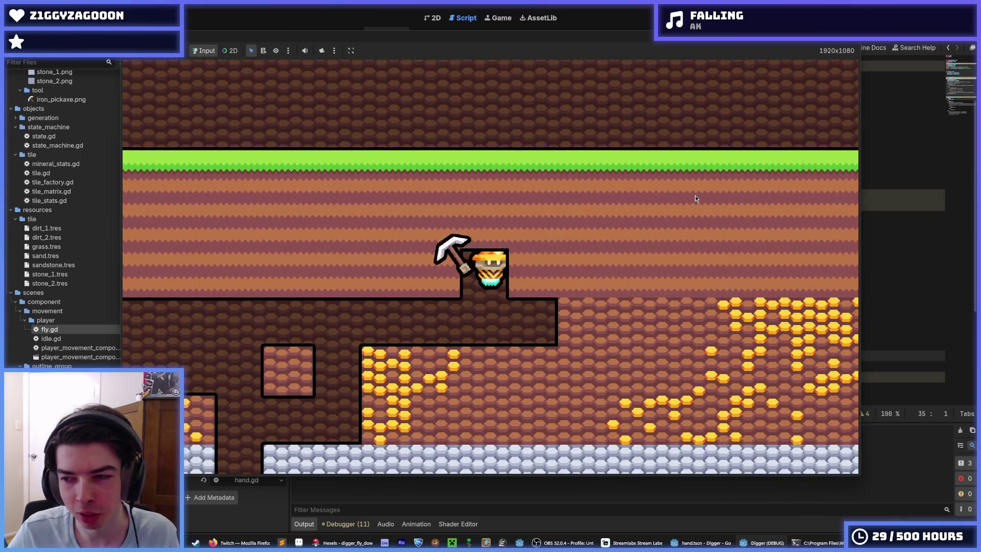
- Dig a few more tiles right, down and left, then stop the game with F8
key(Right)
key(Right)
key(Right)
key(Down)
key(Down)
key(Down)
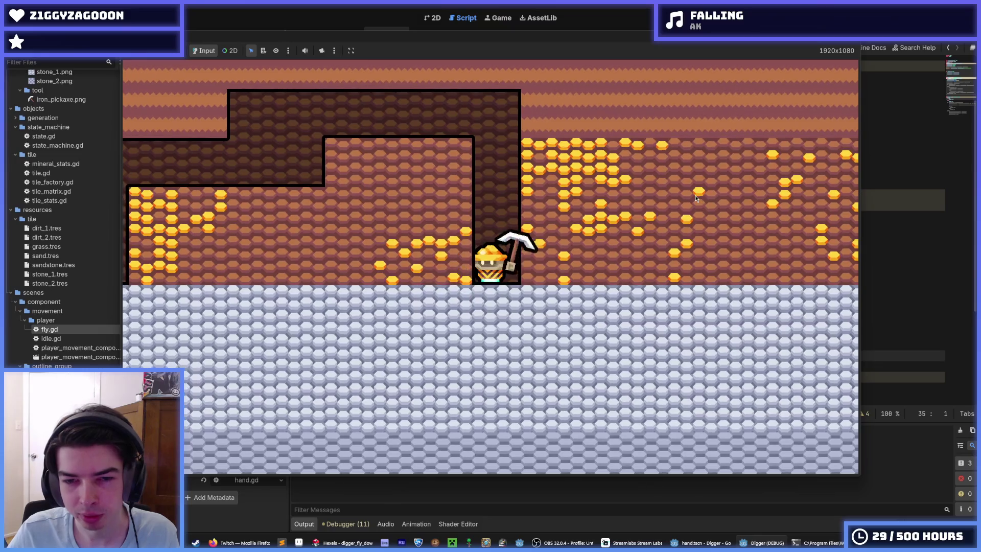
key(Left)
key(Left)
key(Up)
key(Right)
key(Right)
key(Left)
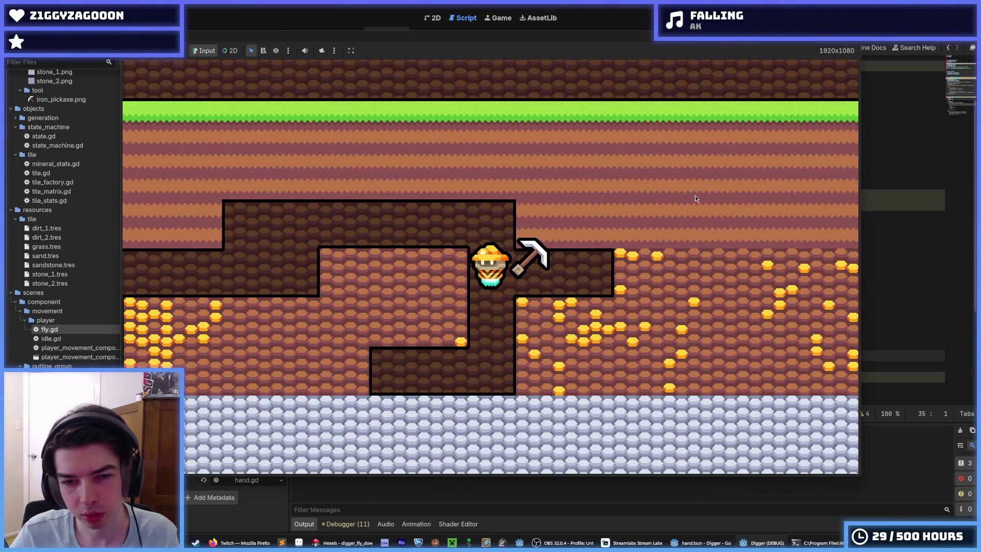
key(Down)
key(Up)
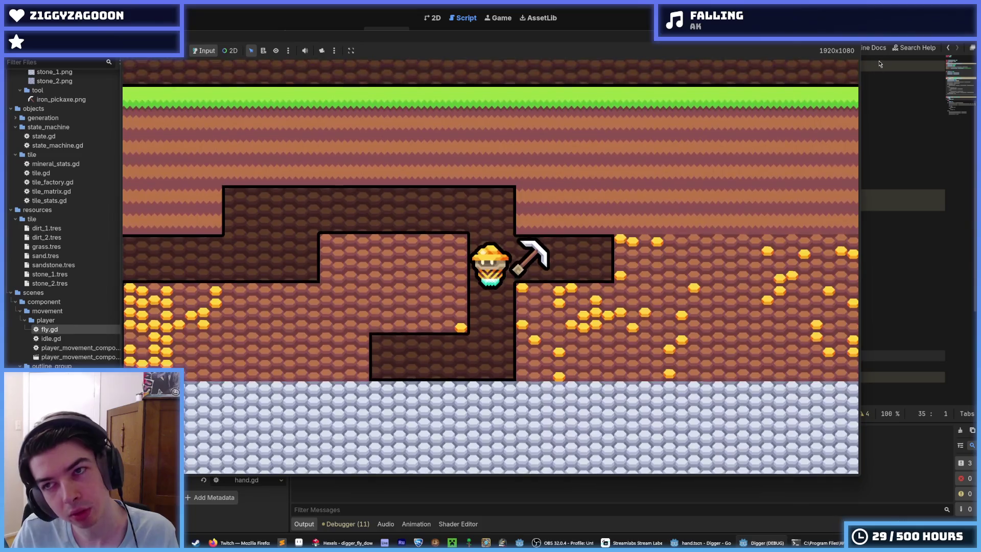
key(F8)
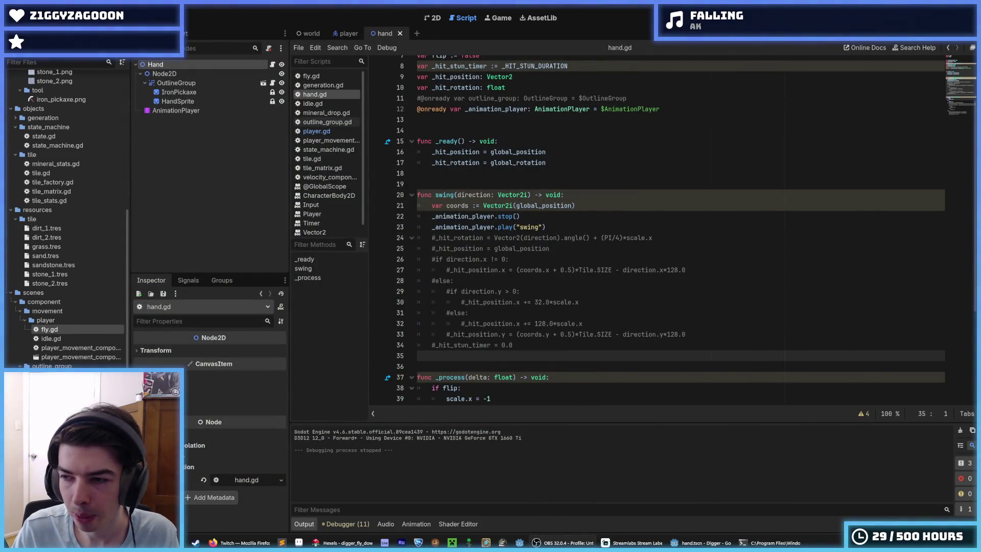
click(341, 542)
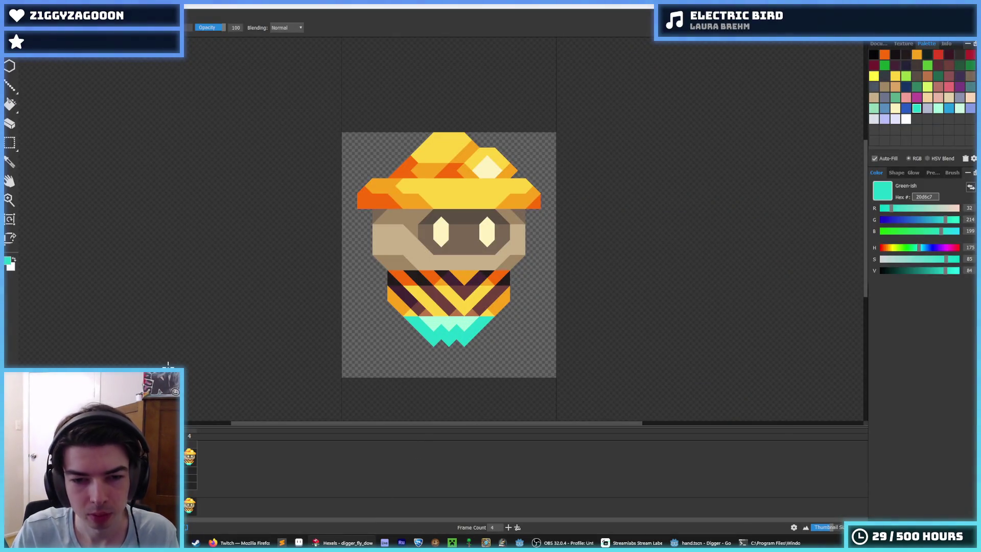
- Go to the first frame of the digger animation and play the preview
key(i)
scroll(171, 291, down, 5)
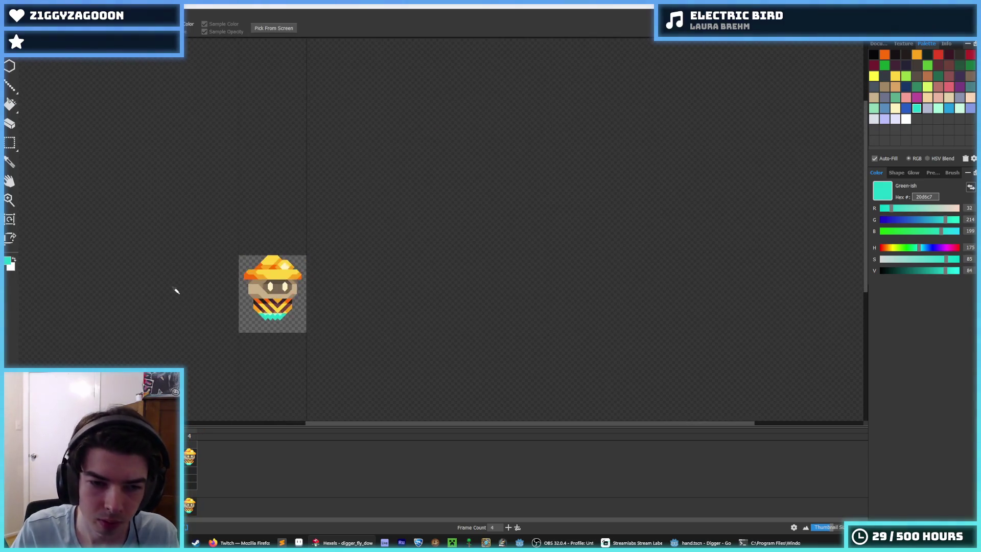
key(b)
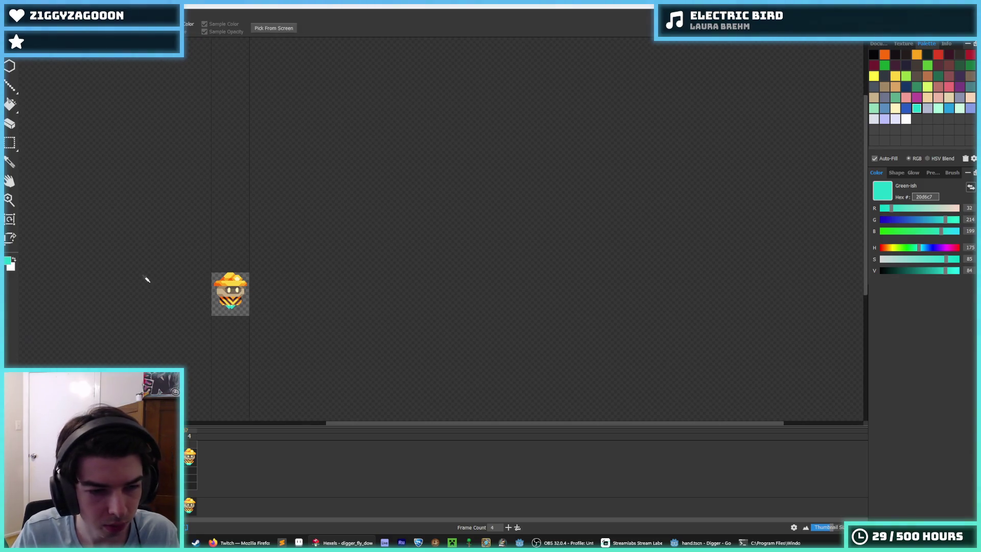
scroll(171, 291, up, 1)
click(187, 461)
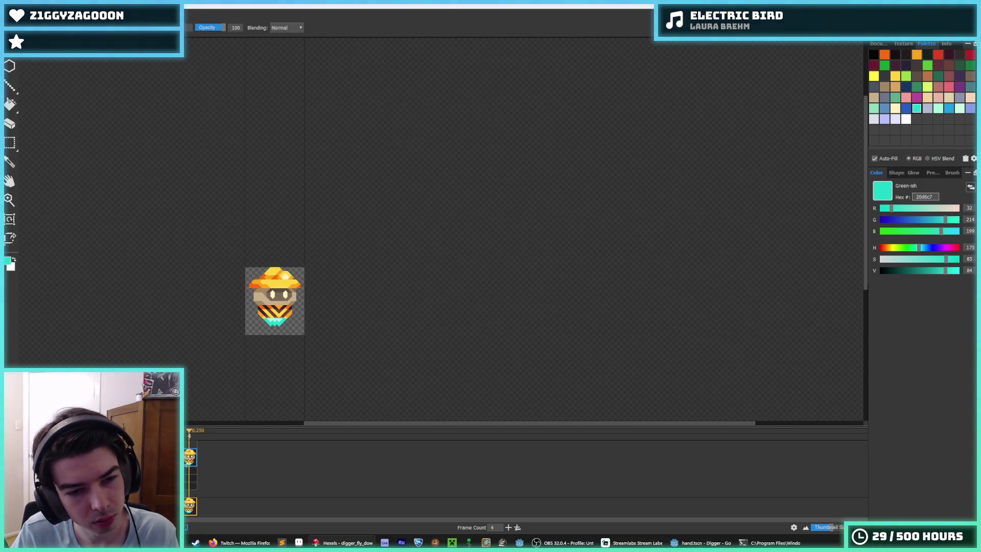
key(space)
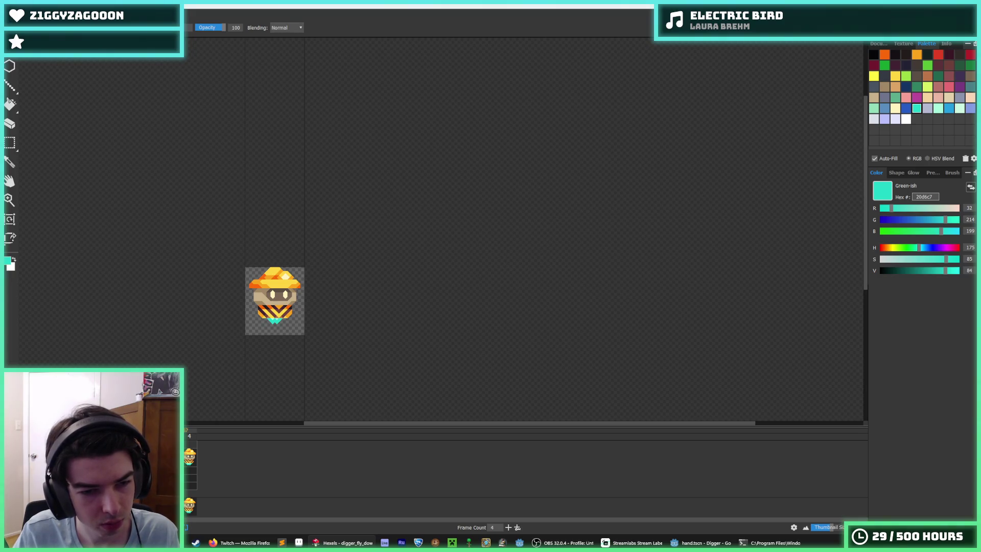
- Zoom in and repaint the wide bottom flame band as a smaller cyan zigzag
scroll(235, 314, up, 4)
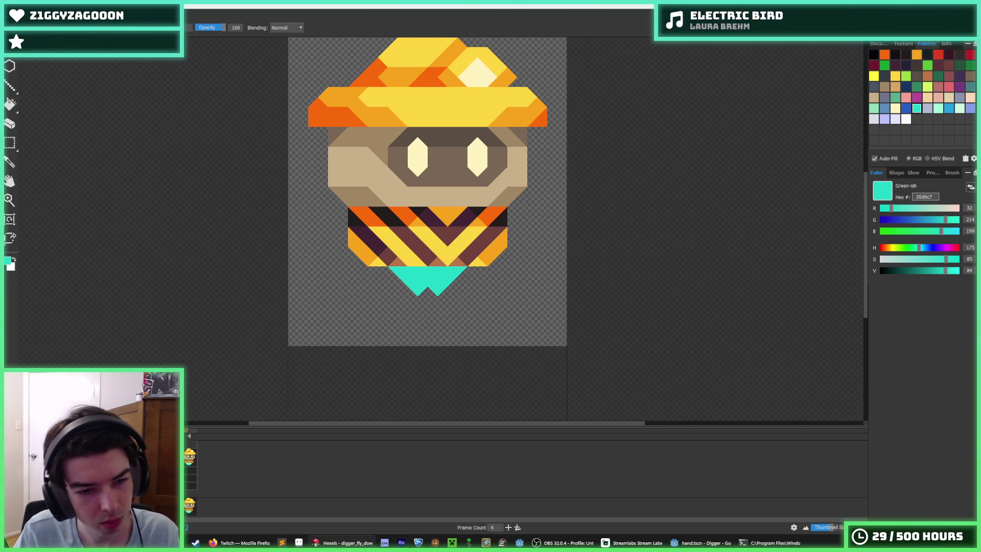
scroll(218, 265, down, 3)
scroll(218, 266, down, 2)
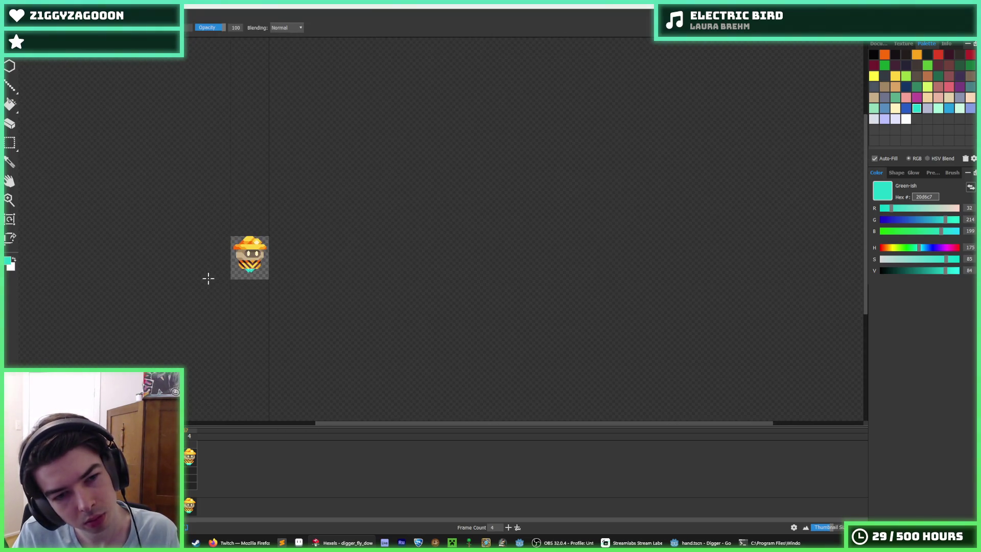
scroll(213, 256, up, 4)
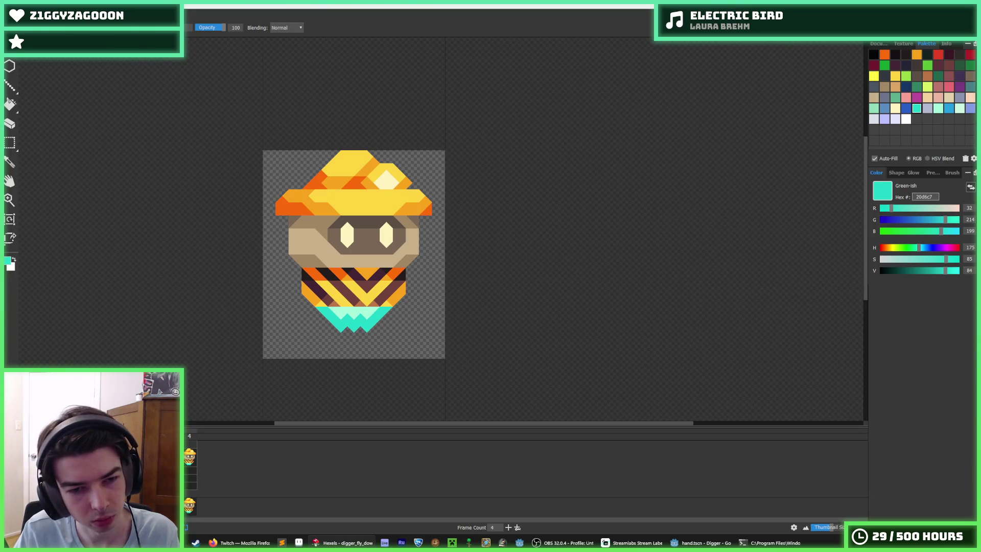
mouse_move(358, 312)
mouse_down()
mouse_move(322, 334)
mouse_move(339, 311)
mouse_move(362, 312)
mouse_up()
scroll(327, 299, down, 3)
key(alt)
scroll(305, 289, down, 3)
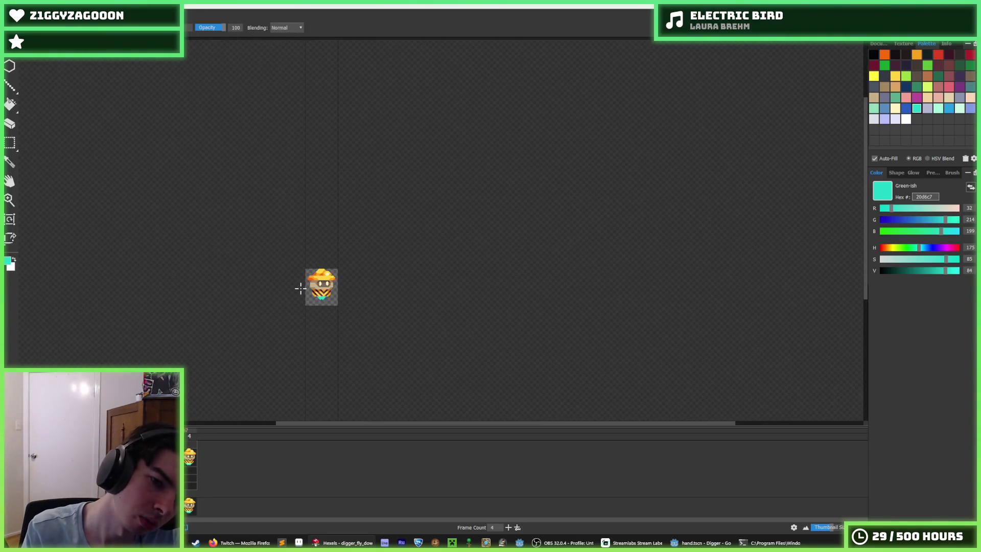
scroll(300, 289, up, 4)
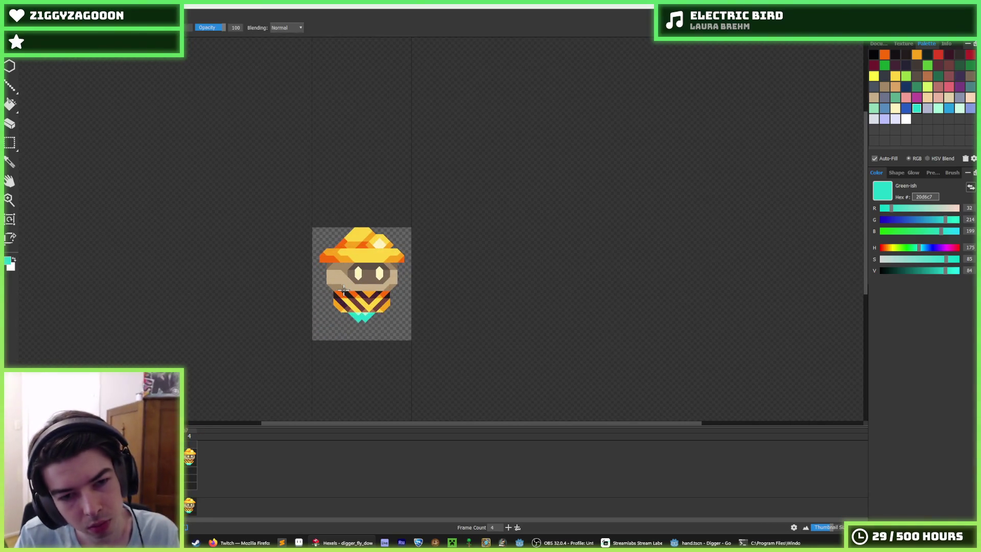
- Duplicate frame 4 of the digger animation into a new frame 5 and preview the animation
right_click(189, 454)
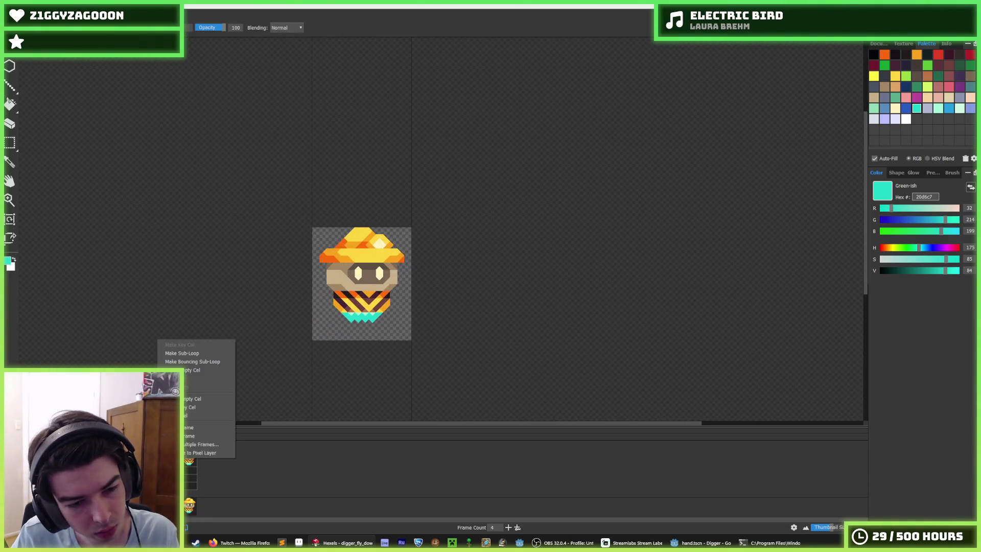
click(205, 409)
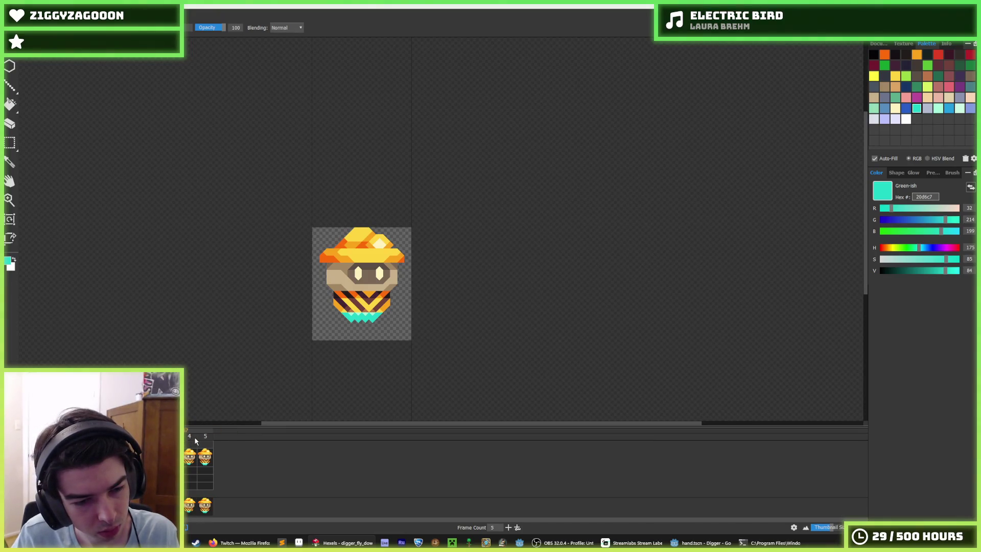
click(205, 457)
key(i)
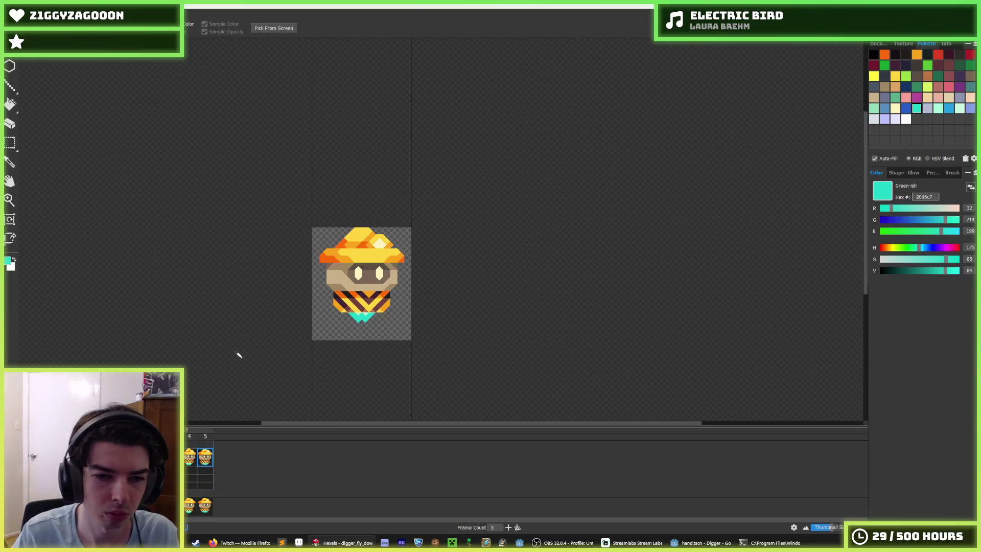
scroll(228, 327, down, 3)
key(b)
key(space)
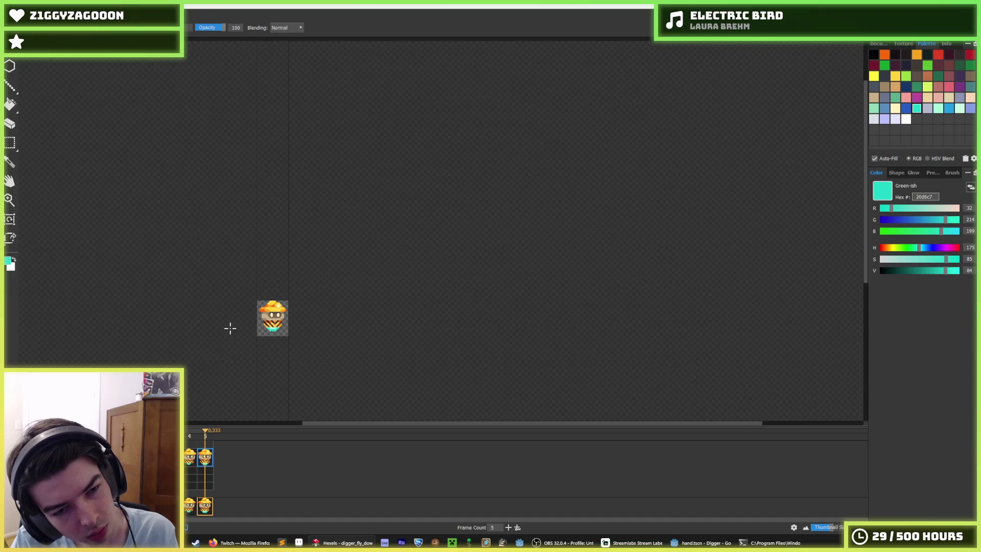
key(space)
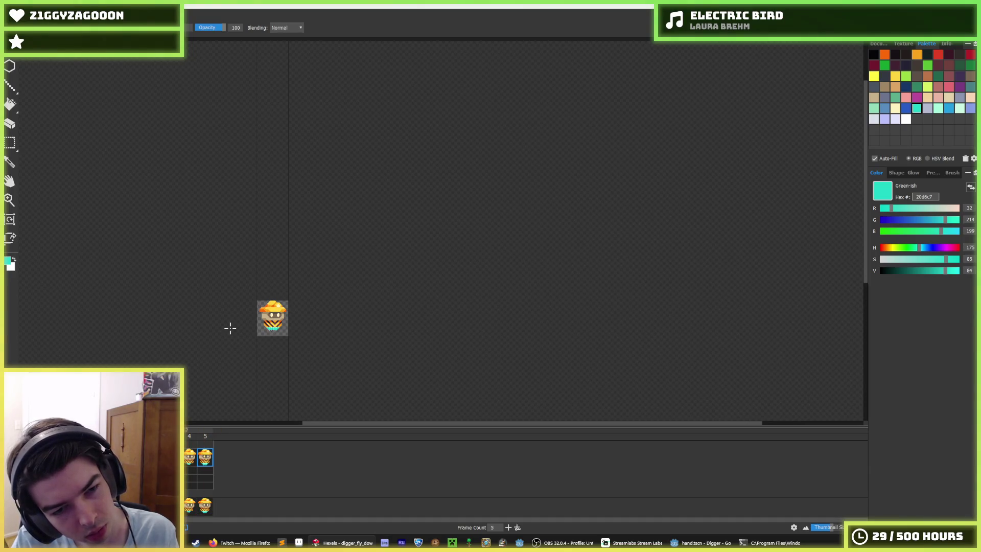
- Preview the animation again, then delete the extra frame 5
key(i)
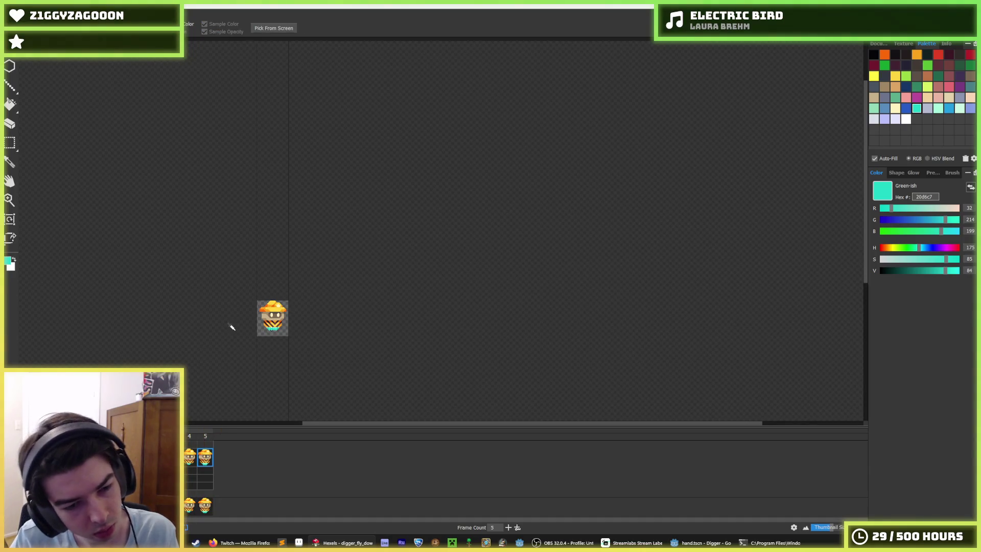
scroll(231, 327, up, 2)
key(b)
key(space)
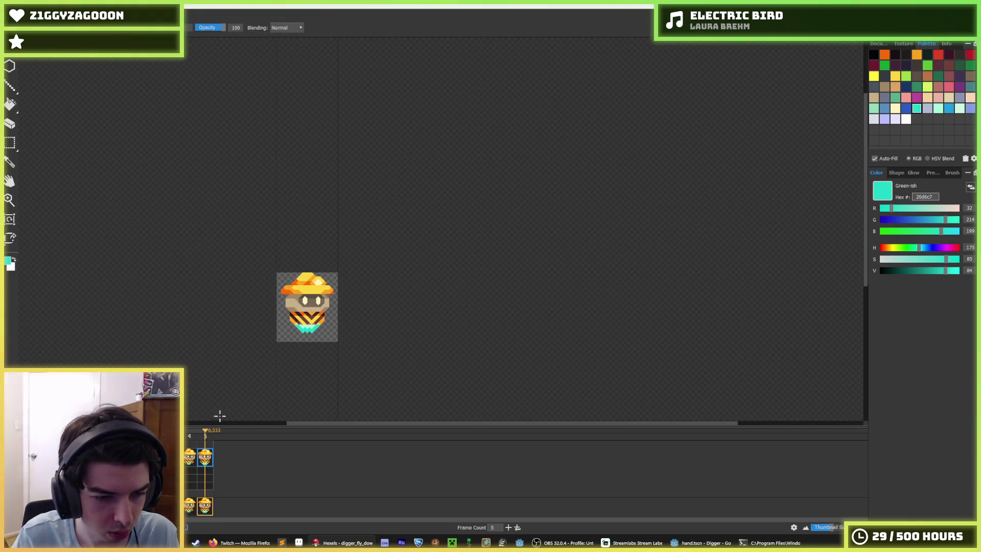
key(space)
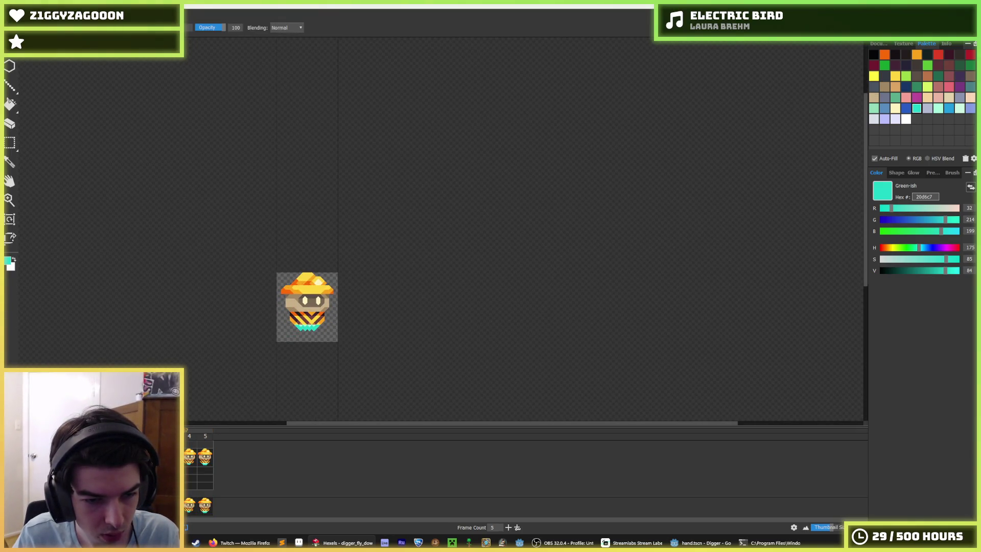
right_click(186, 463)
click(204, 428)
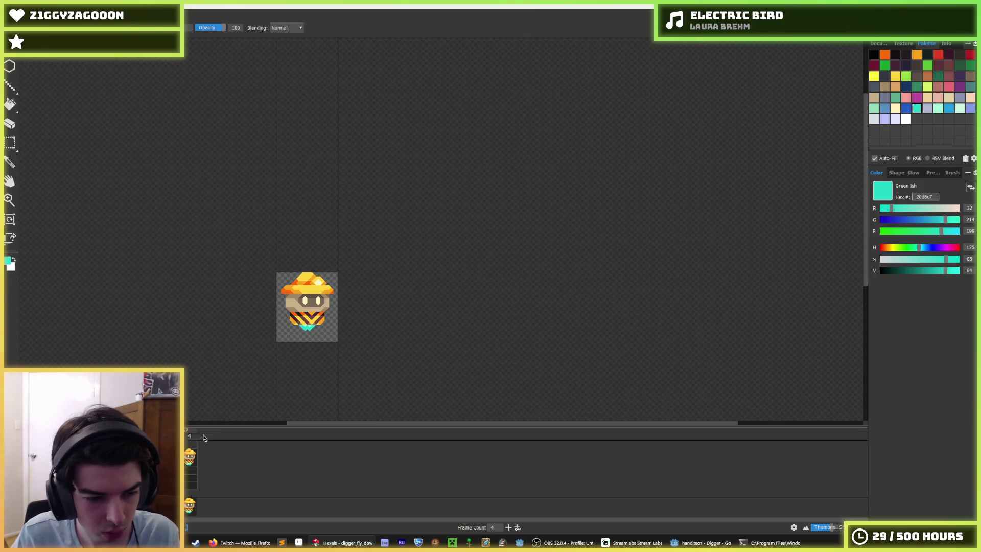
- Delete the fifth frame from the timeline, then undo that deletion
key(i)
scroll(252, 371, down, 2)
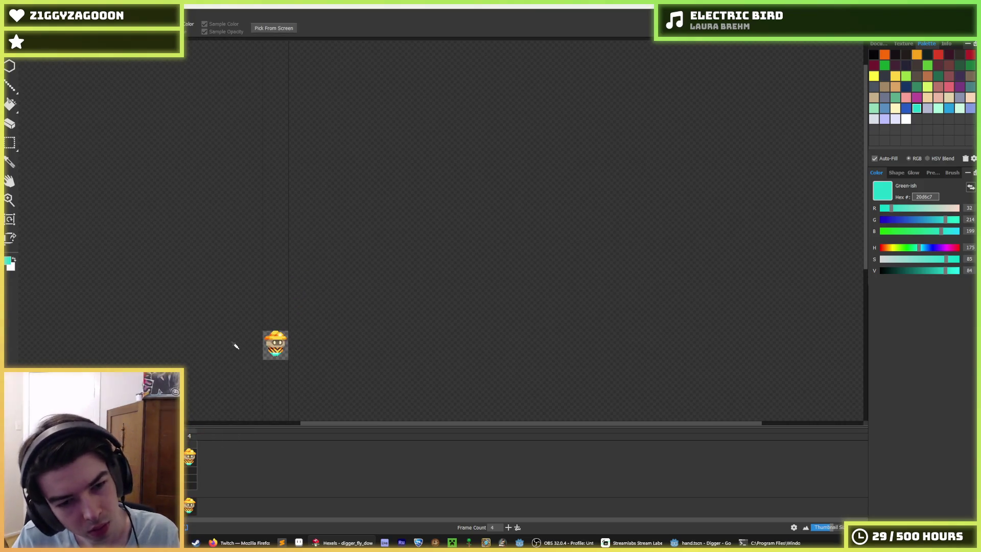
scroll(236, 346, up, 1)
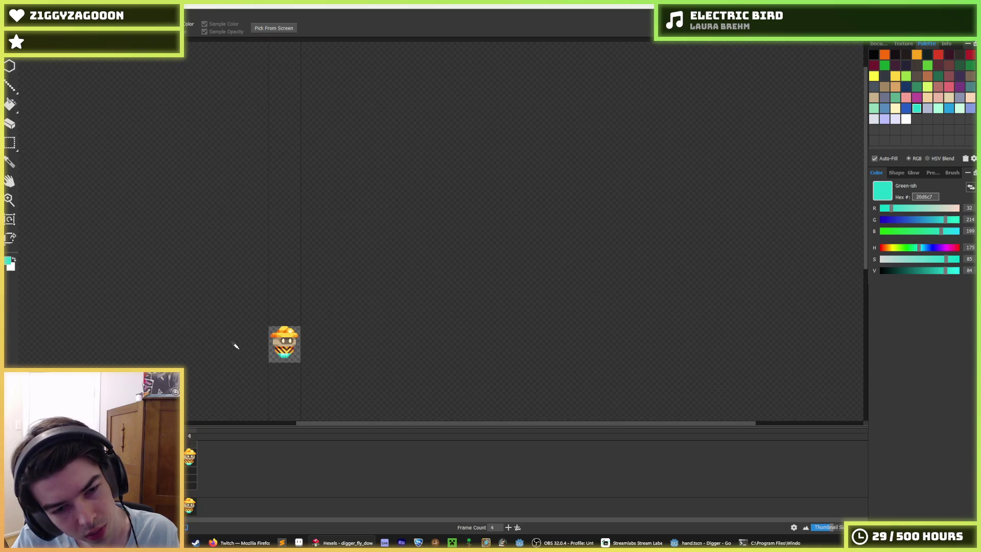
key(b)
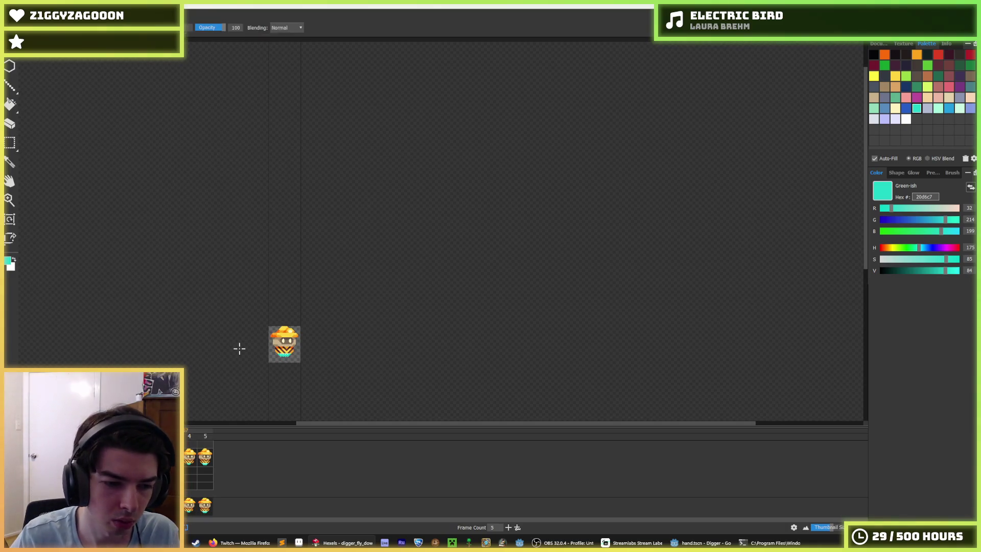
right_click(208, 450)
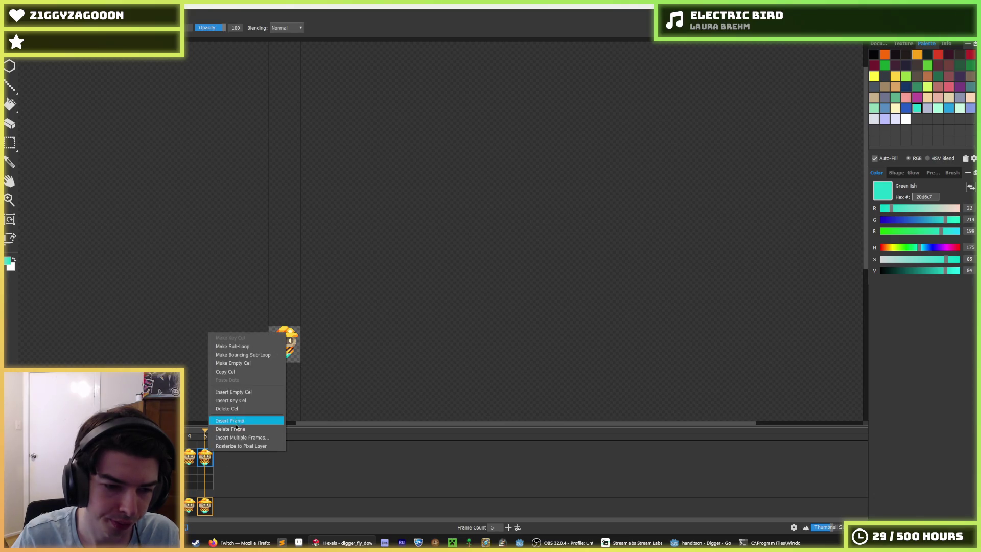
click(234, 429)
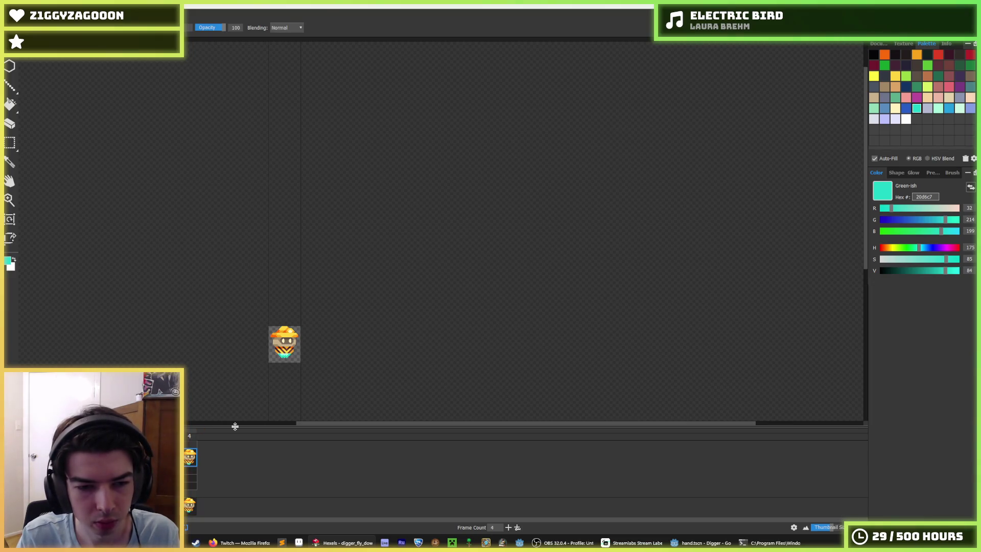
key(ctrl+z)
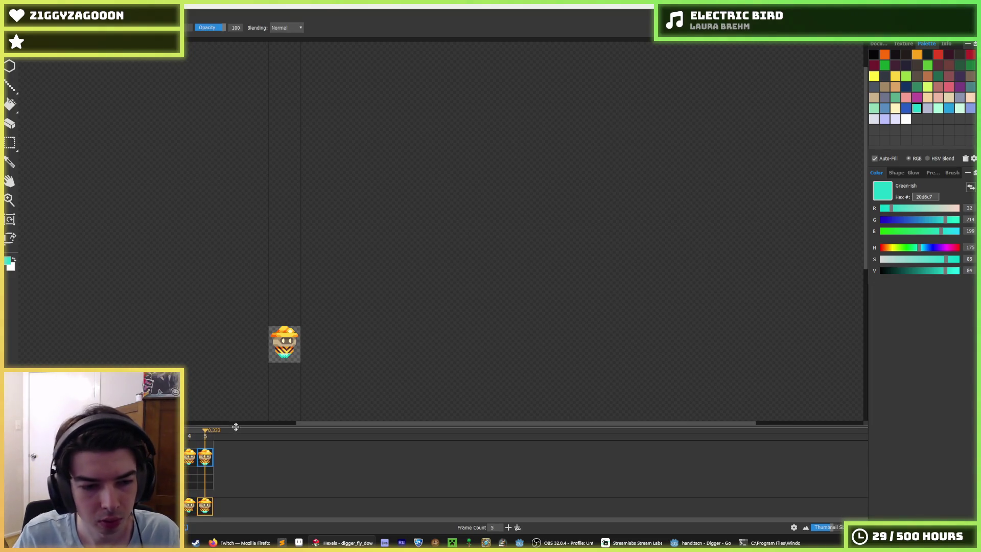
- Delete two surplus timeline frames, then add a fifth frame back
right_click(204, 457)
click(202, 440)
right_click(203, 436)
click(203, 436)
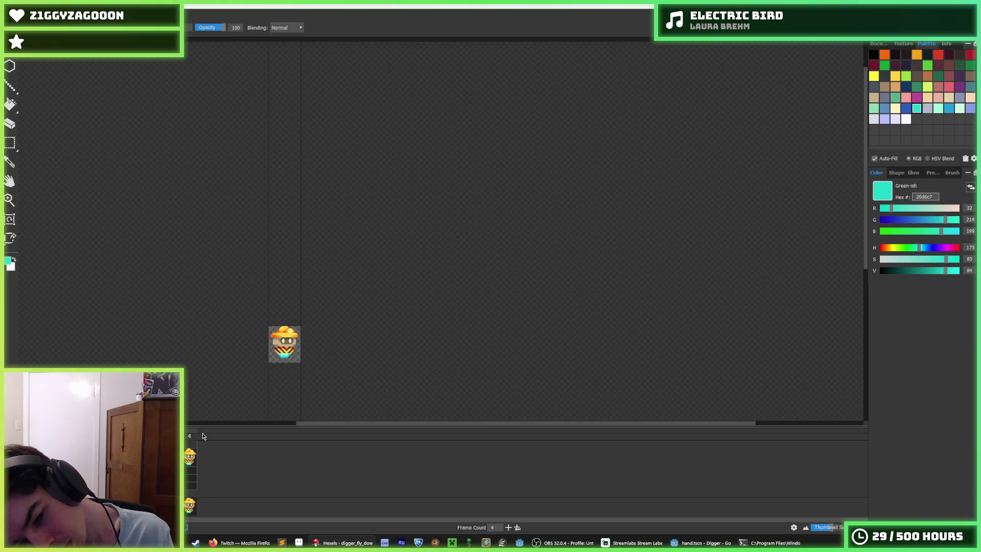
click(203, 436)
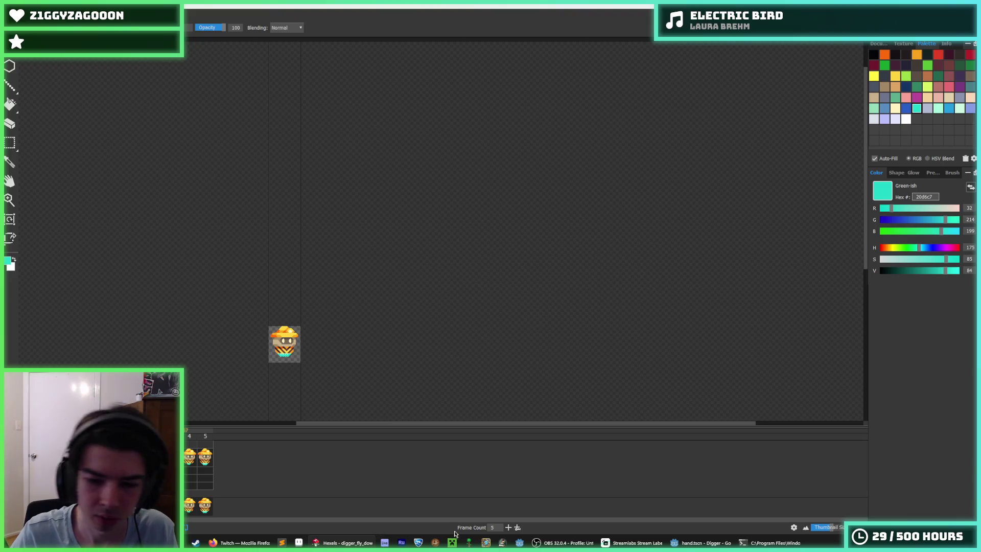
- Delete frame 5 and another frame, leaving the animation at three frames
scroll(287, 342, up, 3)
scroll(287, 342, up, 1)
click(209, 457)
right_click(209, 458)
click(231, 442)
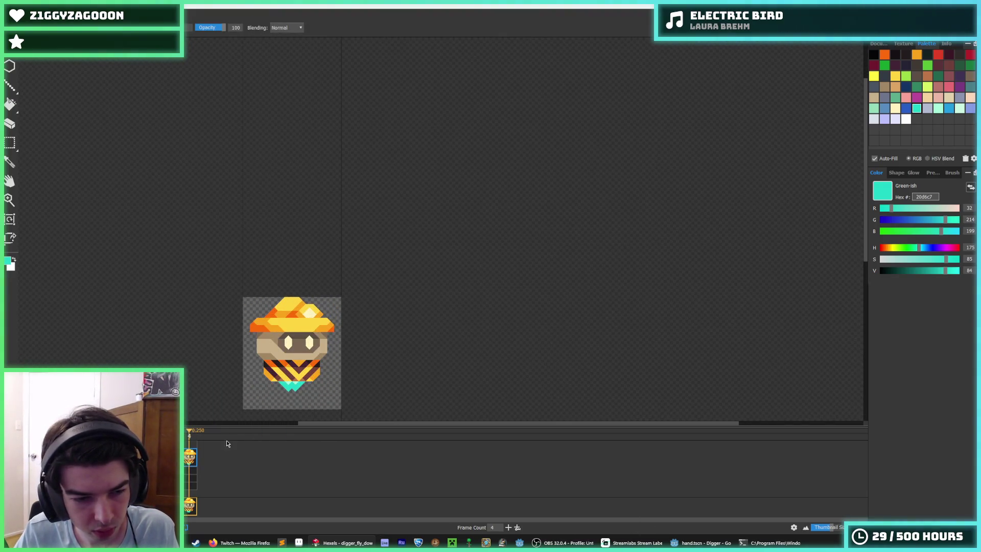
right_click(193, 453)
click(204, 449)
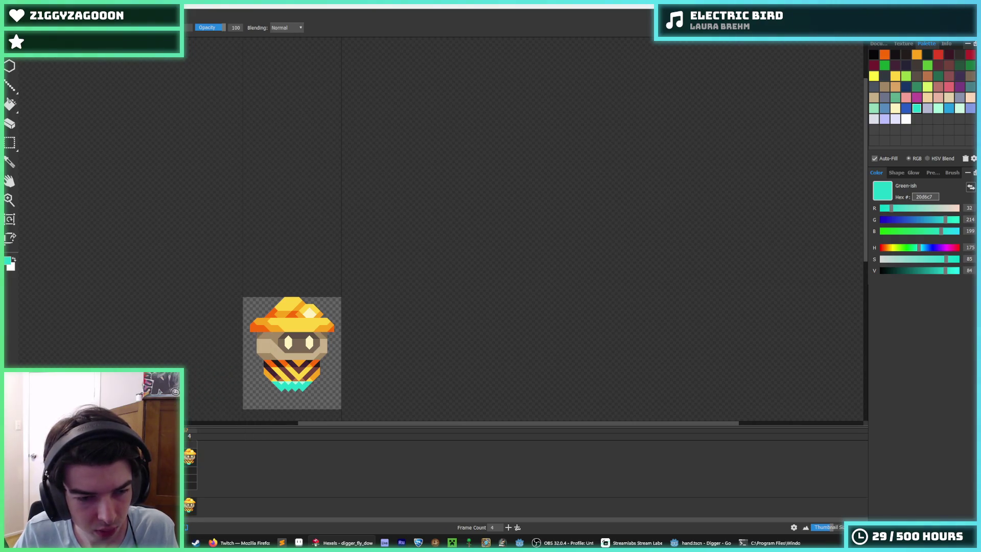
right_click(189, 454)
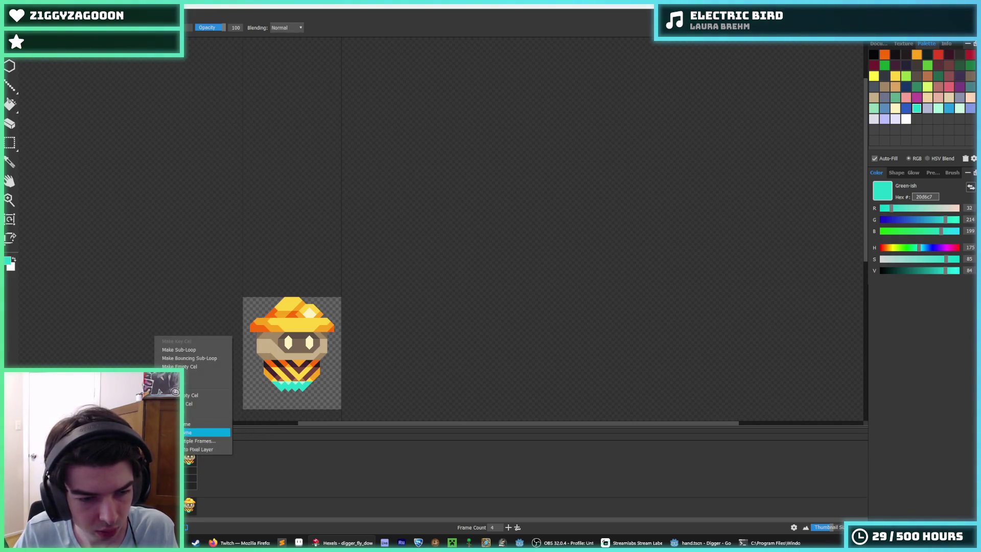
click(210, 437)
- Insert a new frame from the sprite's frame options, redoing it after an undo
scroll(184, 344, down, 2)
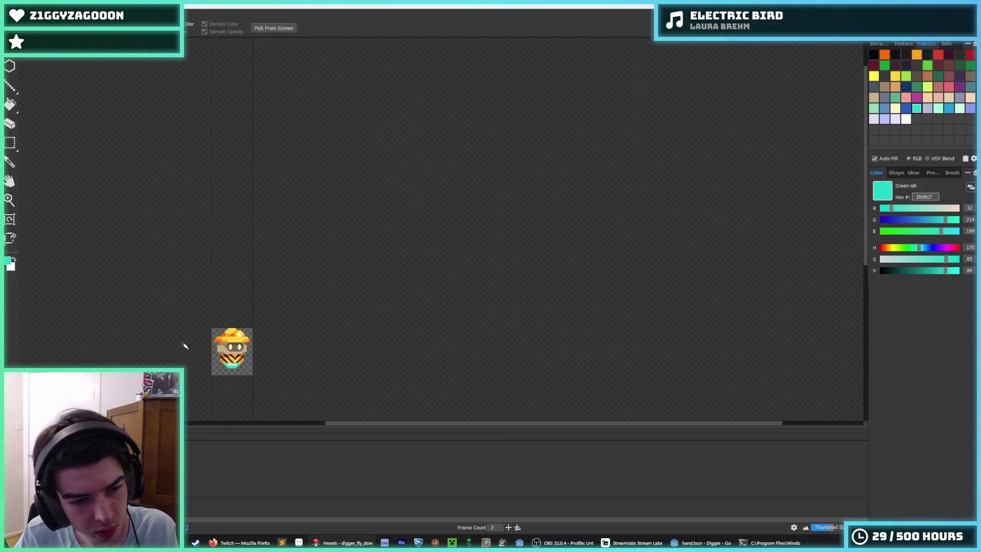
key(alt)
scroll(187, 347, down, 1)
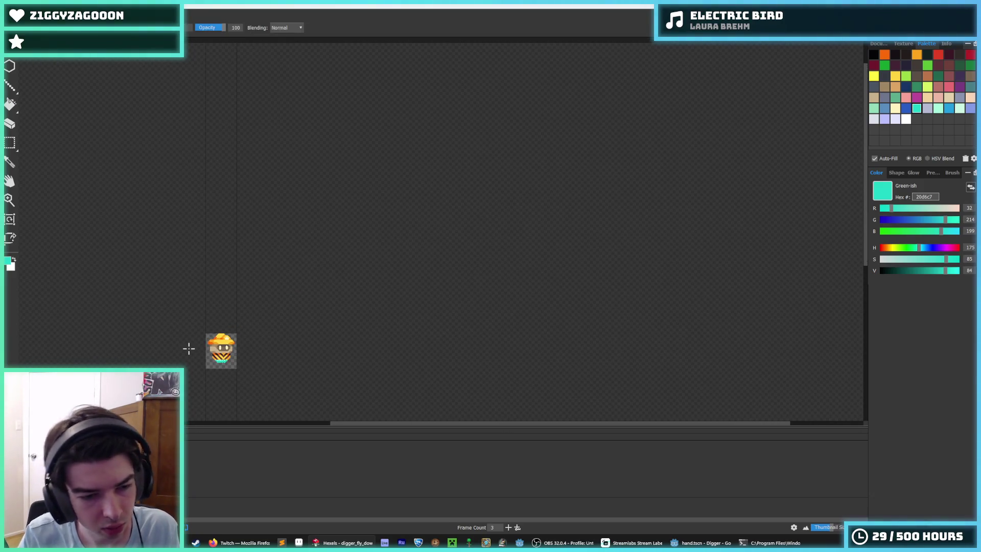
right_click(157, 346)
click(204, 435)
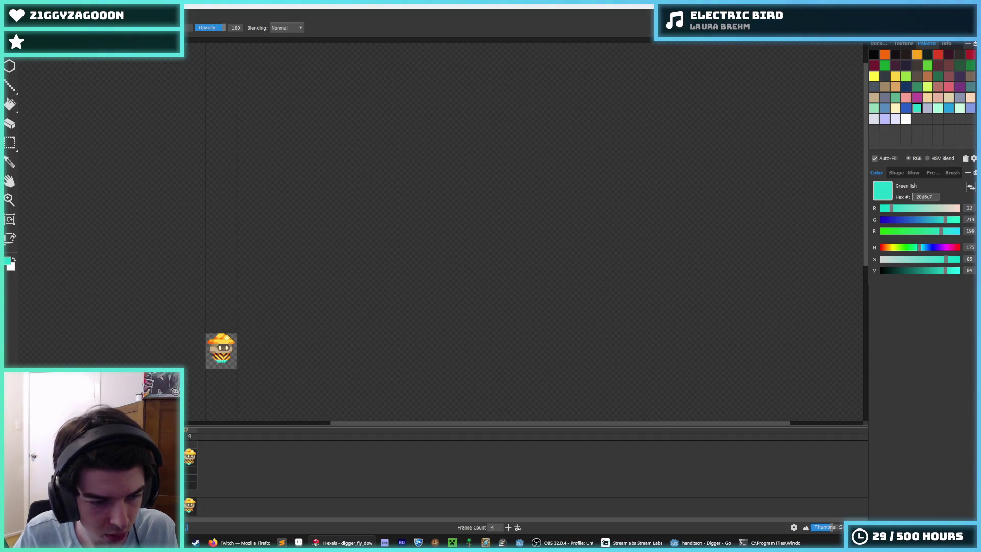
key(ctrl+z)
right_click(156, 340)
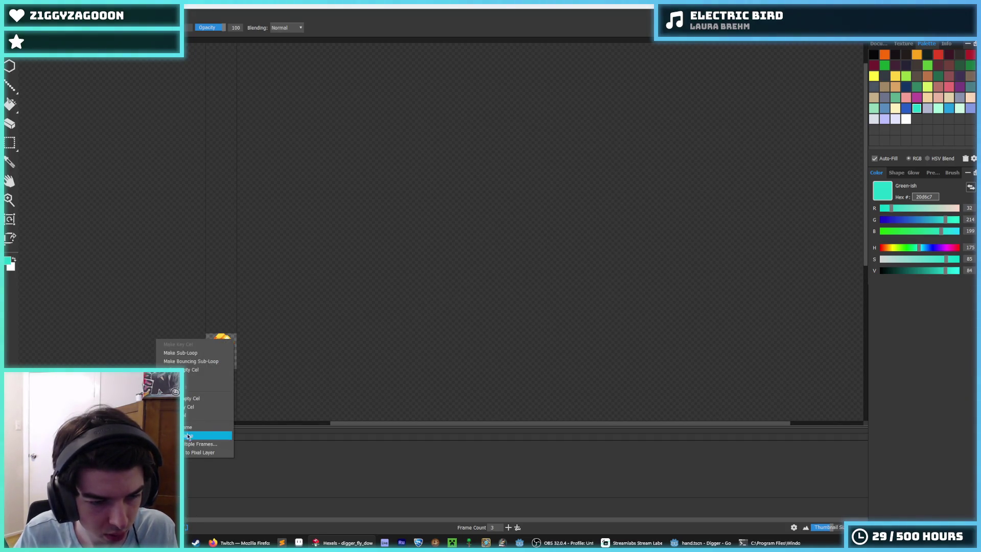
click(187, 408)
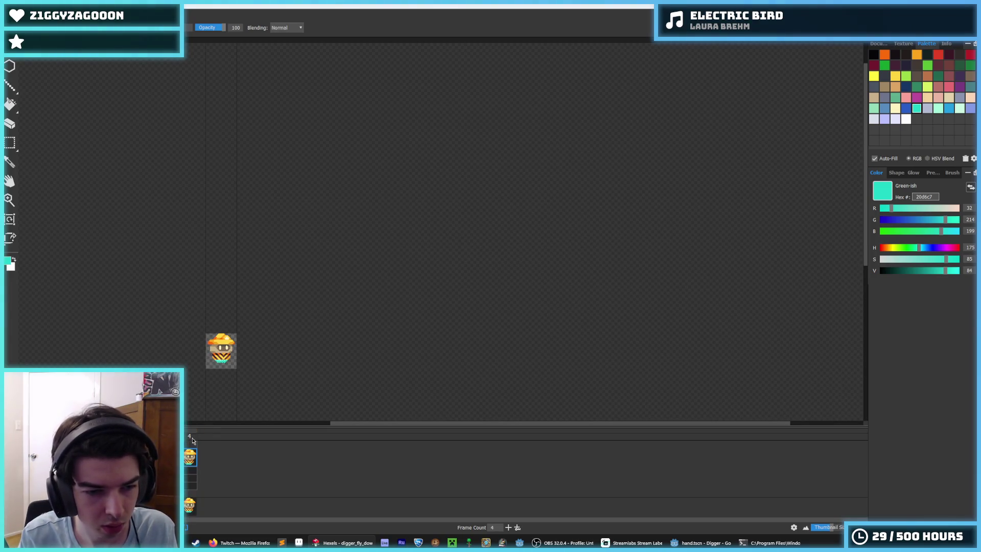
- Play back the trimmed three-frame digger animation to check it
key(i)
scroll(189, 409, up, 2)
scroll(171, 341, down, 3)
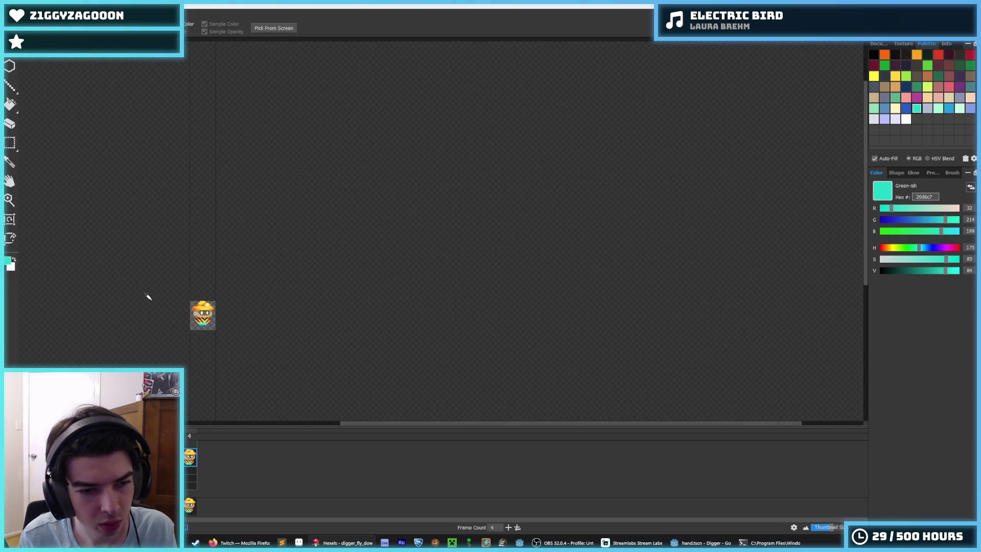
key(b)
key(space)
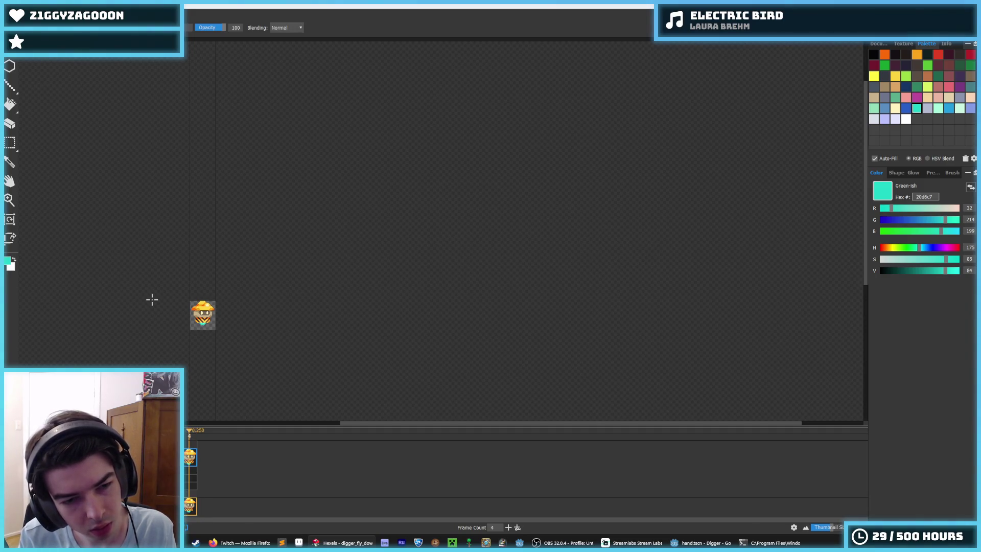
scroll(152, 299, up, 2)
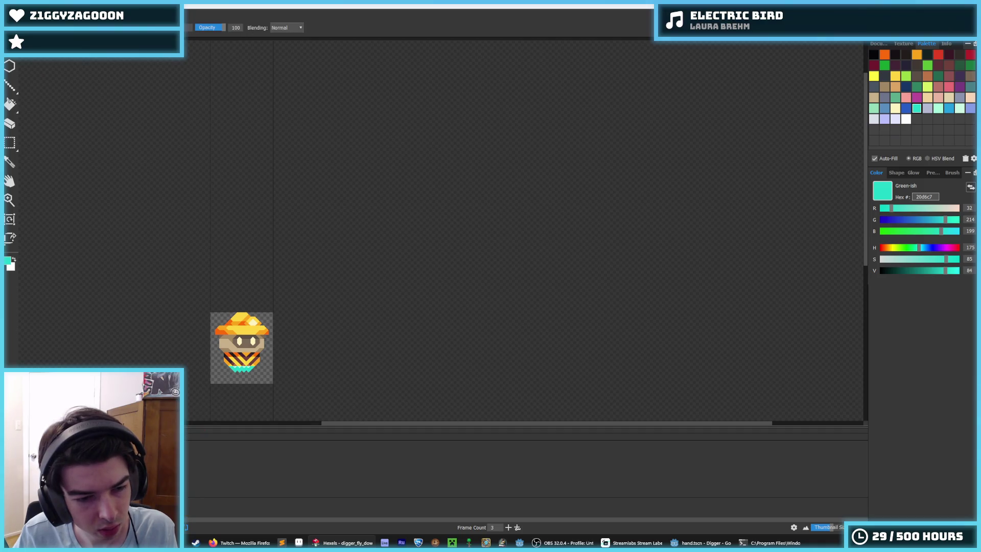
scroll(174, 366, down, 2)
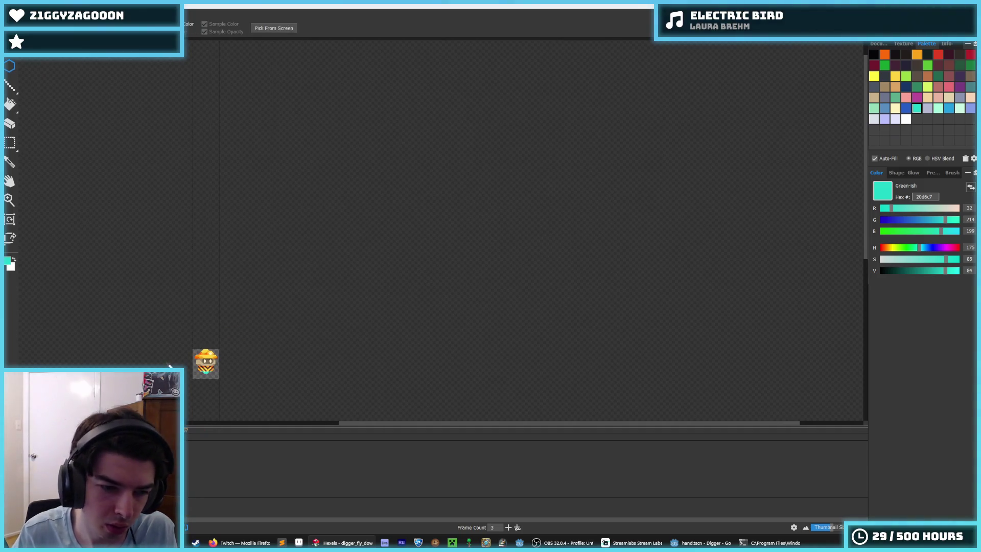
key(h)
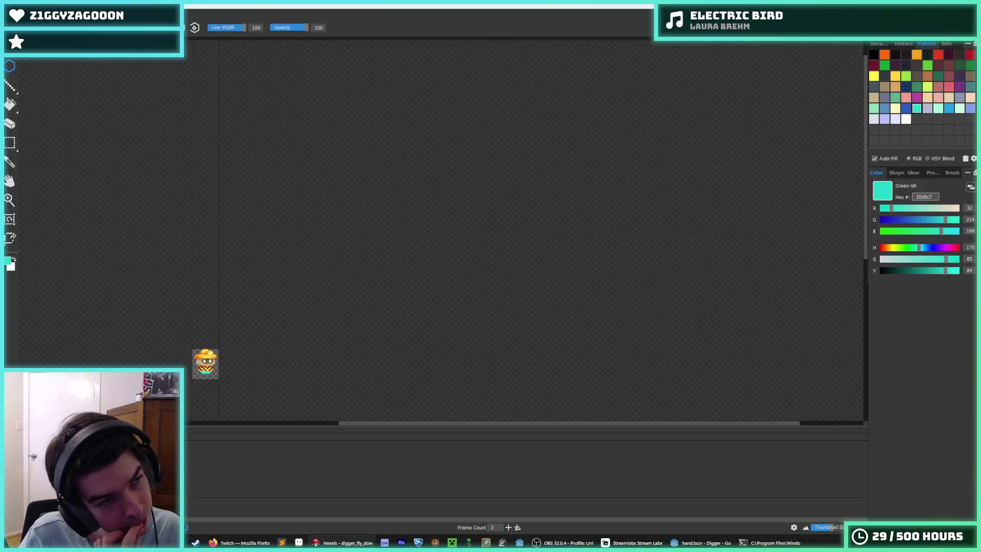
- Export frames 1–3 as a spritesheet named fly_down.png in assets/image/player
click(11, 13)
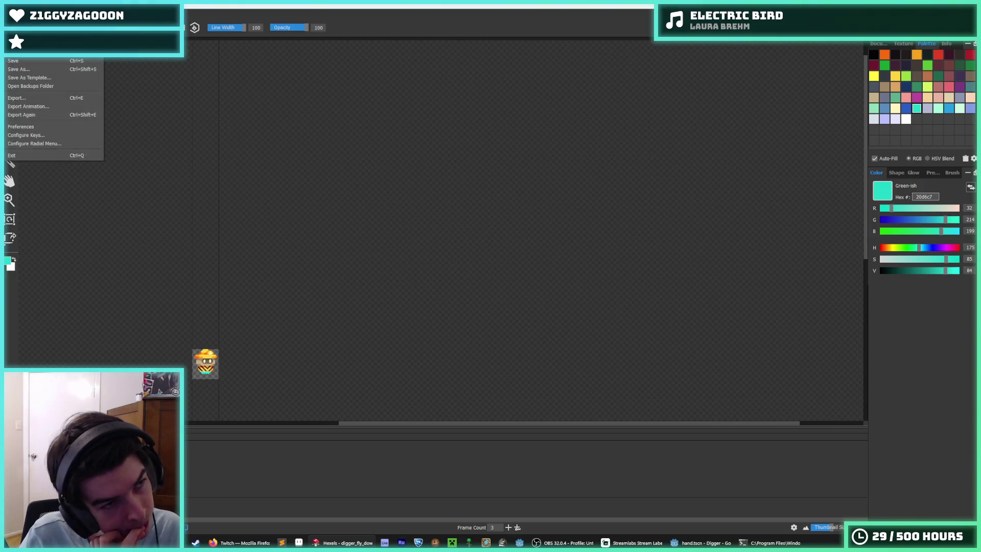
click(35, 105)
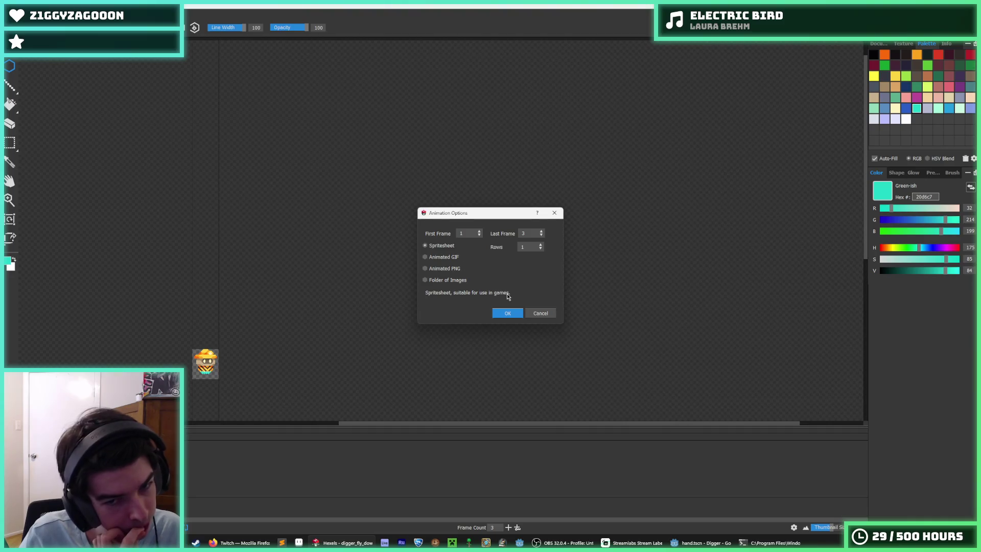
click(508, 313)
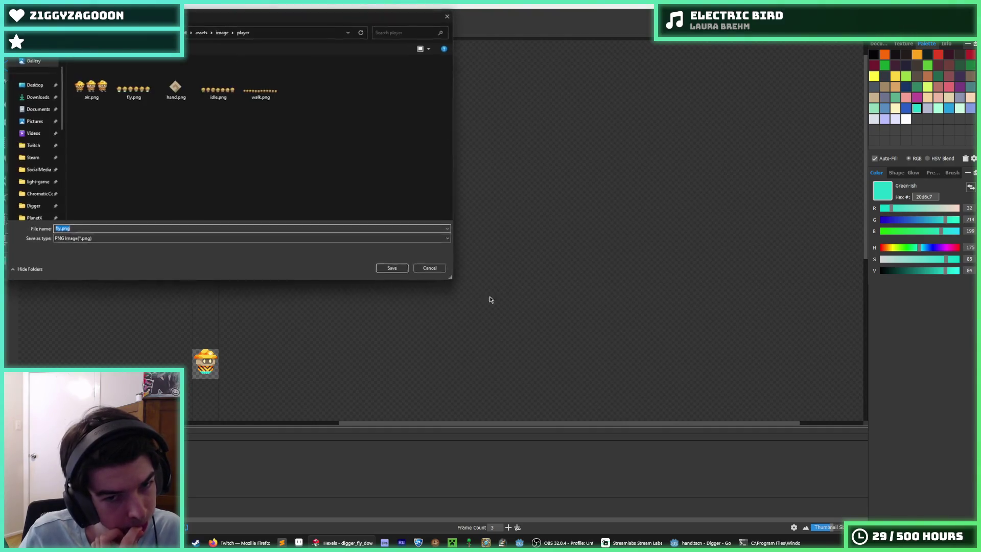
click(127, 87)
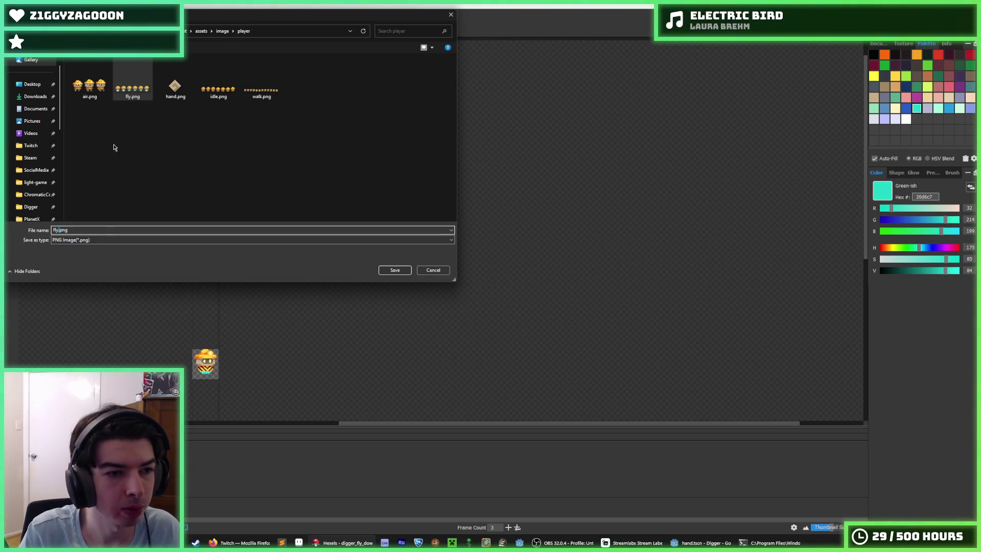
text(_down)
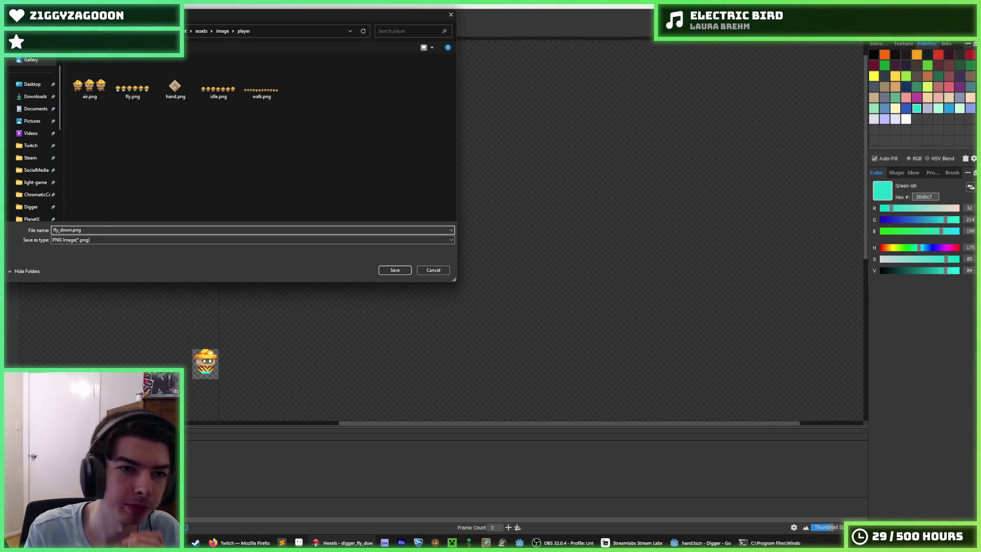
key(Return)
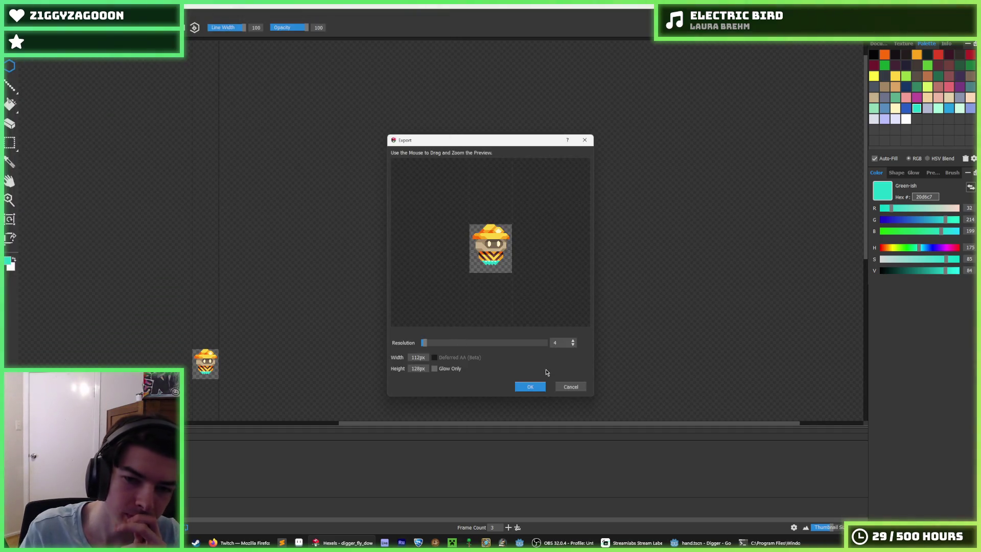
click(530, 388)
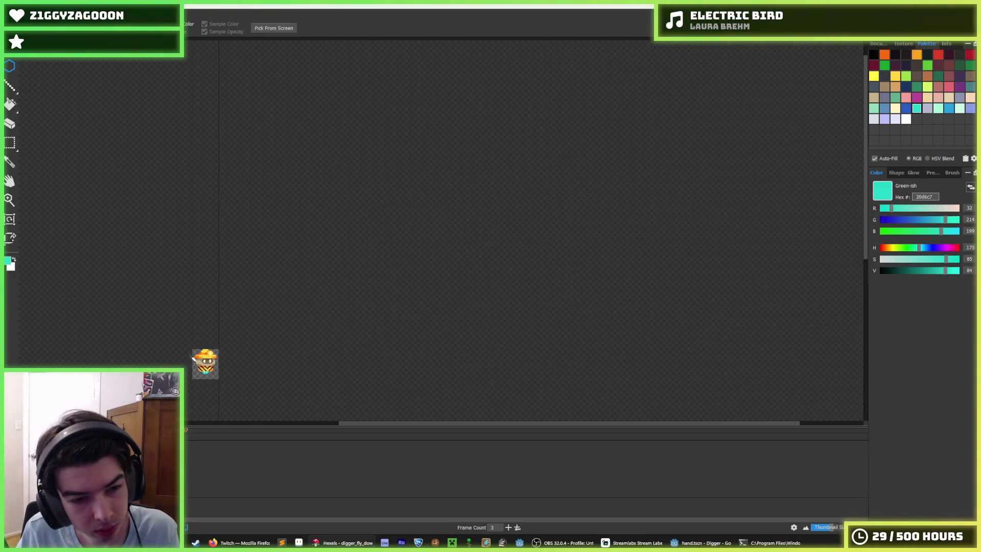
scroll(202, 365, up, 5)
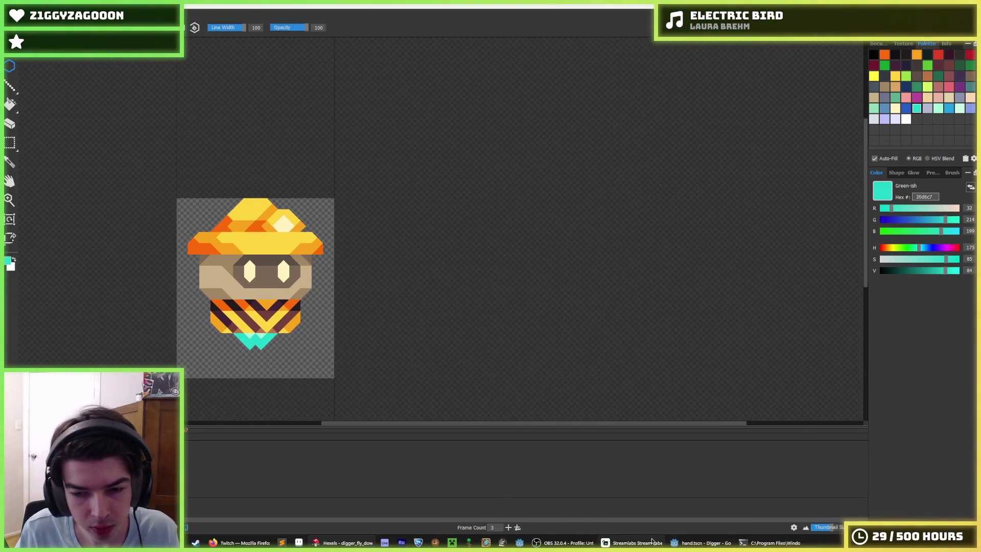
- In Godot, put the caret in the swing function and bring up the player scene
click(703, 543)
click(547, 364)
click(542, 358)
click(536, 349)
click(529, 353)
click(528, 345)
click(527, 354)
click(527, 343)
click(518, 362)
click(519, 352)
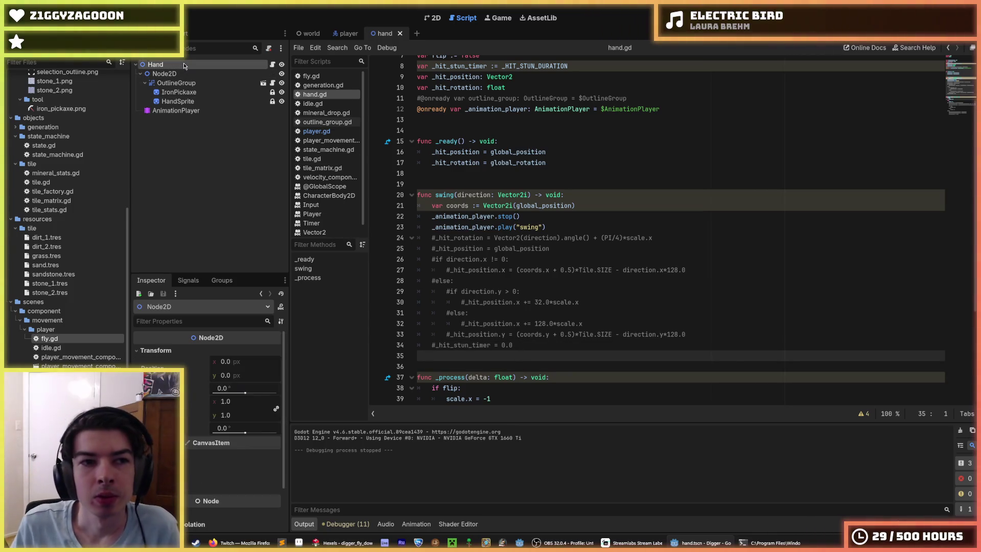
click(352, 34)
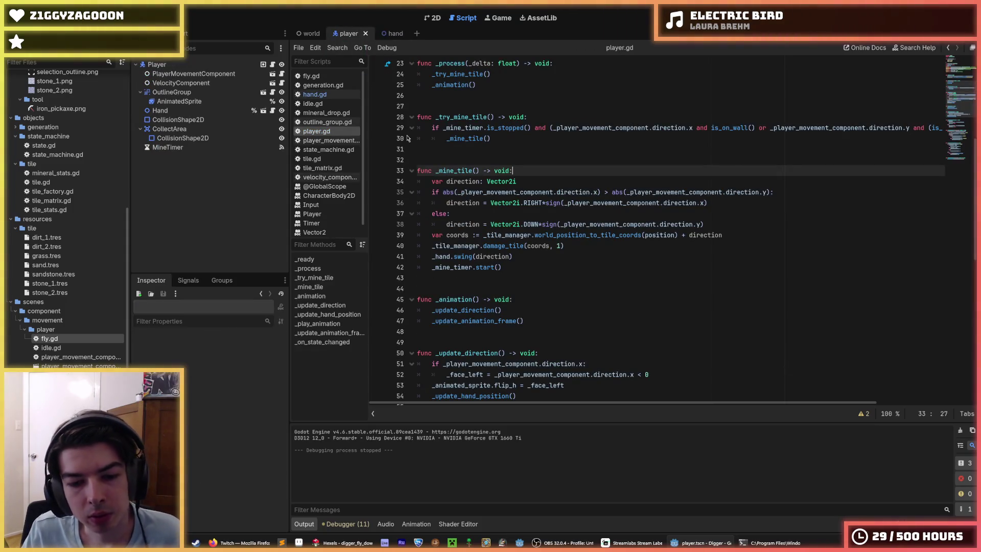
- In Hexels, open recent file digger_fly_up.hxl, saving digger_fly_down.hxl first
click(343, 543)
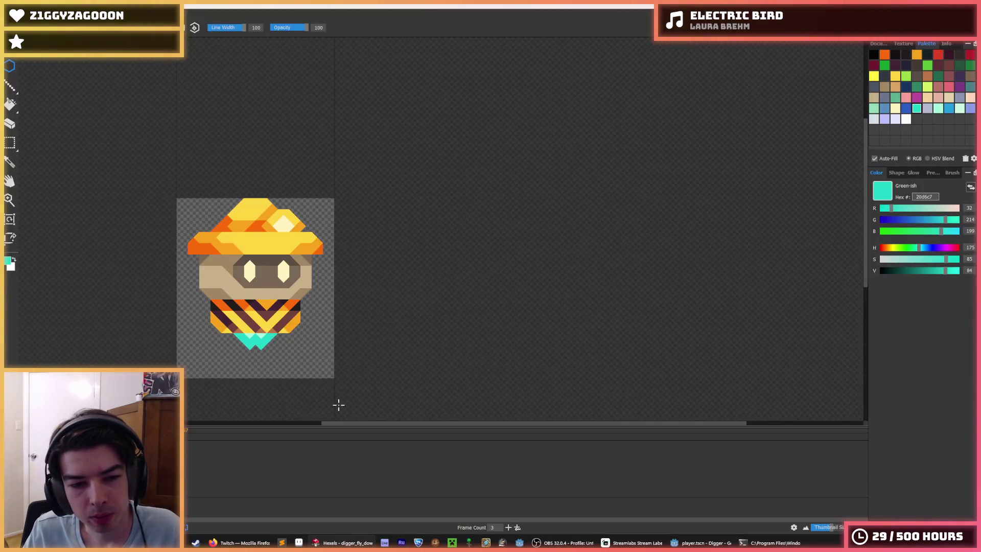
key(alt+f)
key(Escape)
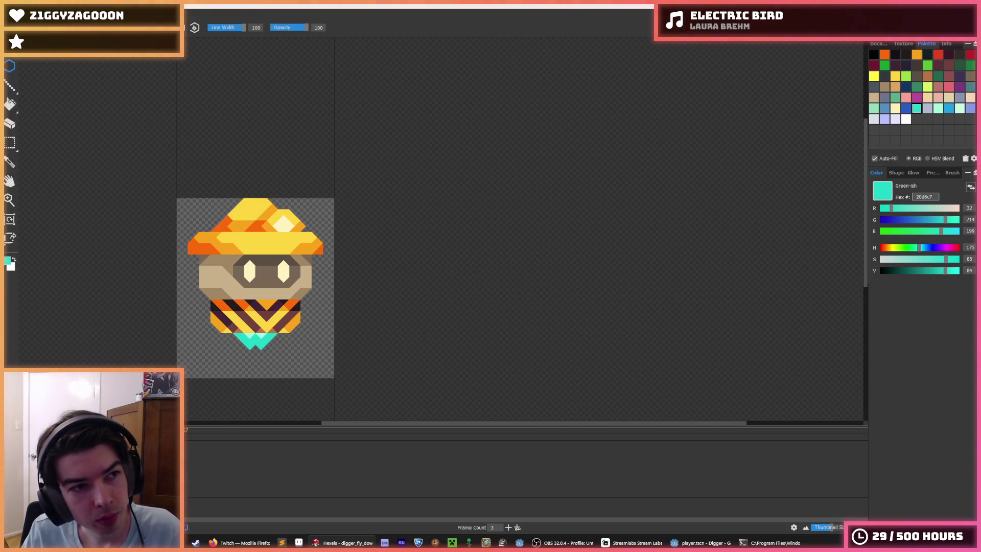
key(alt+f)
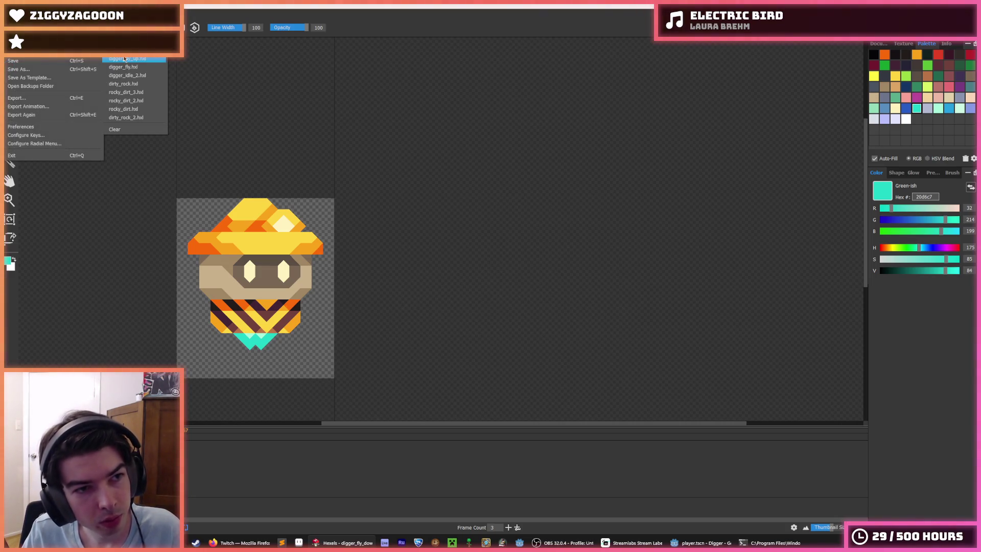
click(136, 59)
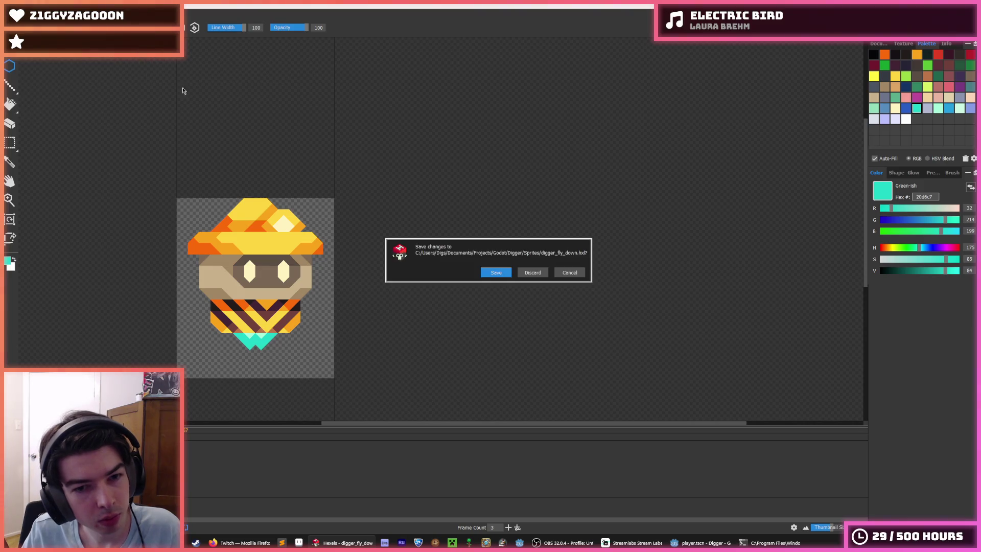
click(507, 275)
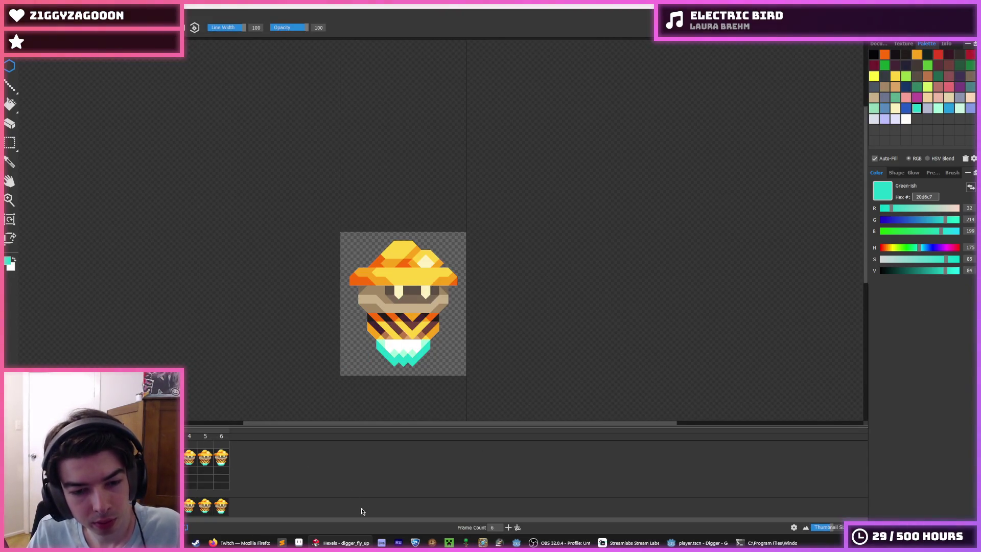
click(691, 541)
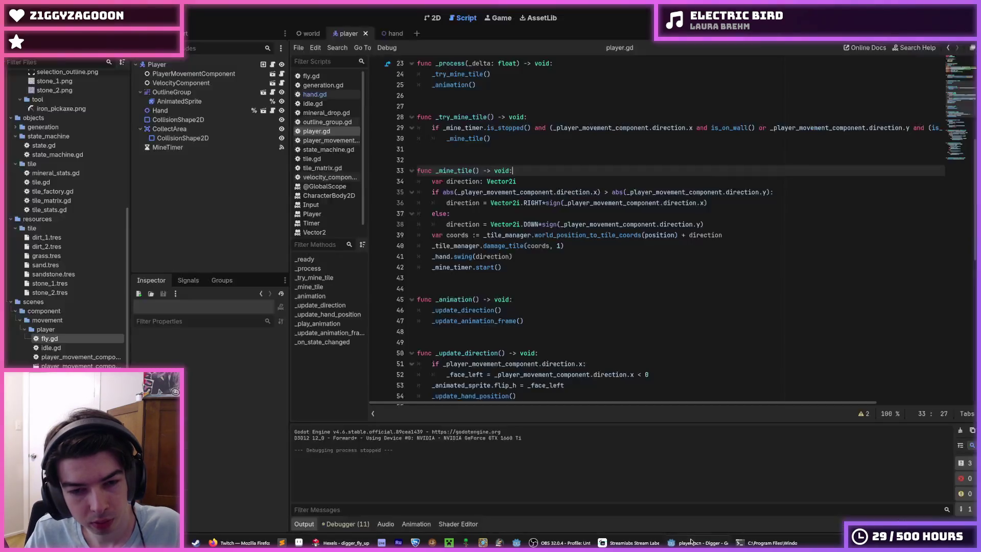
- Save the player script and the player scene
click(531, 285)
click(530, 269)
key(ctrl+s)
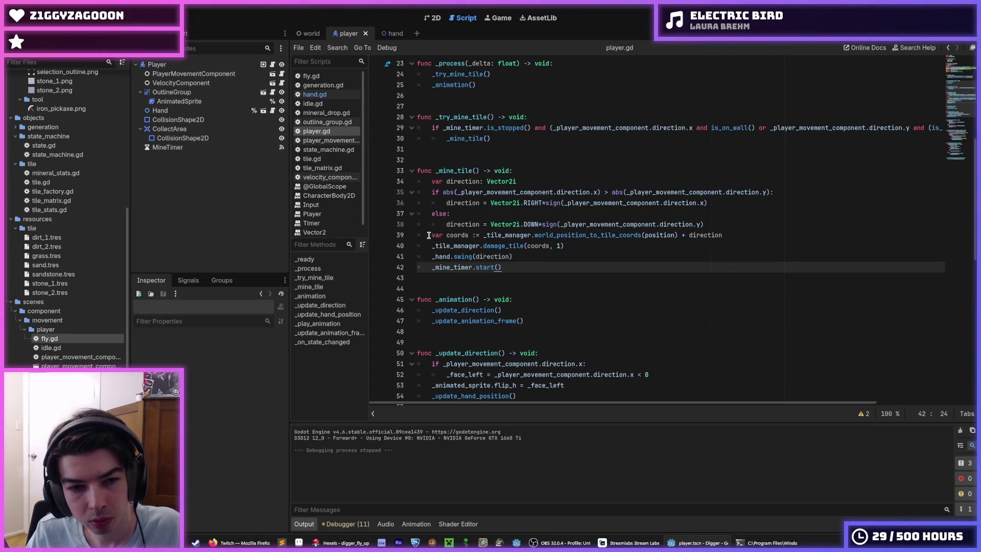
key(ctrl+s)
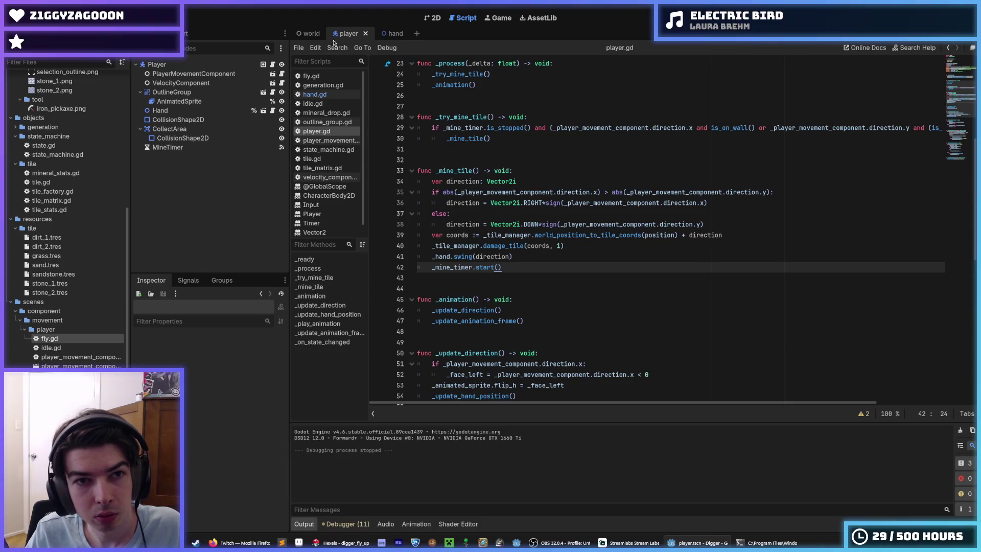
- Select AnimatedSprite and add a new SpriteFrames animation named fly_up
click(169, 65)
click(178, 101)
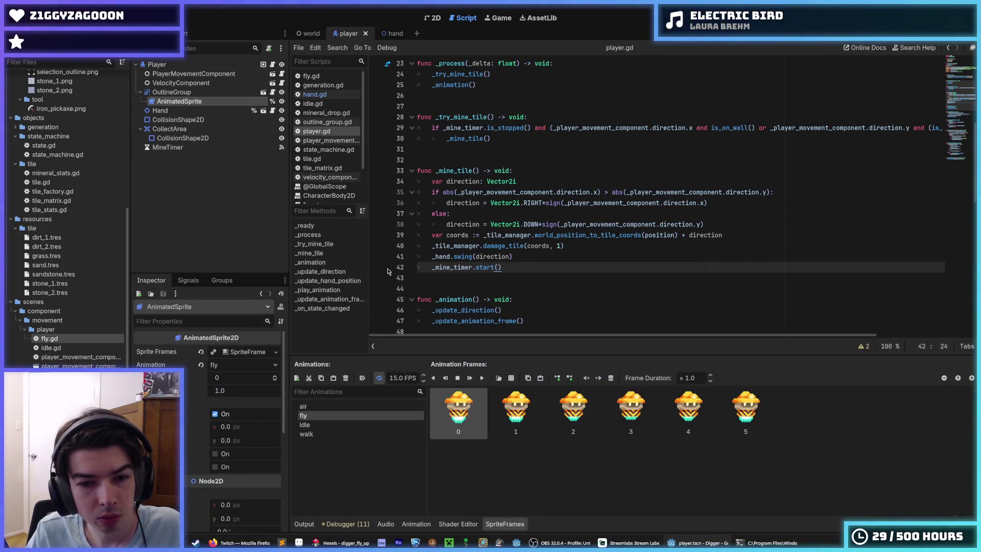
click(297, 378)
key(BackSpace)
drag(344, 435, 343, 434)
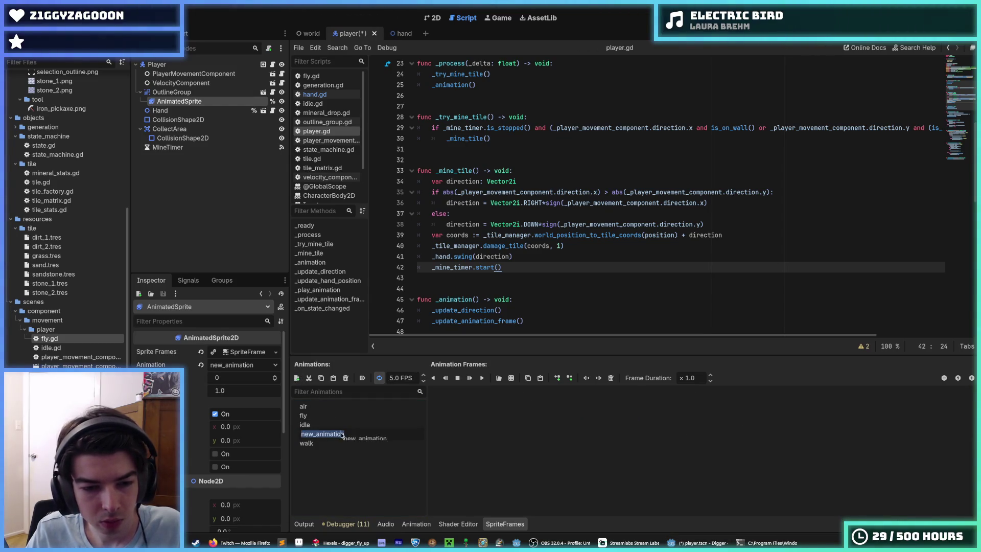
text(_u)
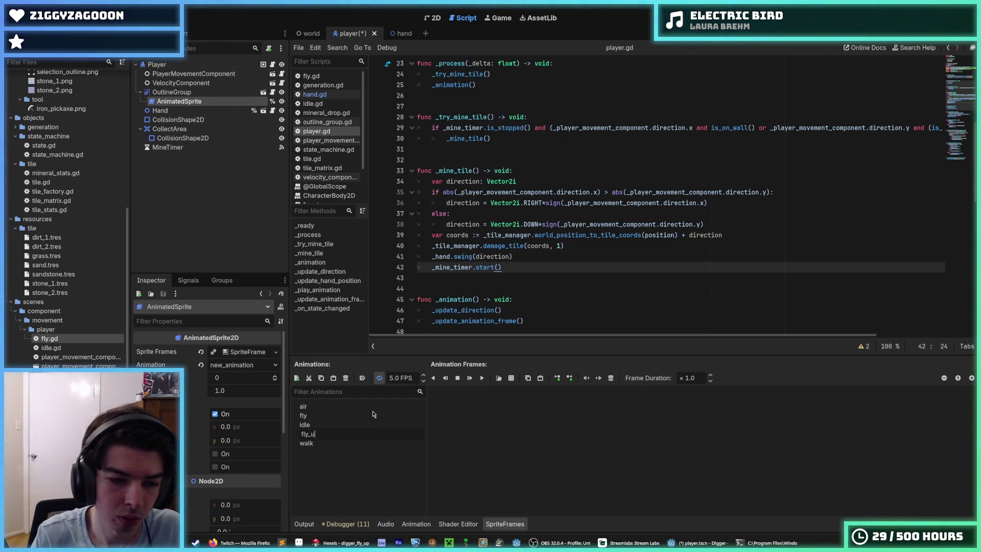
key(Return)
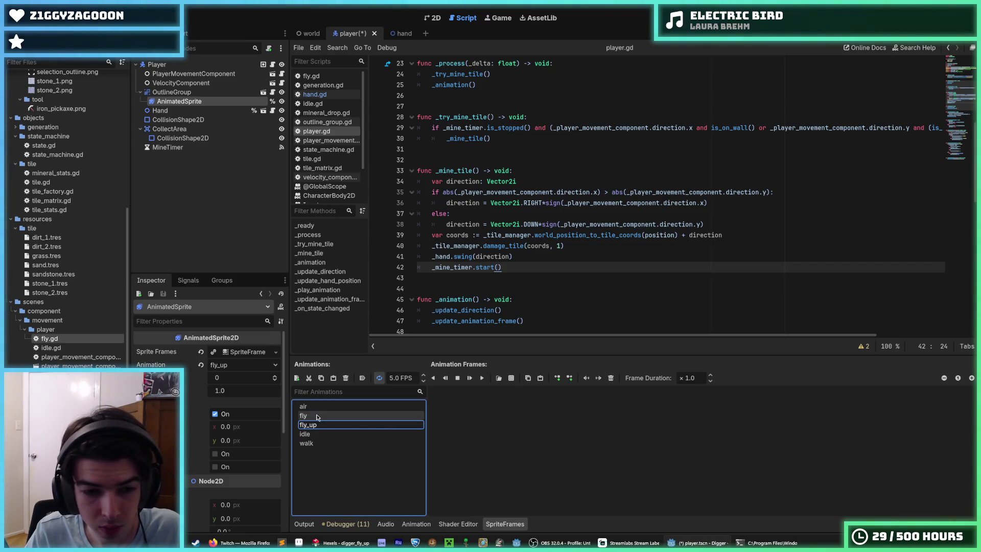
- Add a second animation named fly_down, then reselect fly_up
click(320, 416)
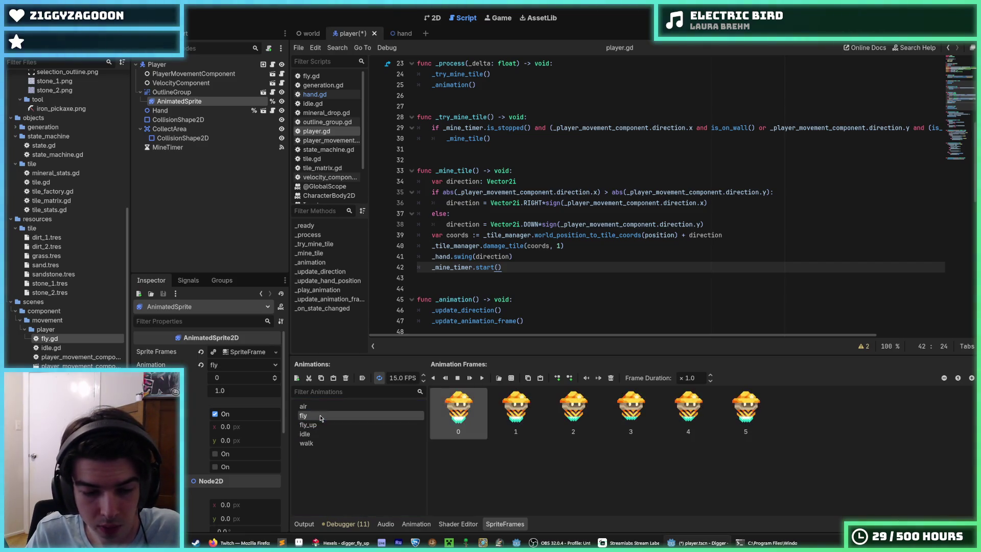
click(297, 378)
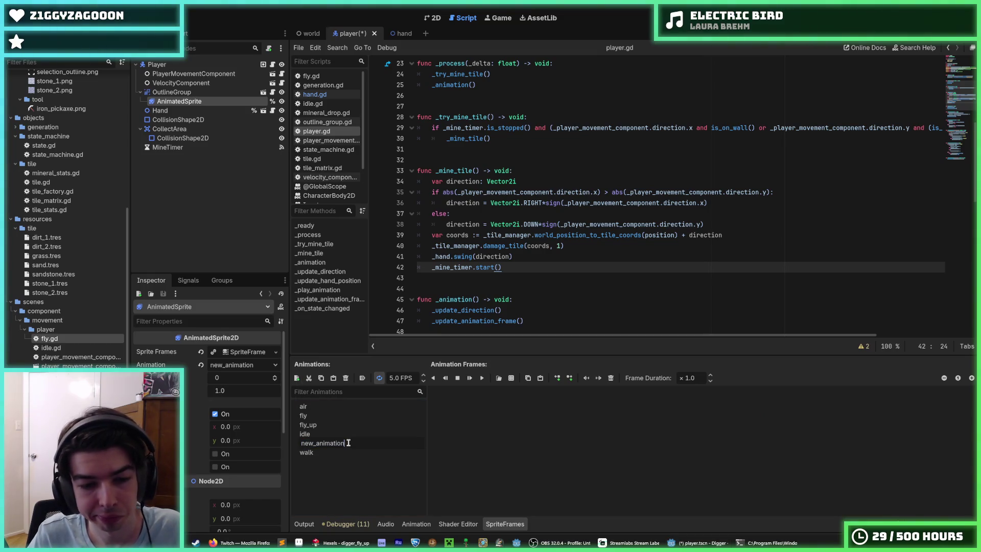
text(fly_dow)
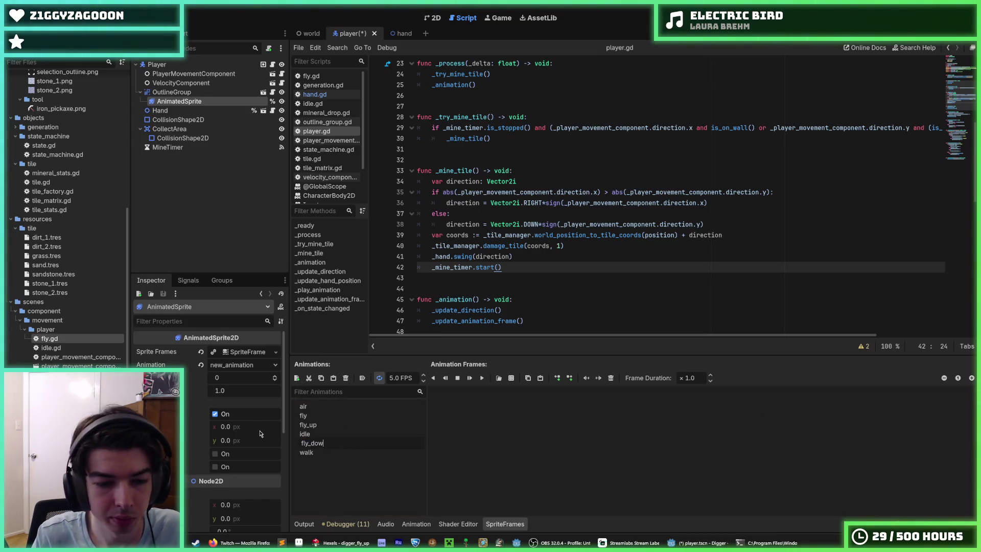
text(n)
key(Return)
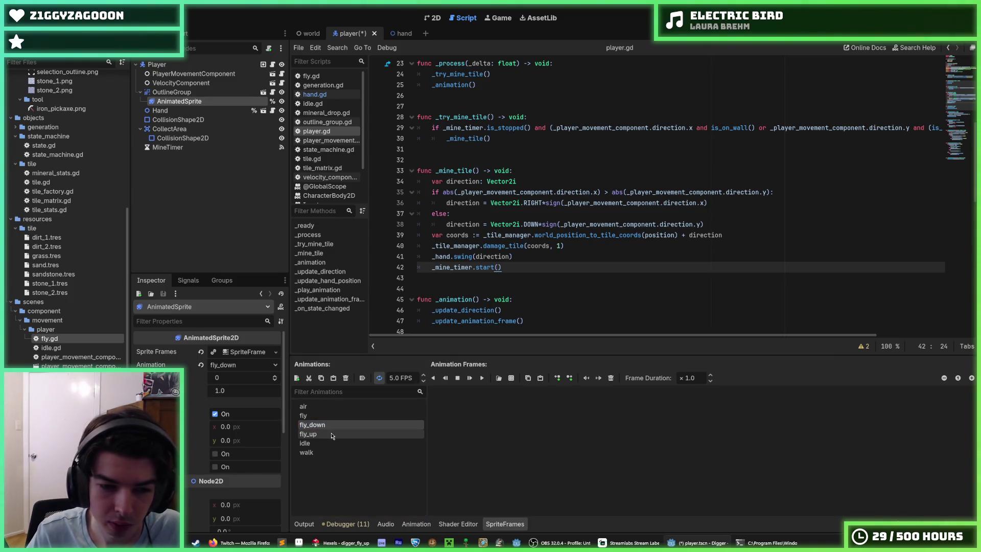
click(342, 436)
click(328, 427)
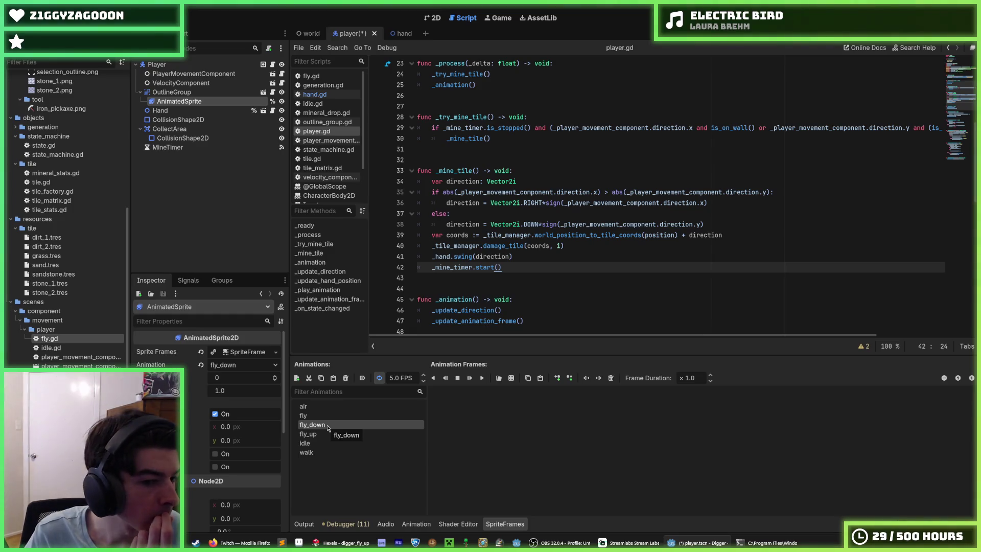
click(327, 426)
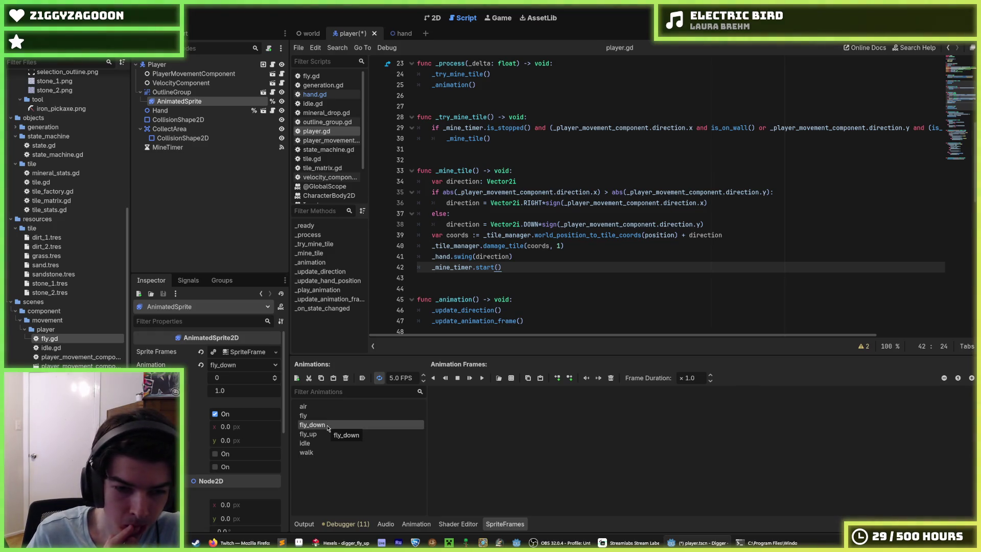
click(323, 428)
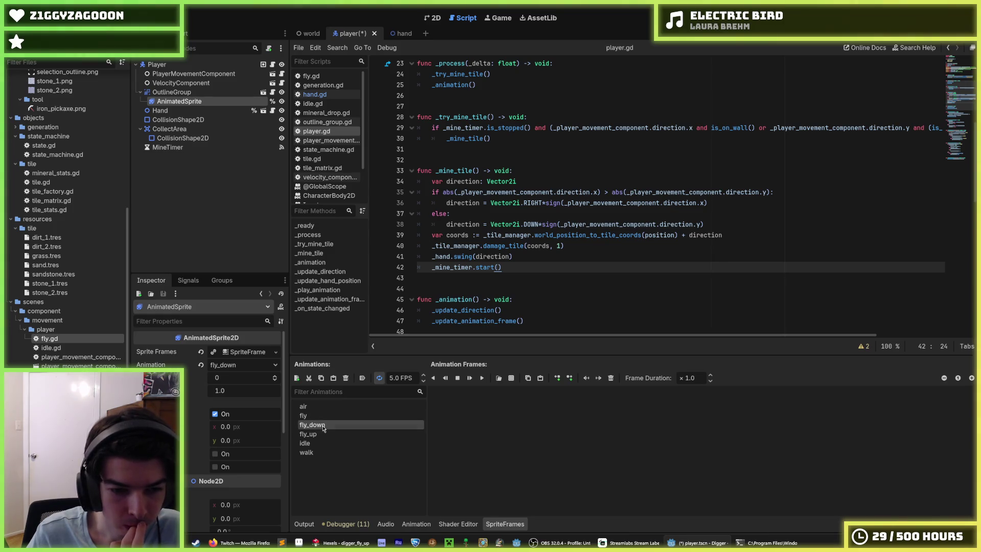
click(322, 434)
- Select the fly_down animation and load fly_down.png as its sprite sheet
click(318, 419)
click(323, 428)
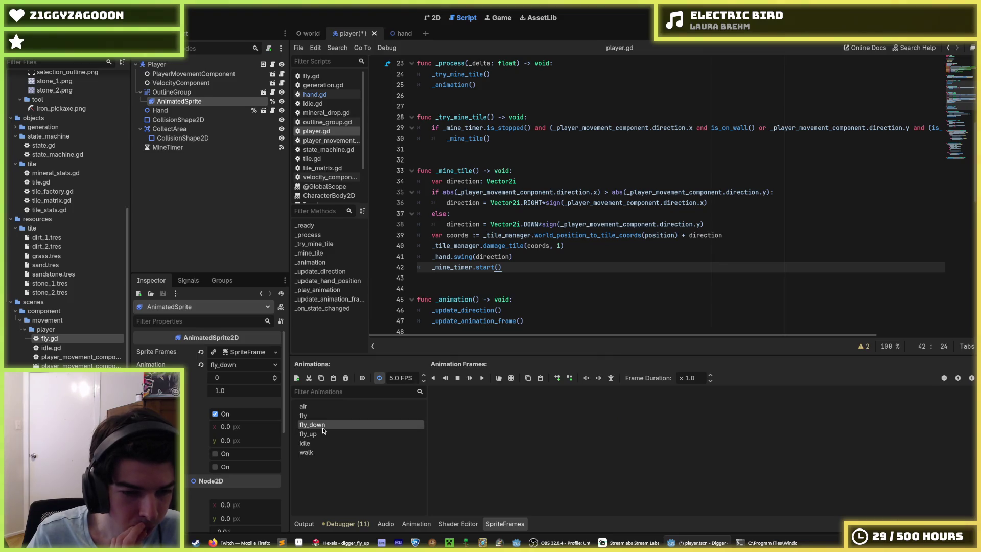
click(511, 378)
double_click(453, 203)
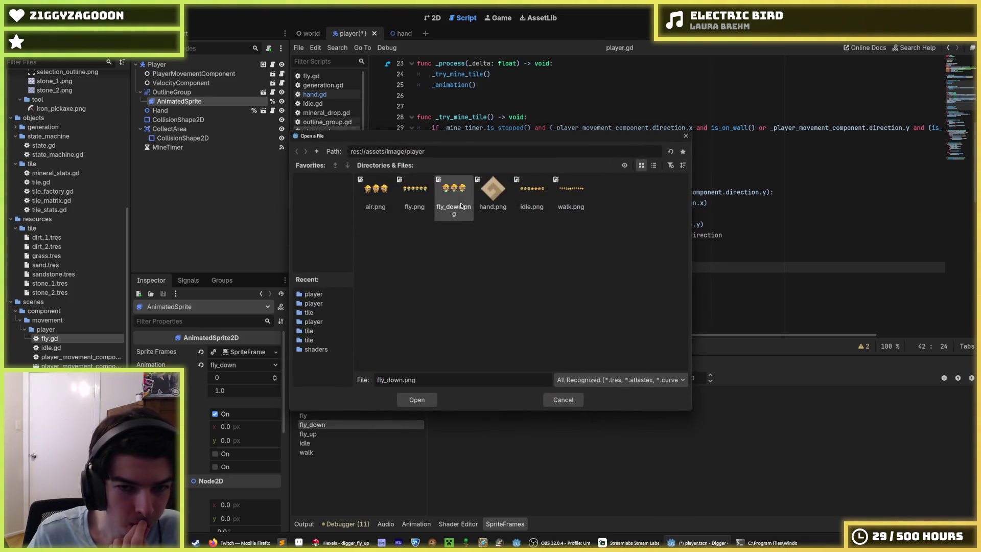
- Slice the sheet into a 3 by 1 grid and add all three frames
double_click(782, 106)
text(3)
key(Tab)
text(1)
click(358, 289)
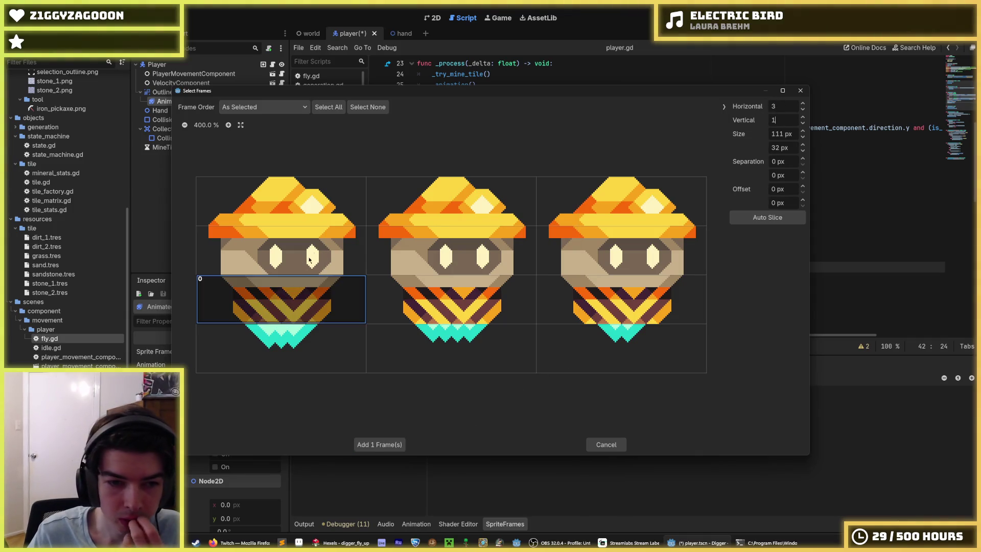
click(784, 108)
drag(323, 262, 650, 293)
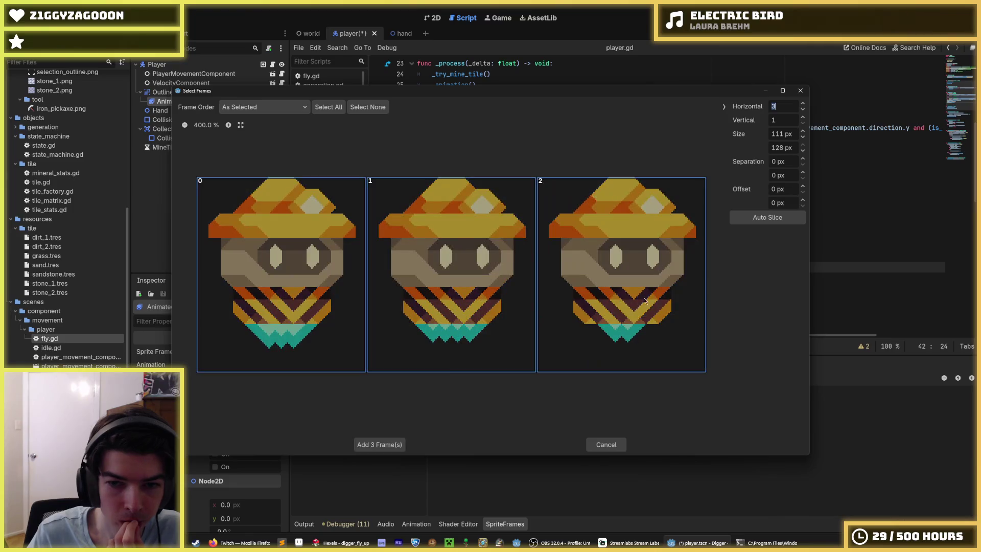
click(377, 445)
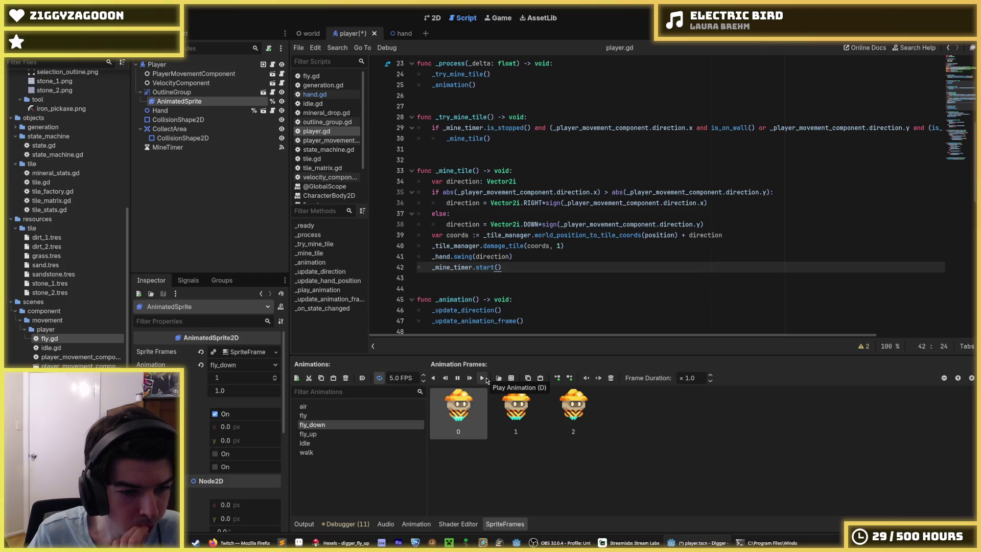
click(433, 18)
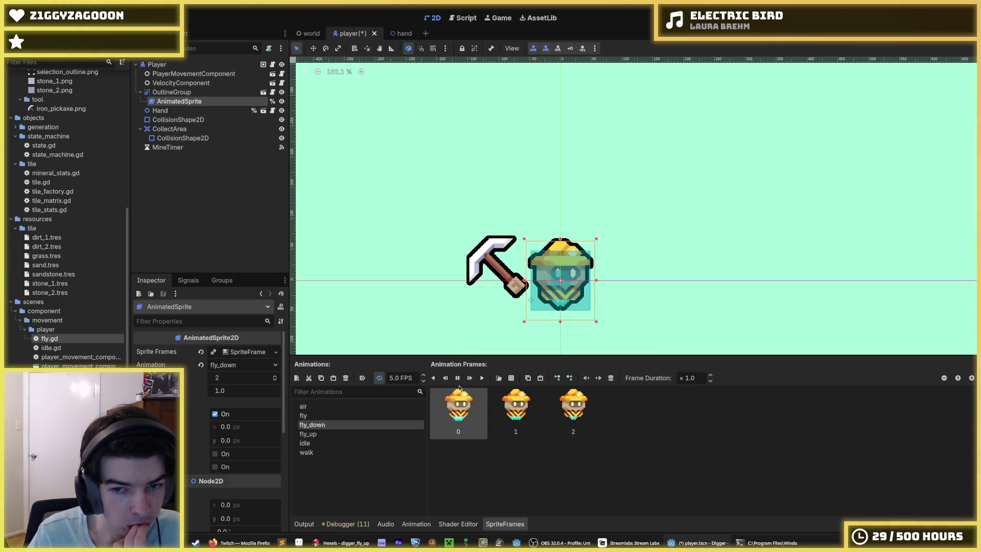
- Play the fly animation and set its frame rate to 10 FPS
click(352, 416)
click(352, 423)
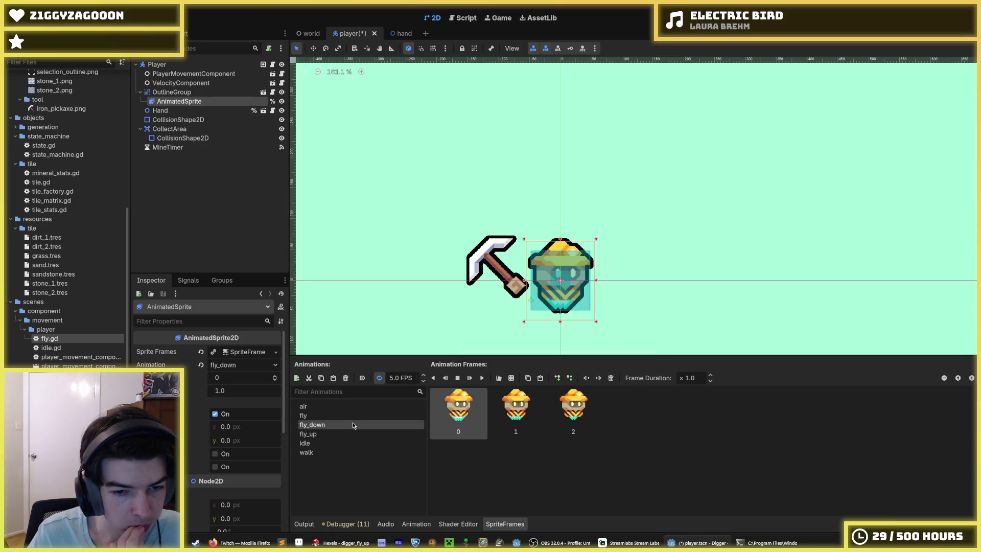
click(368, 415)
click(481, 379)
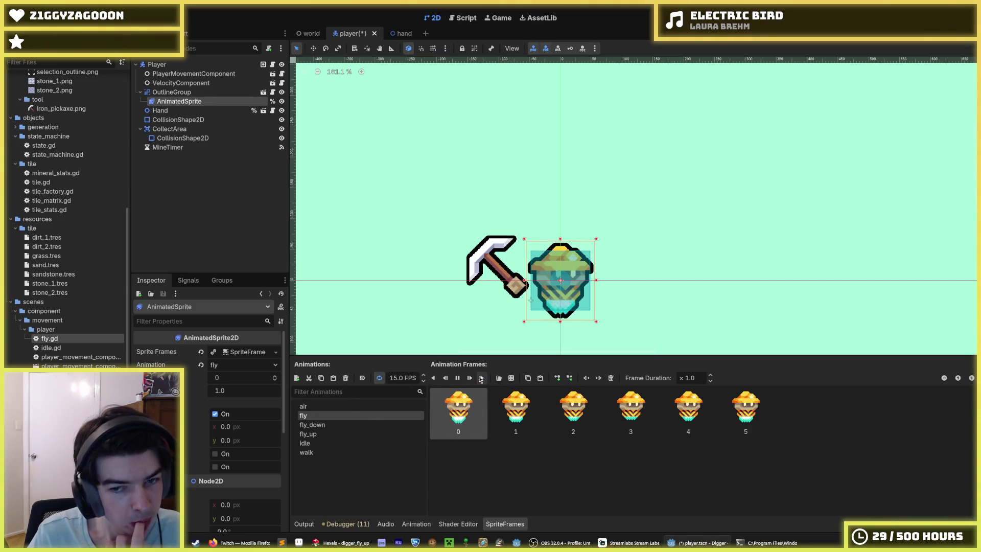
click(396, 377)
key(BackSpace)
text(0)
key(Return)
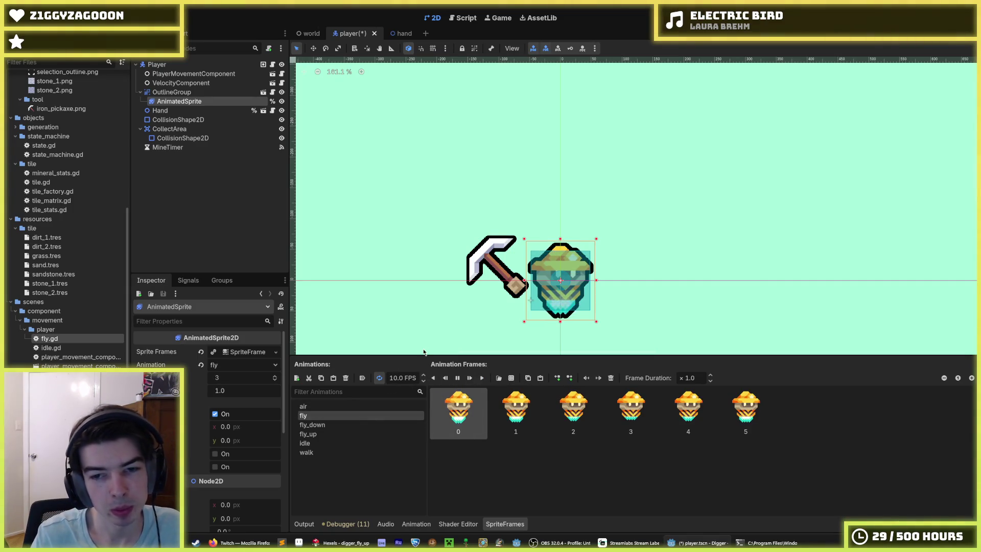
- Compare fly_down with fly, then return to the Godot player scene from Hexels
scroll(562, 321, down, 1)
scroll(591, 297, down, 2)
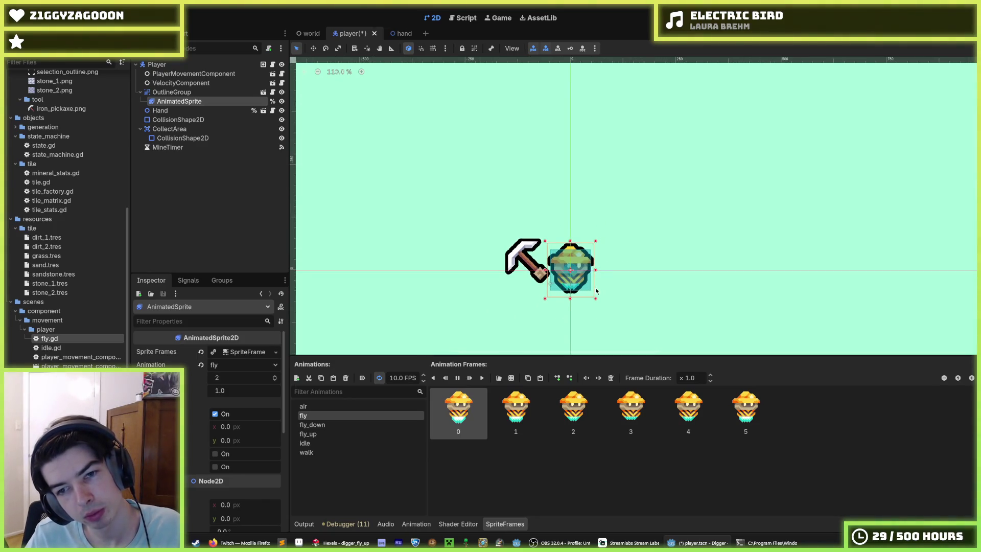
click(357, 429)
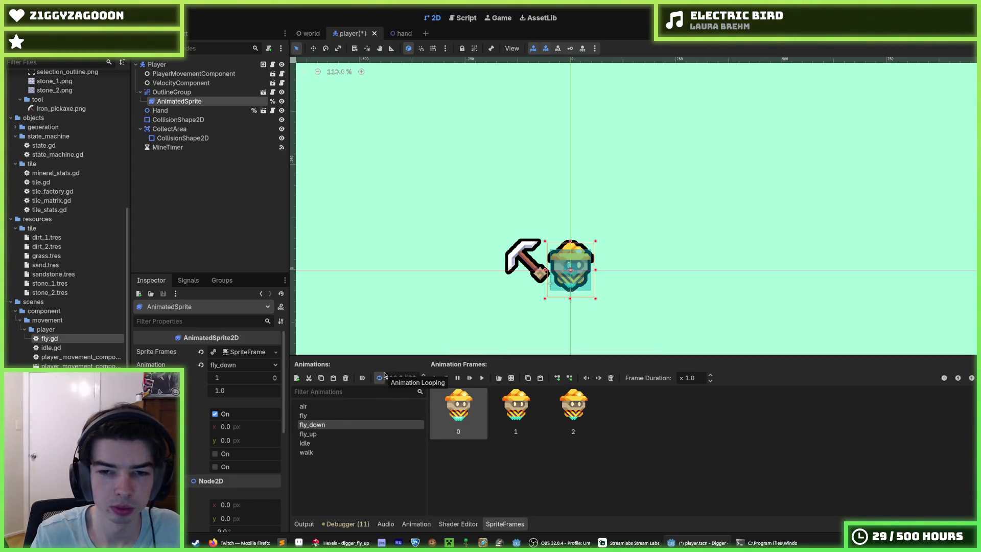
click(319, 417)
click(339, 427)
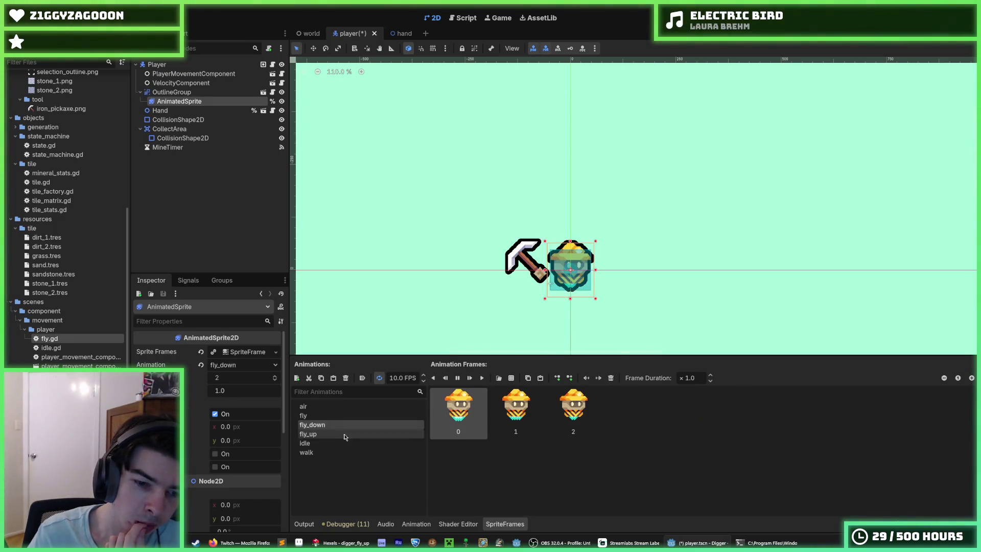
key(alt+Tab)
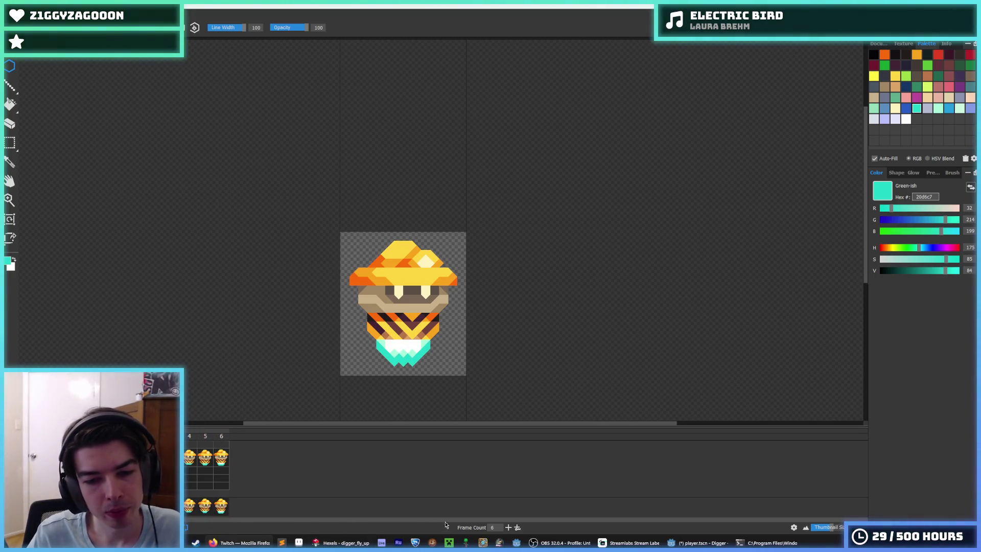
click(701, 543)
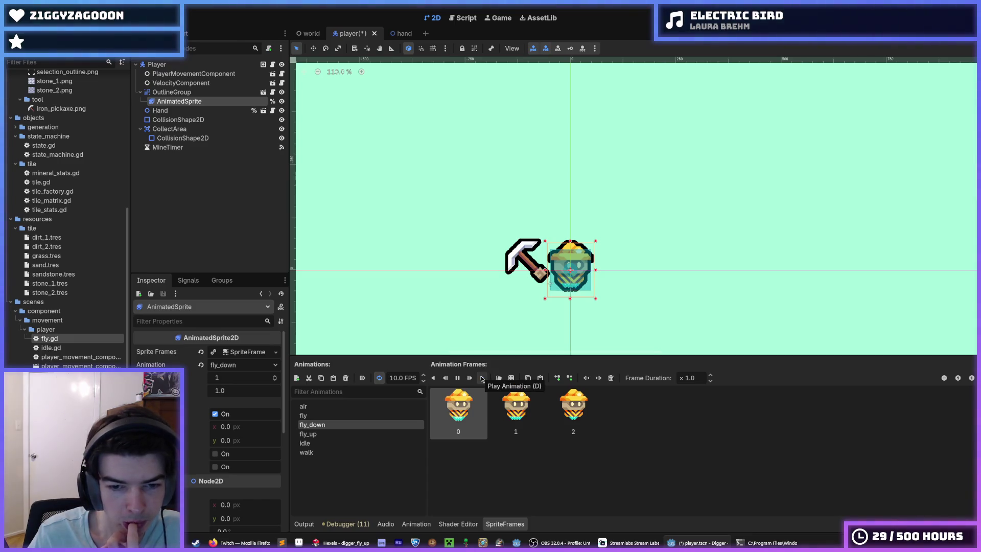
- Flip between the six-frame fly and three-frame fly_down animations to compare them
click(342, 416)
click(327, 424)
click(327, 416)
click(326, 426)
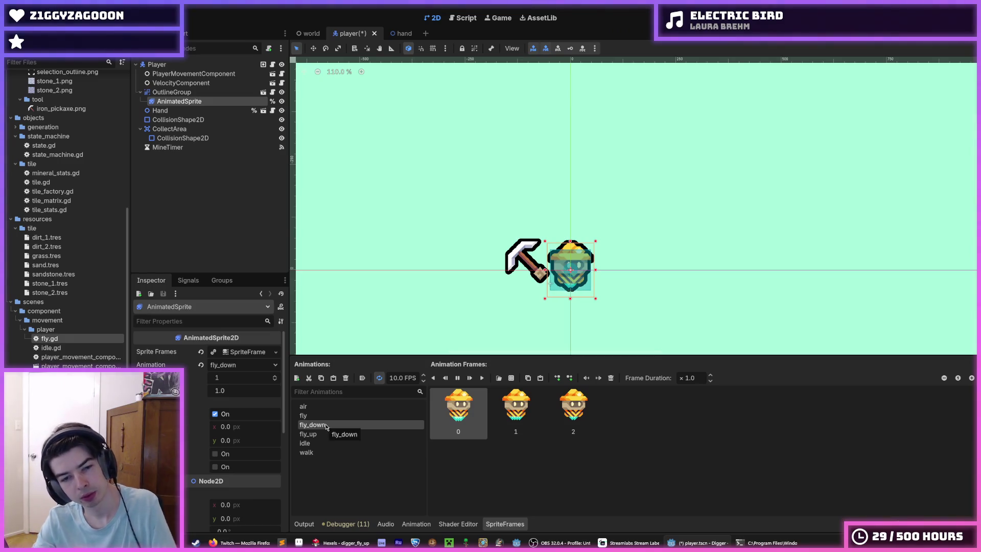
click(326, 416)
click(324, 425)
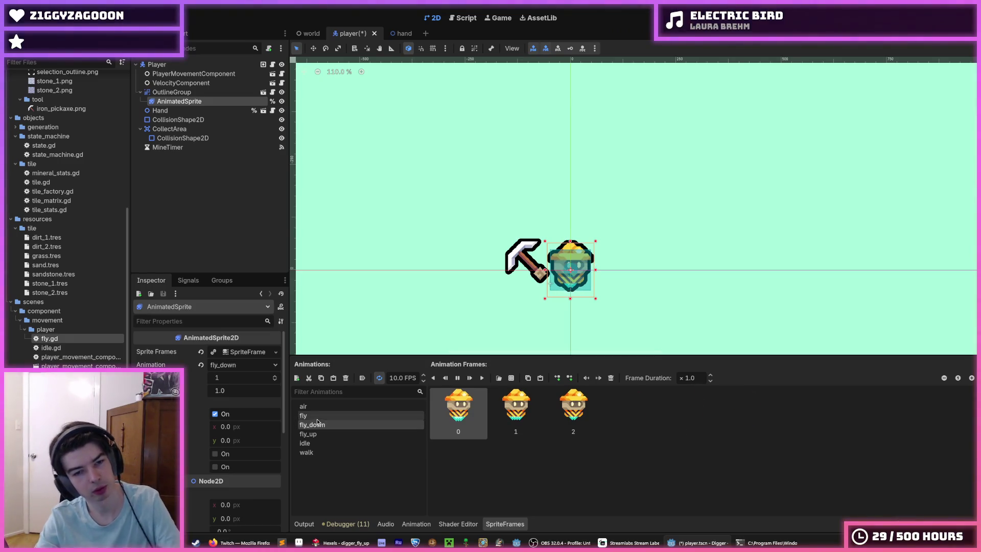
click(317, 417)
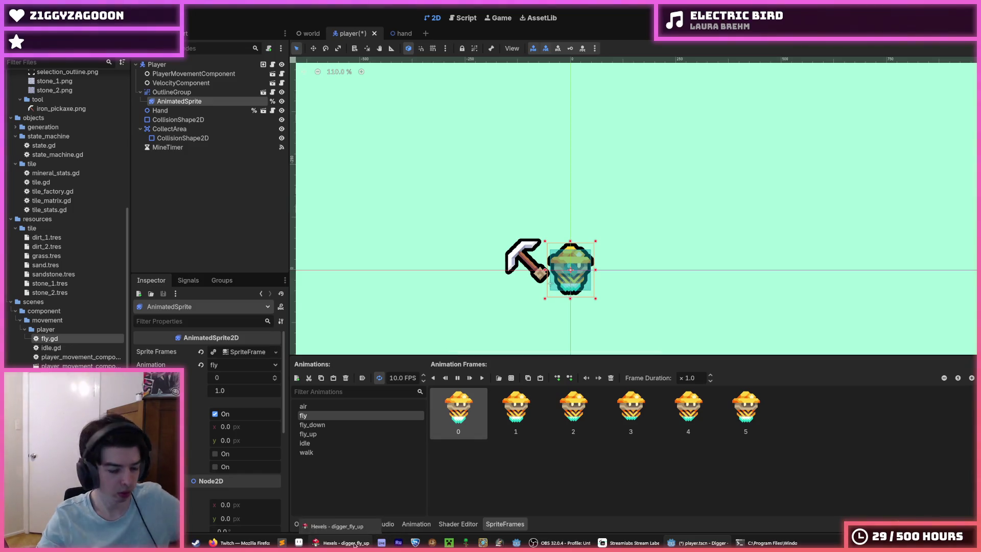
- Recheck fly, fly_up and fly_down, confirming fly_down has three frames, then return to Hexels
mouse_move(355, 545)
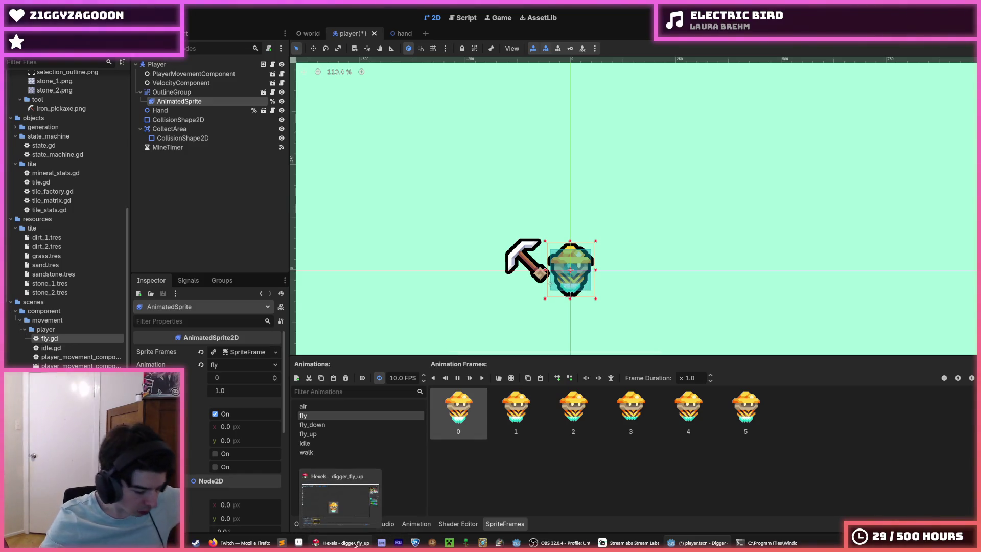
click(337, 423)
click(337, 418)
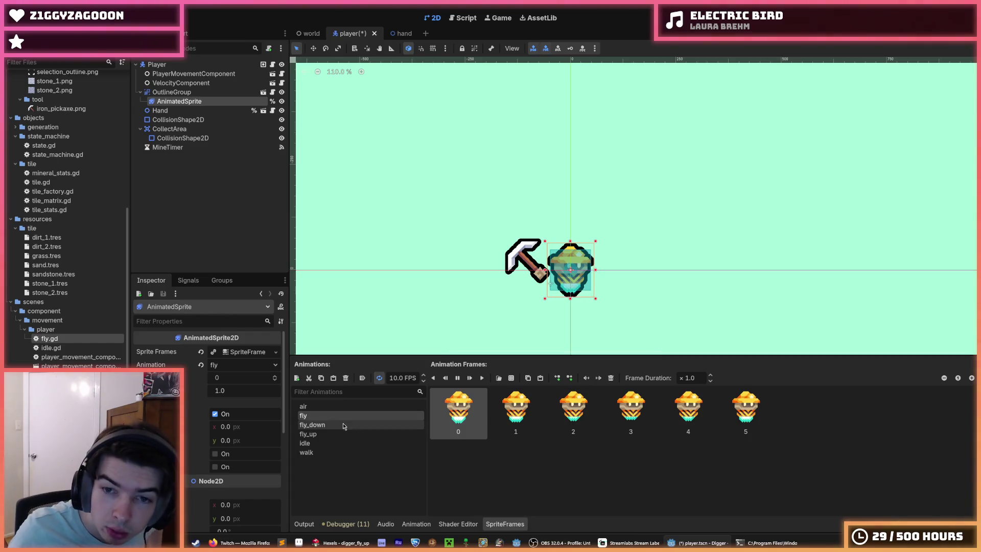
click(344, 425)
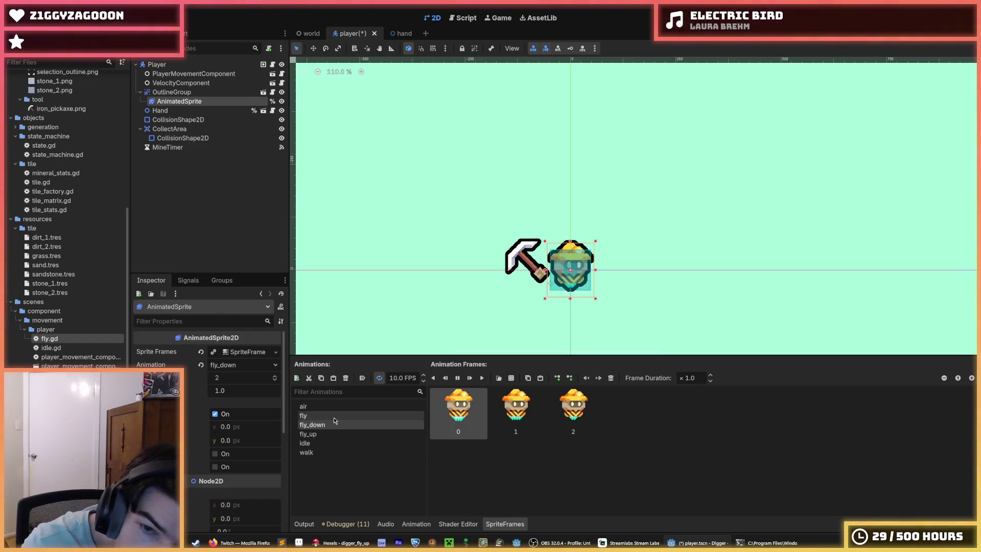
click(333, 418)
click(340, 426)
click(340, 417)
click(337, 434)
click(331, 427)
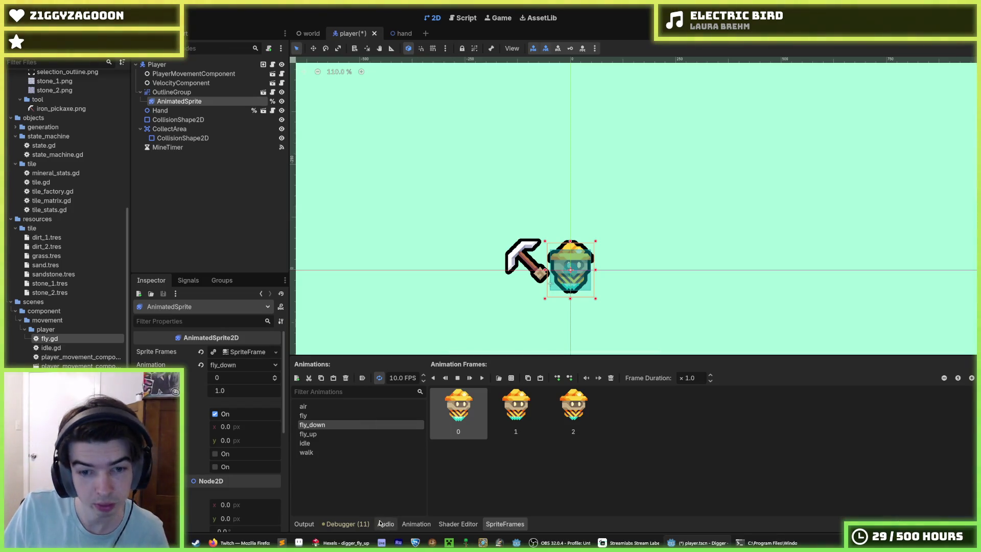
click(341, 543)
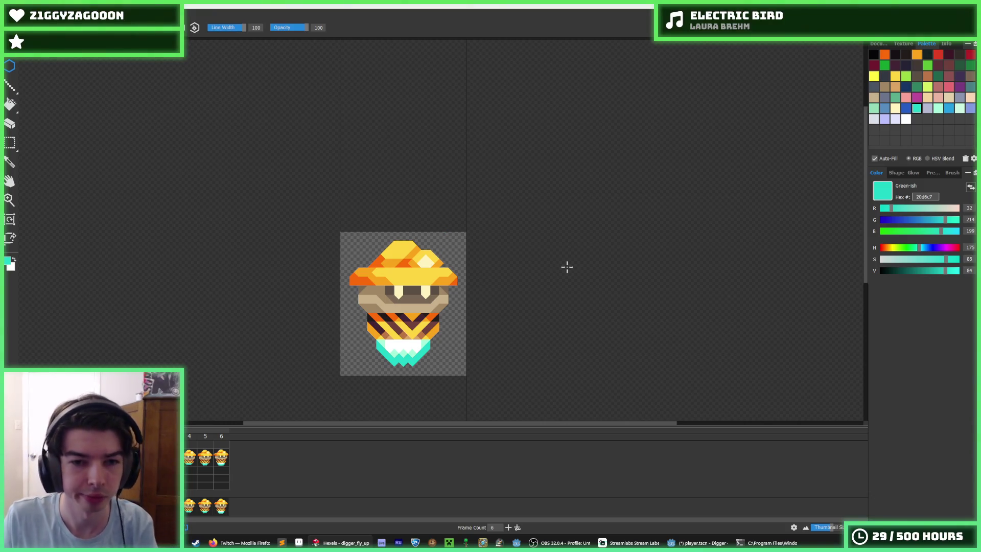
- Play the digger animation and inspect the first frame's cel options
scroll(328, 289, up, 2)
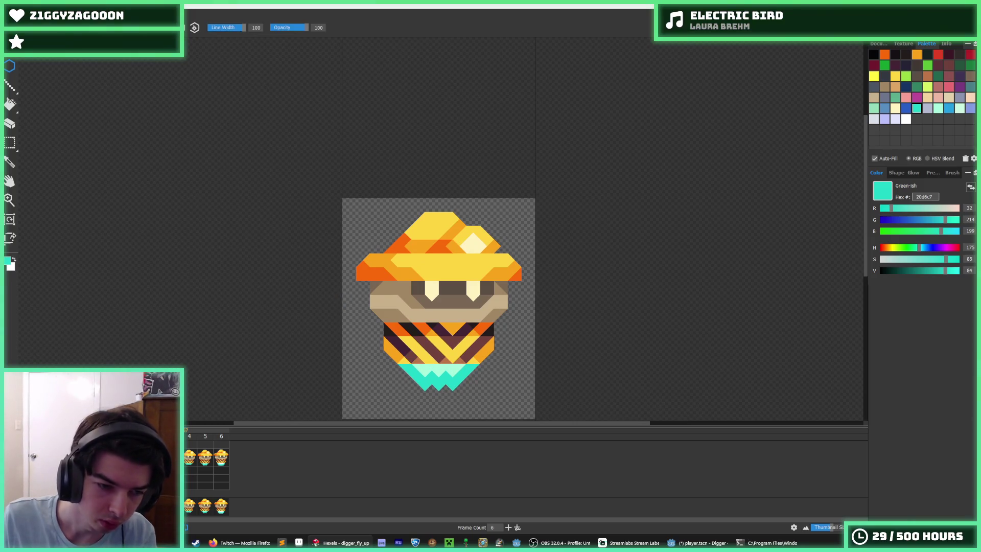
right_click(189, 458)
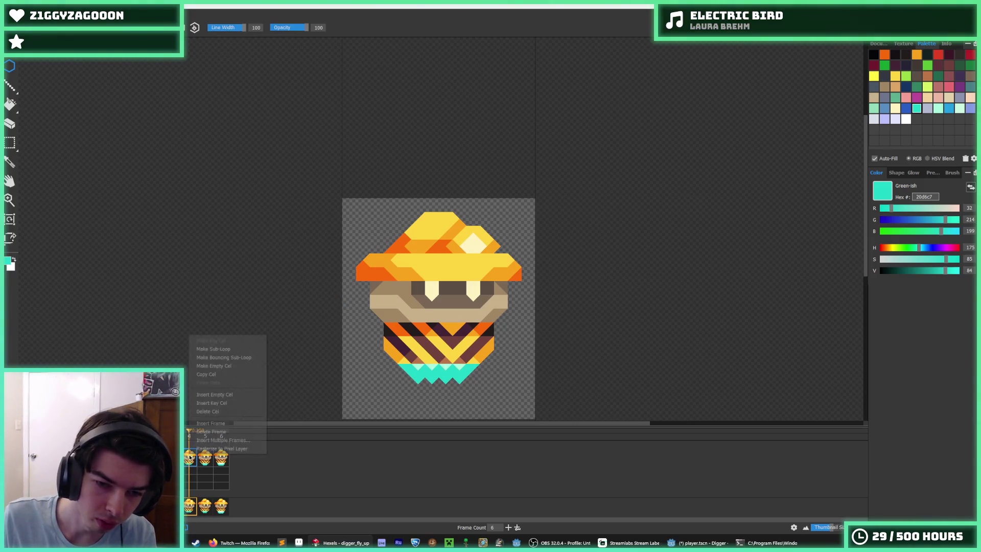
click(200, 427)
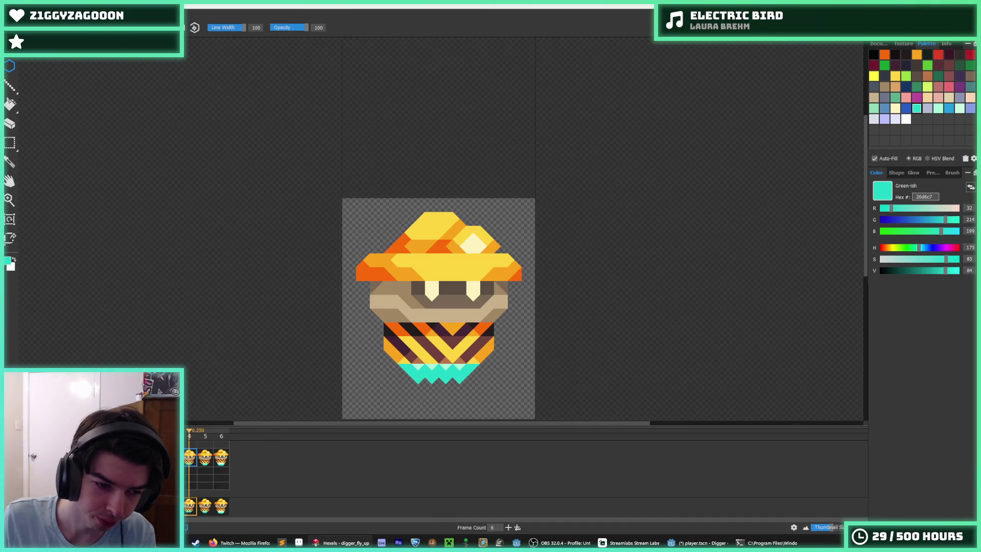
key(space)
right_click(146, 457)
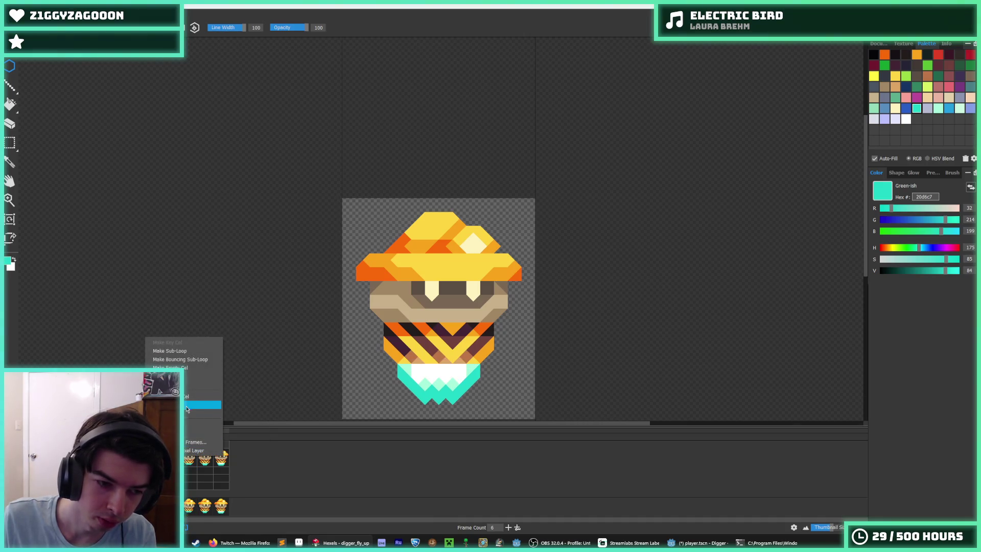
click(585, 322)
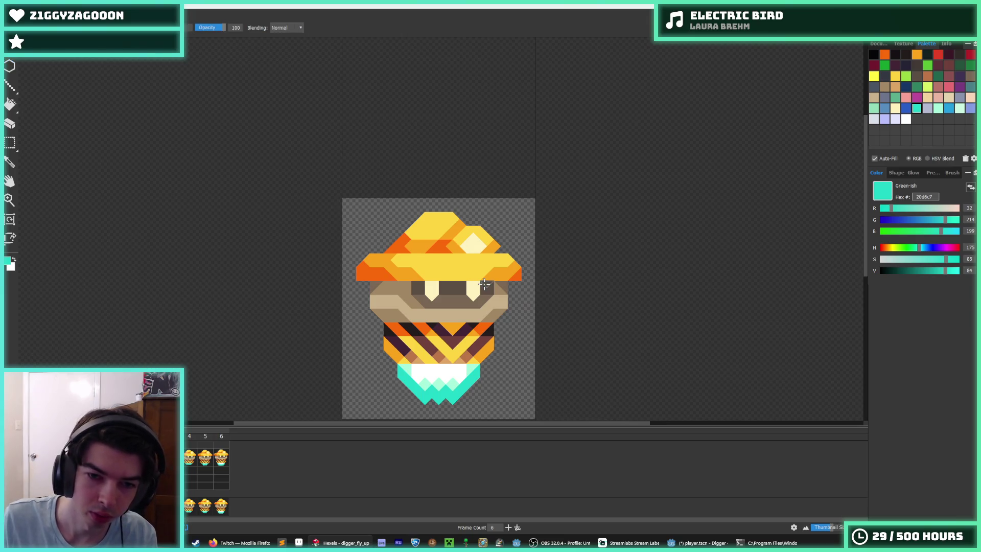
- Sample the hat yellow and face grey-brown, try grey on the left tooth, then undo
alt+click(470, 263)
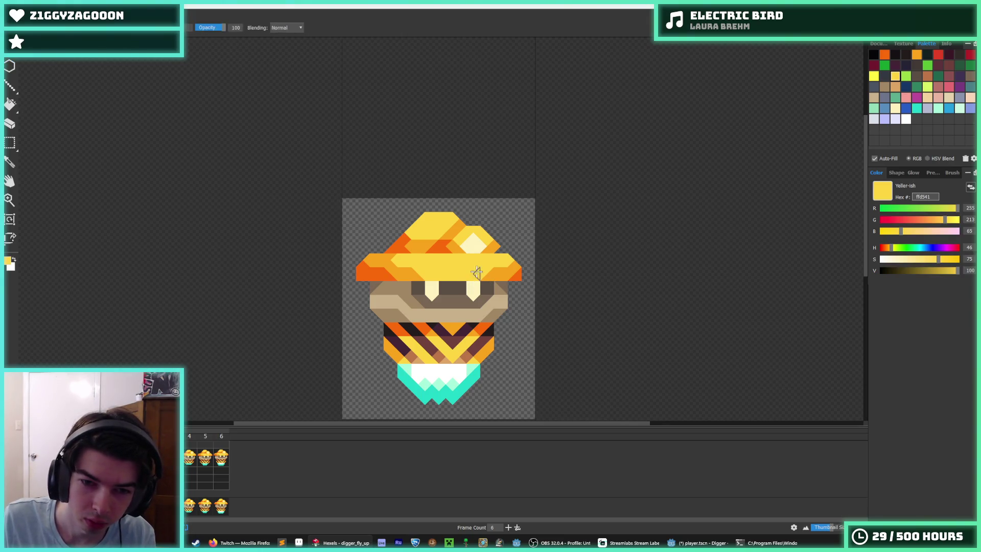
scroll(449, 296, up, 1)
alt+click(428, 294)
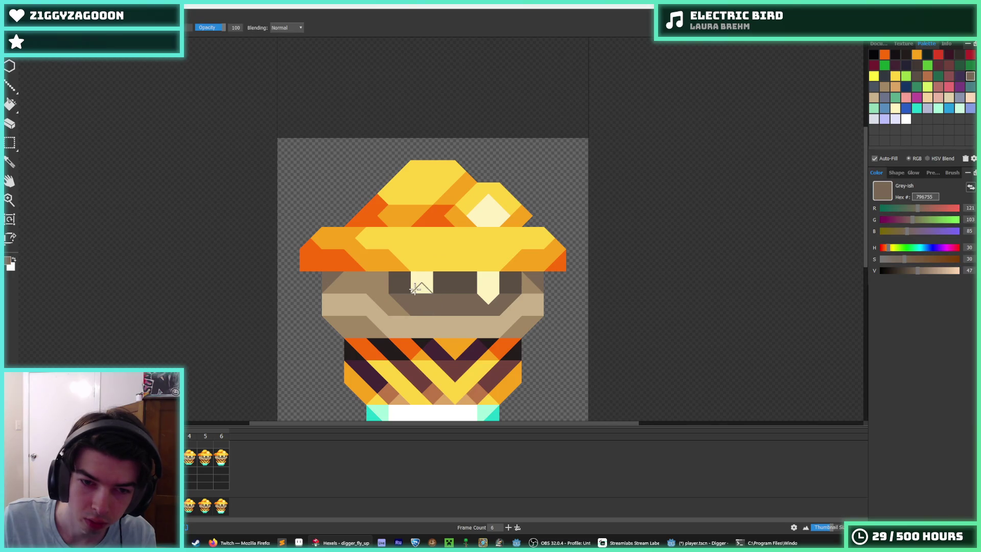
click(415, 289)
key(ctrl+z)
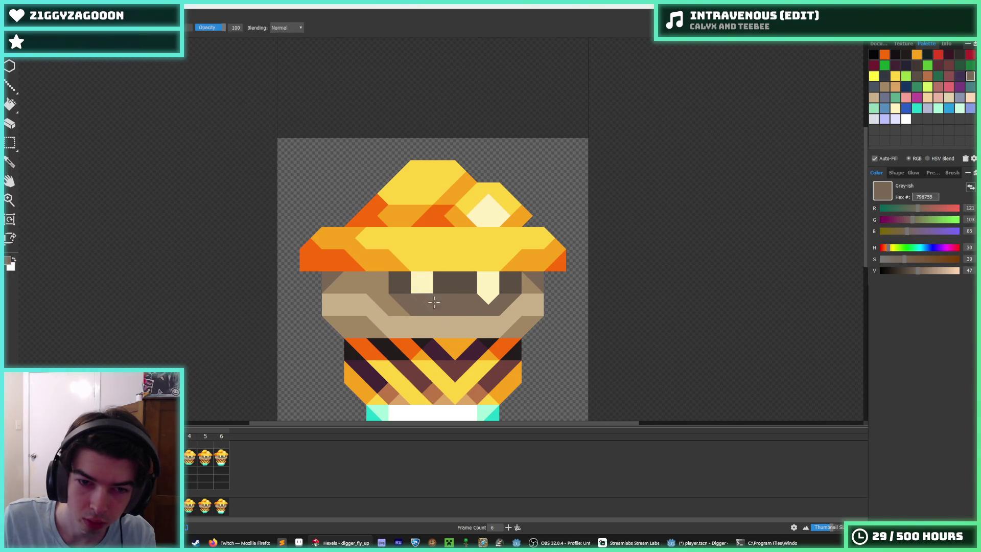
- Marquee-select the digger's lower body and test nudging it up one pixel row
scroll(537, 284, down, 5)
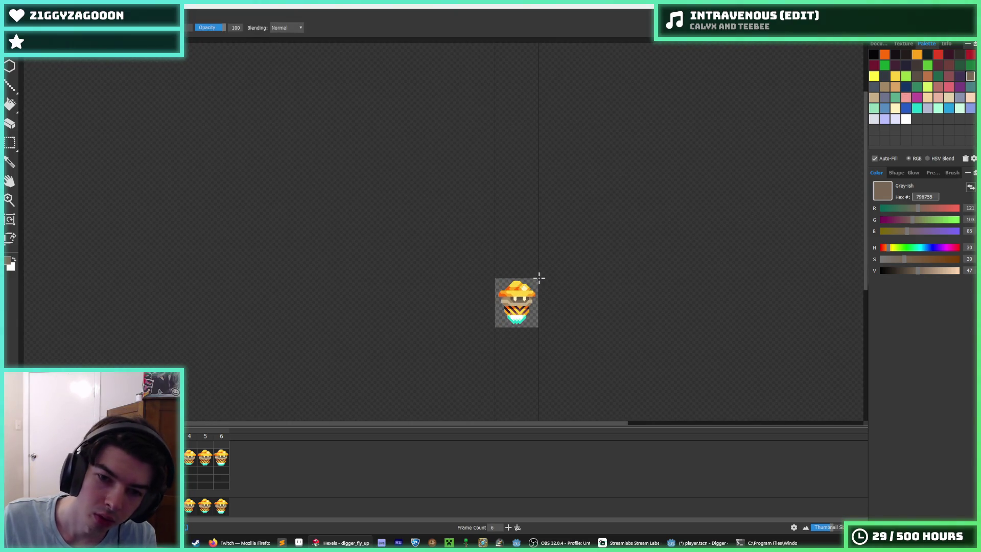
scroll(493, 283, down, 1)
scroll(488, 279, up, 6)
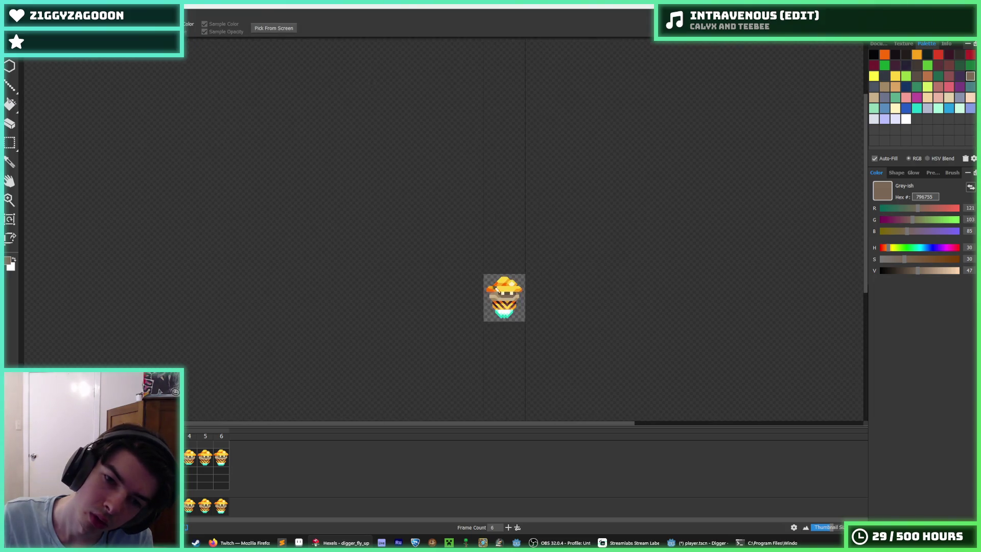
scroll(487, 273, down, 2)
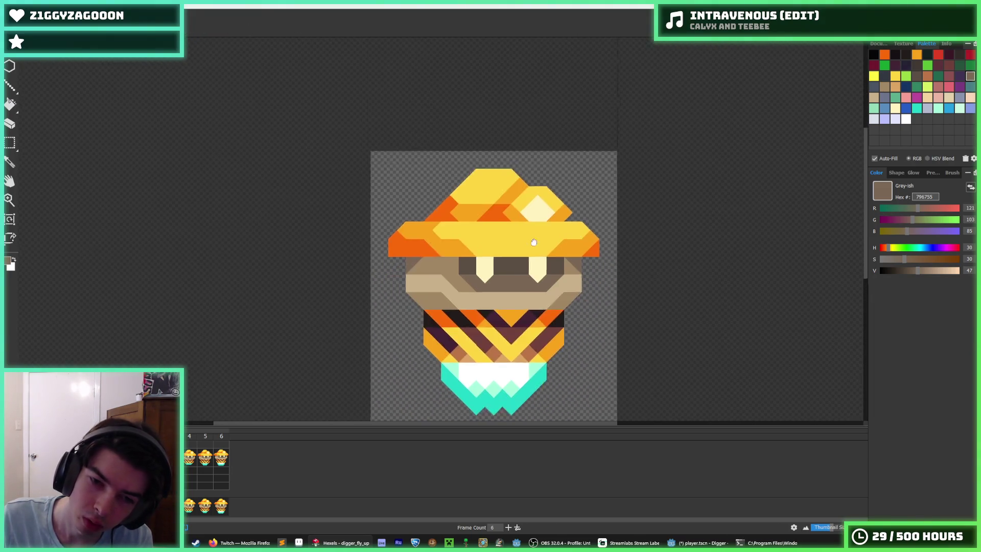
key(m)
mouse_move(586, 395)
mouse_down()
mouse_move(414, 279)
mouse_move(398, 291)
mouse_move(401, 316)
mouse_up()
key(Up)
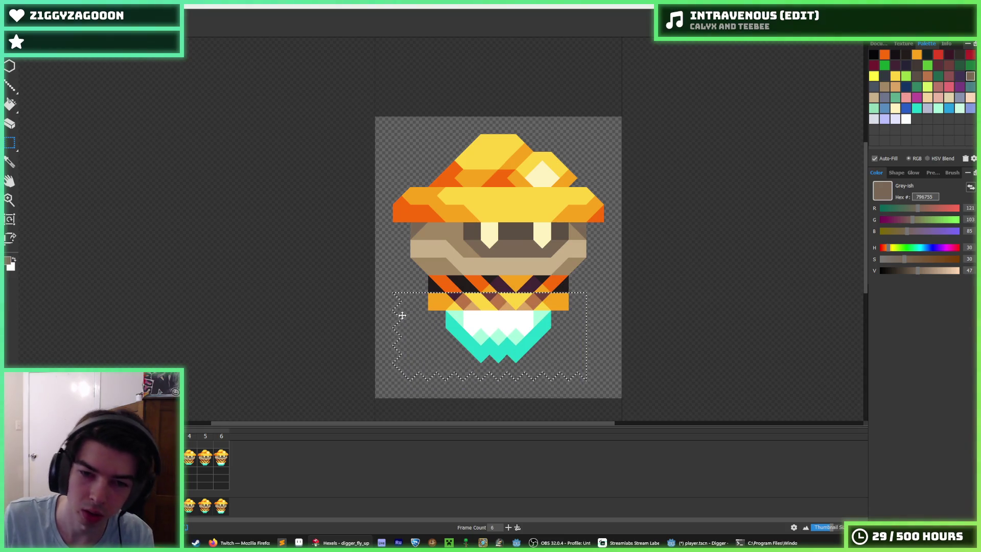
scroll(434, 307, down, 3)
scroll(449, 317, up, 3)
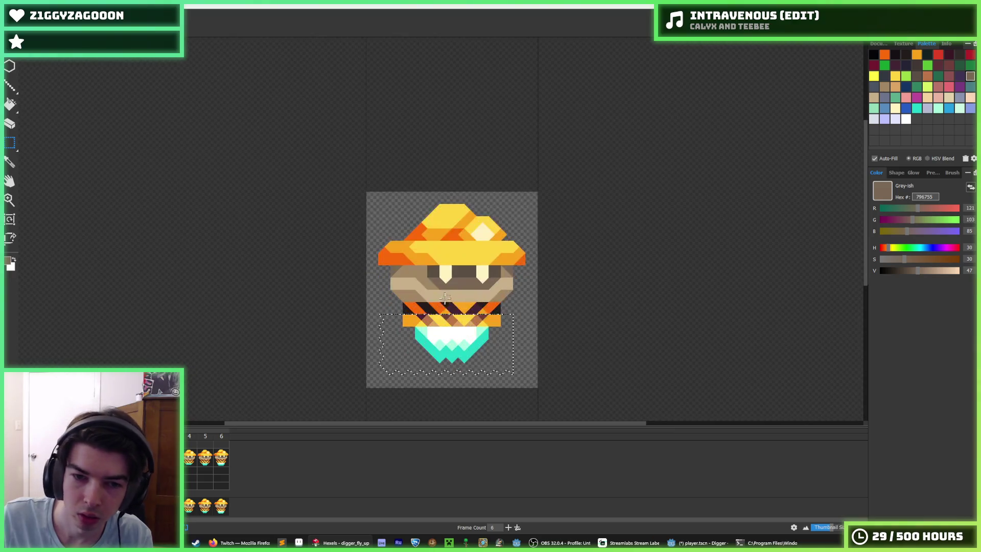
key(Down)
- Reselect the lower body, move it up one pixel row, and deselect
mouse_move(539, 407)
mouse_down()
mouse_move(364, 318)
mouse_move(530, 412)
mouse_up()
click(364, 320)
key(Up)
click(527, 367)
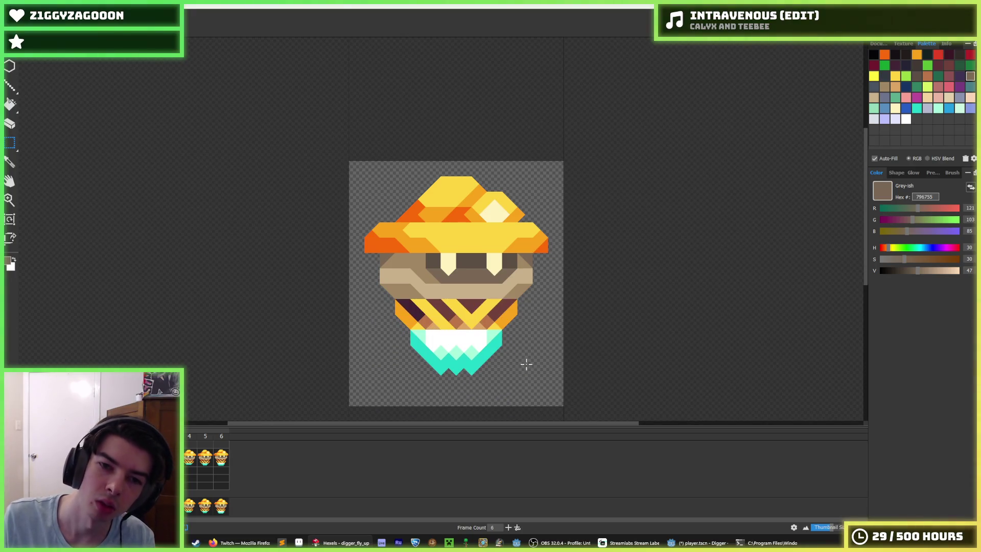
- Pick orange and paint extra triangles across the dark chest stripes
scroll(512, 341, down, 3)
scroll(526, 318, up, 2)
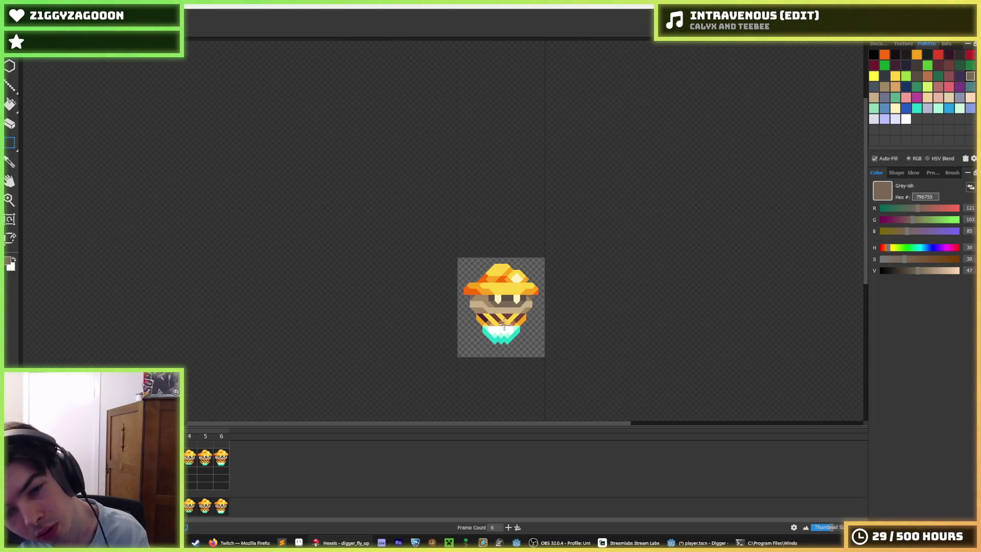
scroll(504, 324, up, 4)
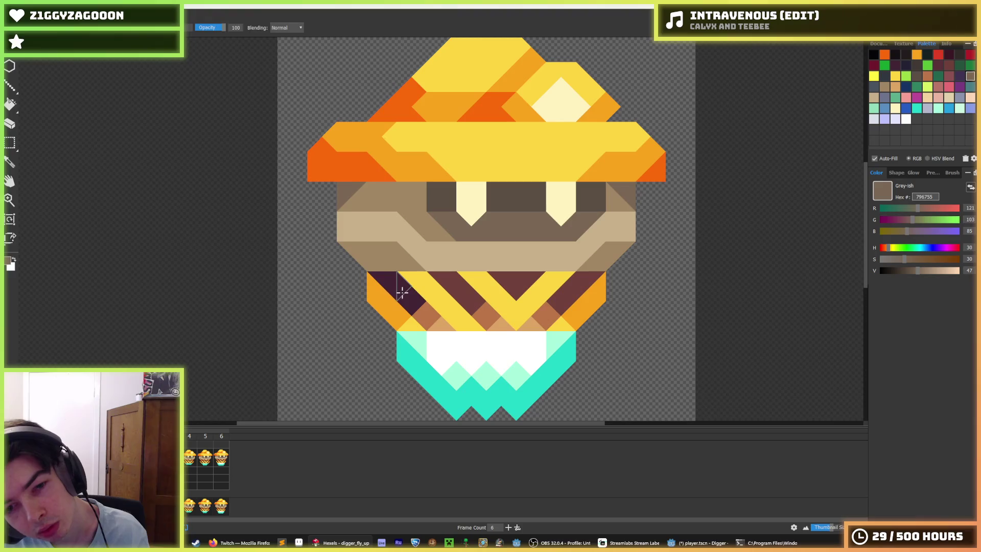
alt+click(391, 297)
mouse_move(409, 281)
mouse_down()
mouse_move(557, 279)
mouse_move(506, 294)
mouse_move(530, 311)
mouse_up()
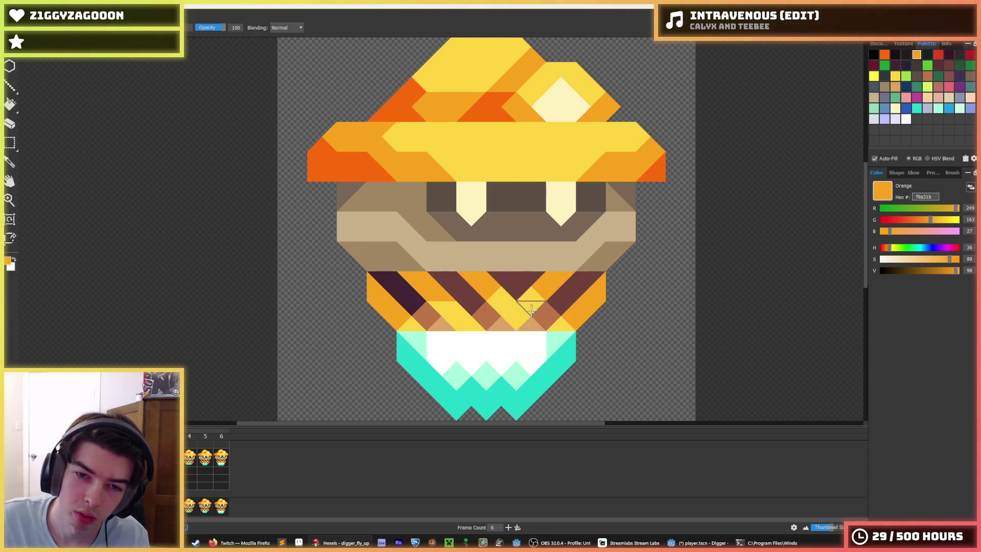
scroll(446, 273, down, 8)
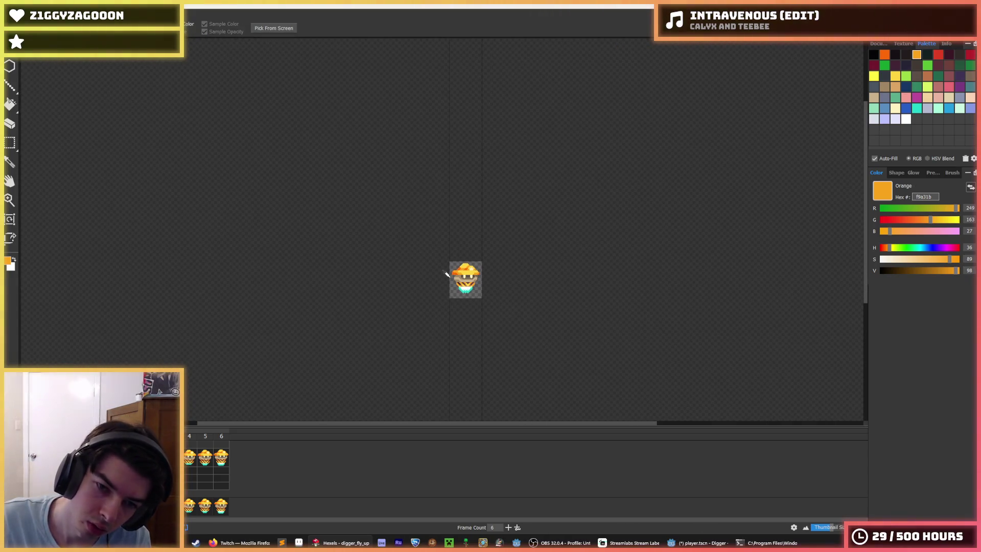
scroll(445, 274, down, 1)
scroll(440, 281, up, 2)
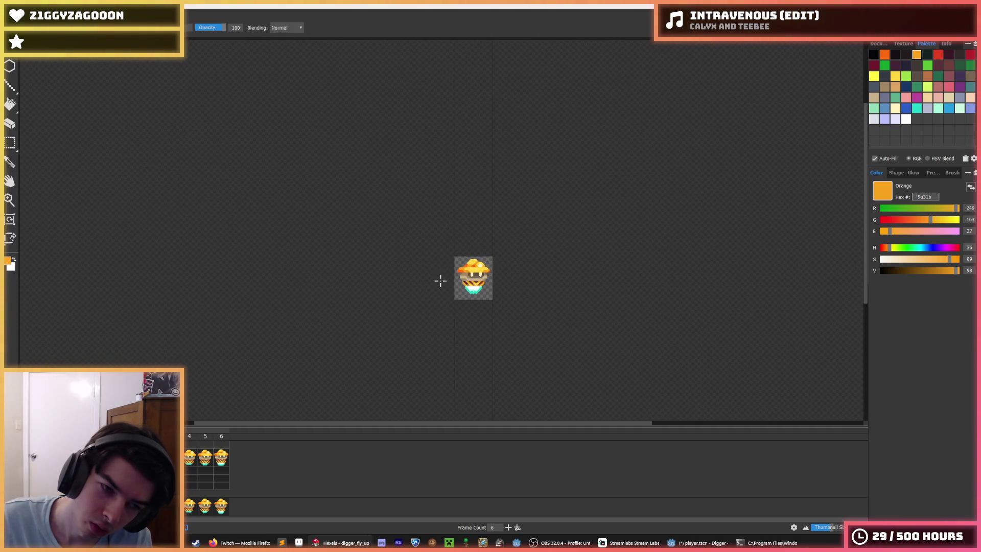
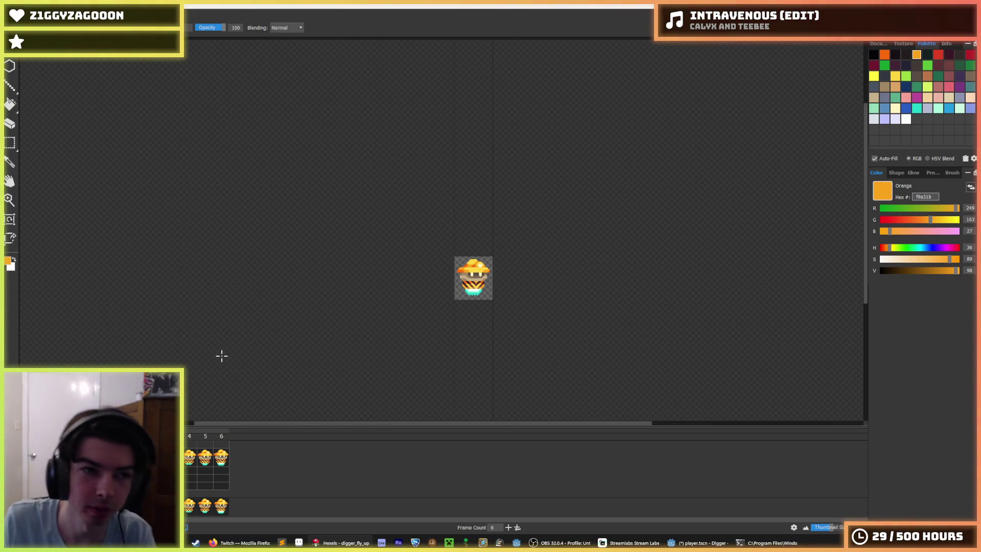
- Open the digger_fly.hxl sprite file
click(11, 48)
key(ctrl+o)
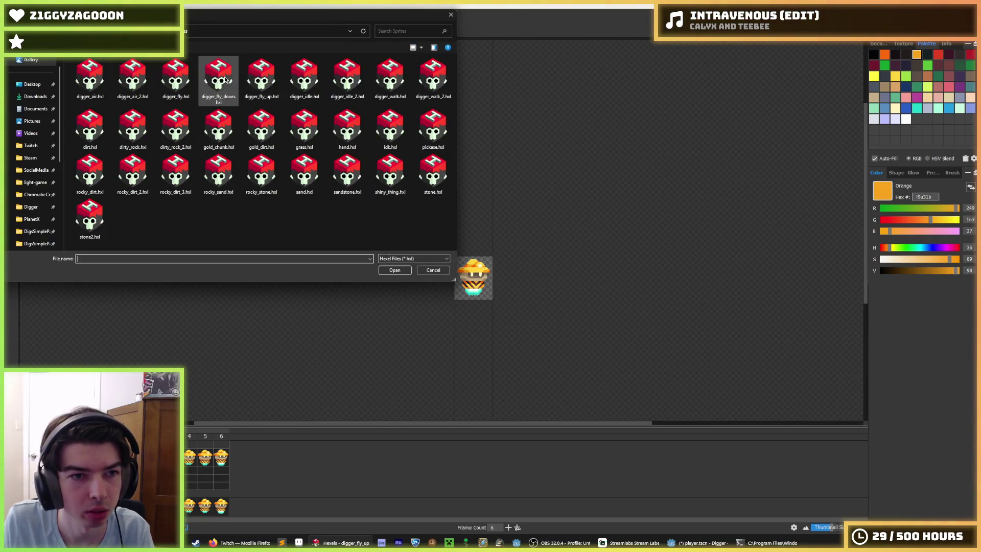
double_click(175, 77)
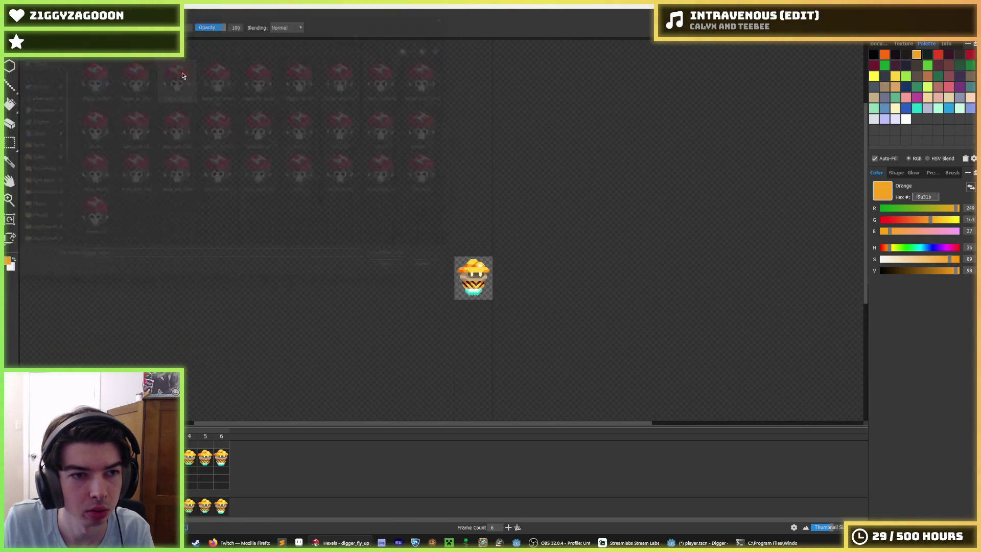
- Test nudging the selected lower body up one cell, undo it, and reselect it
key(b)
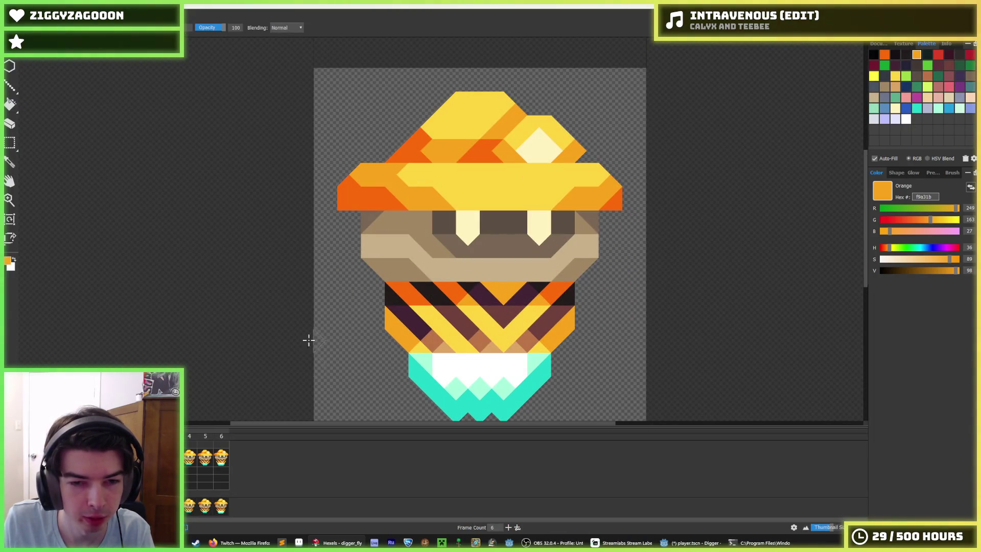
drag(327, 351, 248, 311)
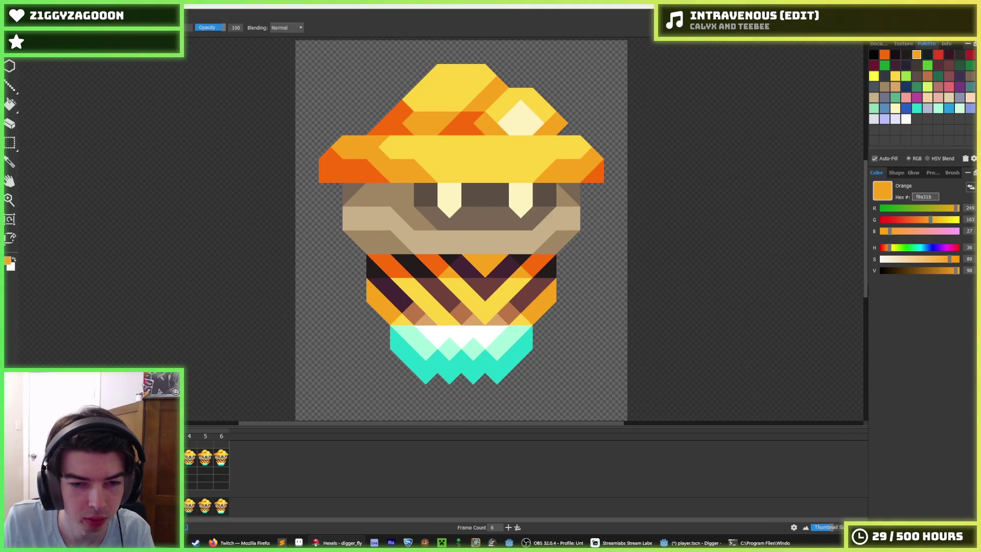
key(m)
mouse_move(342, 408)
mouse_down()
mouse_move(577, 280)
mouse_move(572, 299)
mouse_move(581, 290)
mouse_up()
key(Up)
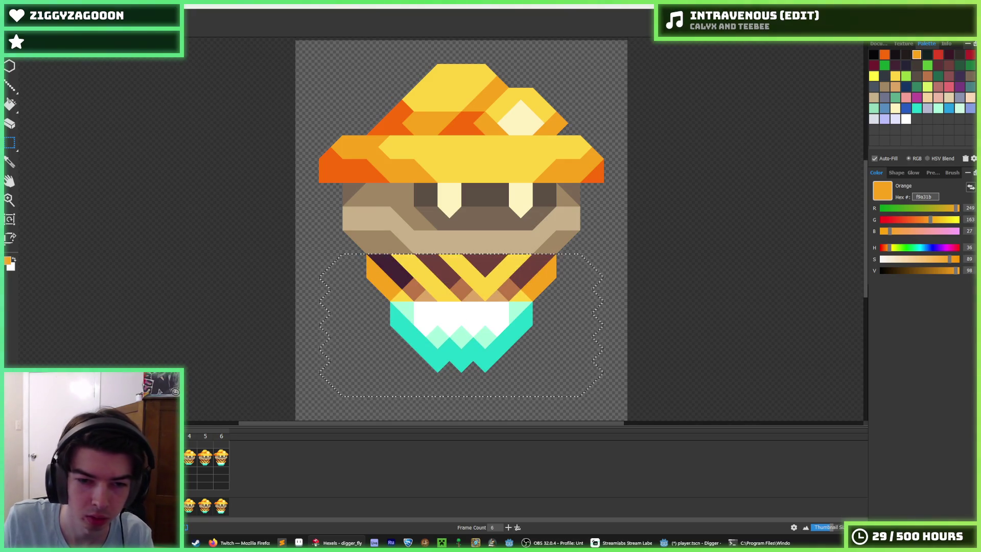
key(ctrl+z)
mouse_move(367, 412)
mouse_down()
mouse_move(574, 285)
mouse_move(587, 263)
mouse_move(649, 263)
mouse_up()
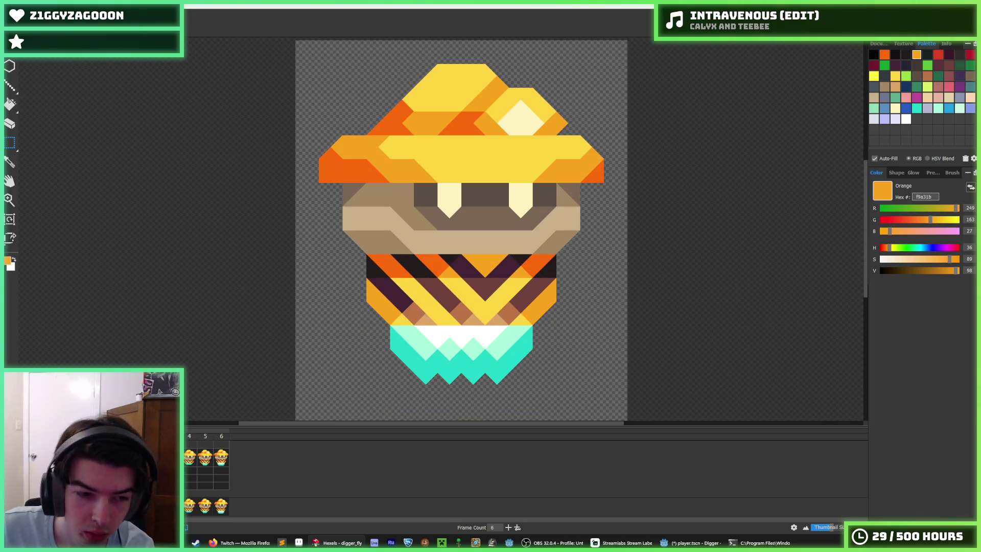
- Step through frames 6 and 5 and play the six-frame flying animation
click(222, 458)
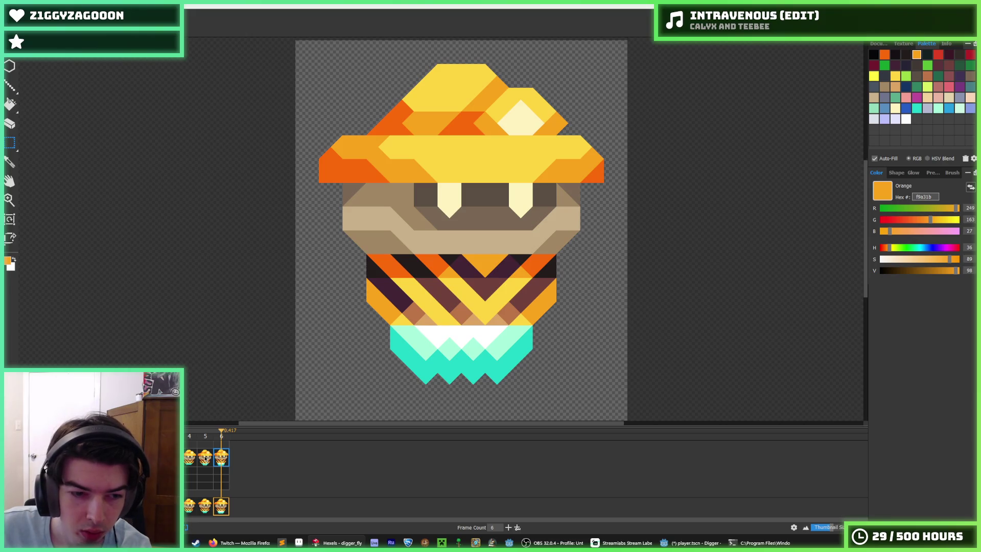
click(205, 457)
click(192, 458)
click(212, 462)
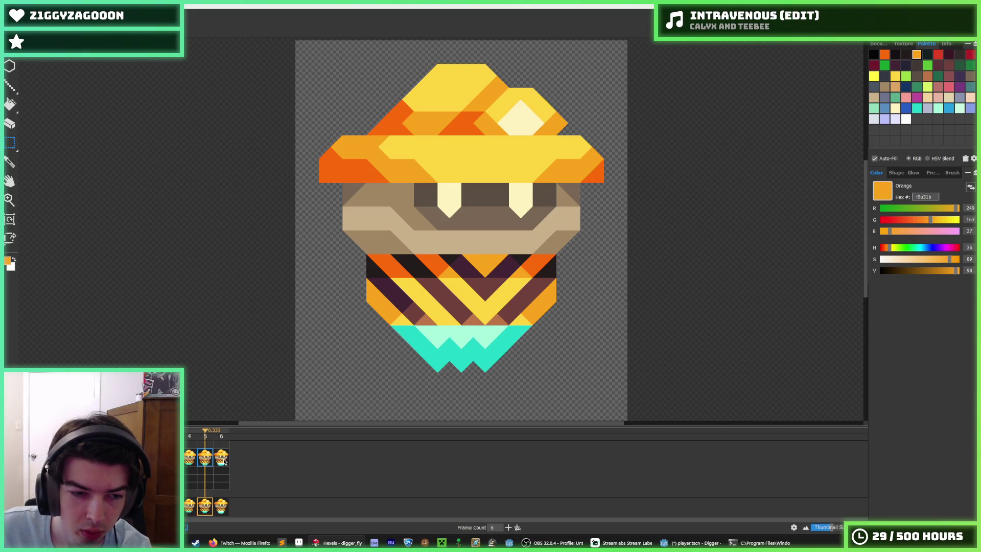
key(space)
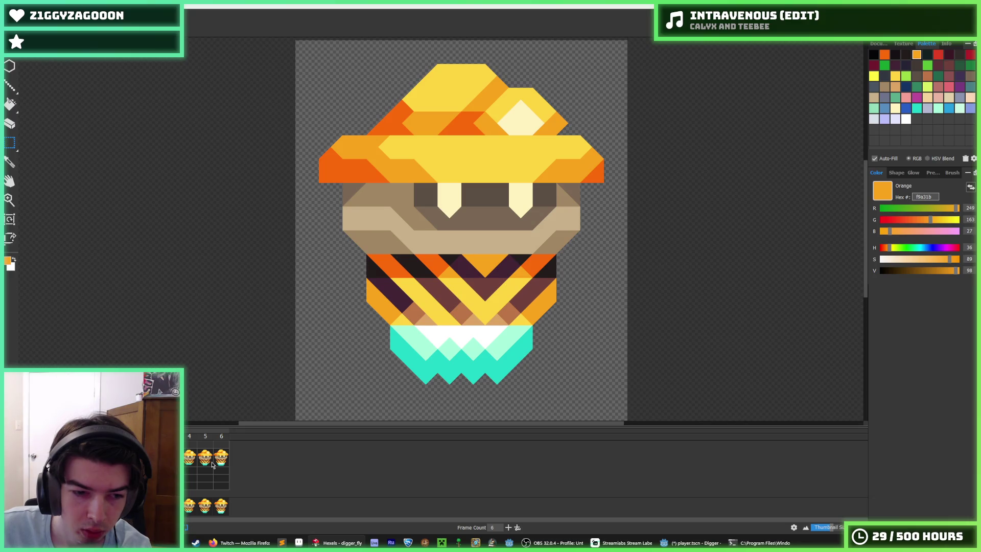
click(222, 461)
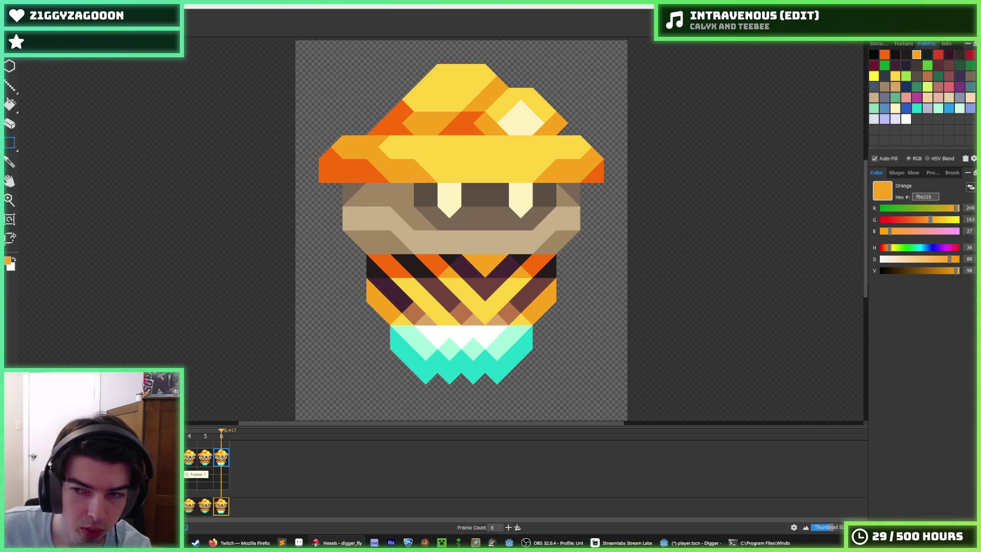
key(space)
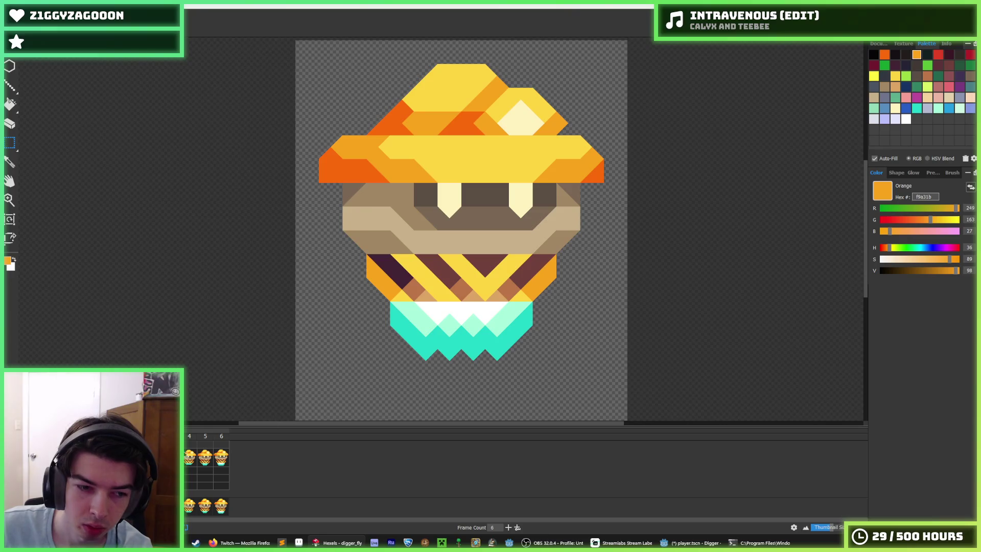
- Clear the lower-body selection, check frames 4 and 5, and replay the animation
mouse_move(344, 401)
mouse_down()
mouse_move(493, 302)
mouse_move(617, 284)
mouse_up()
click(480, 375)
click(191, 459)
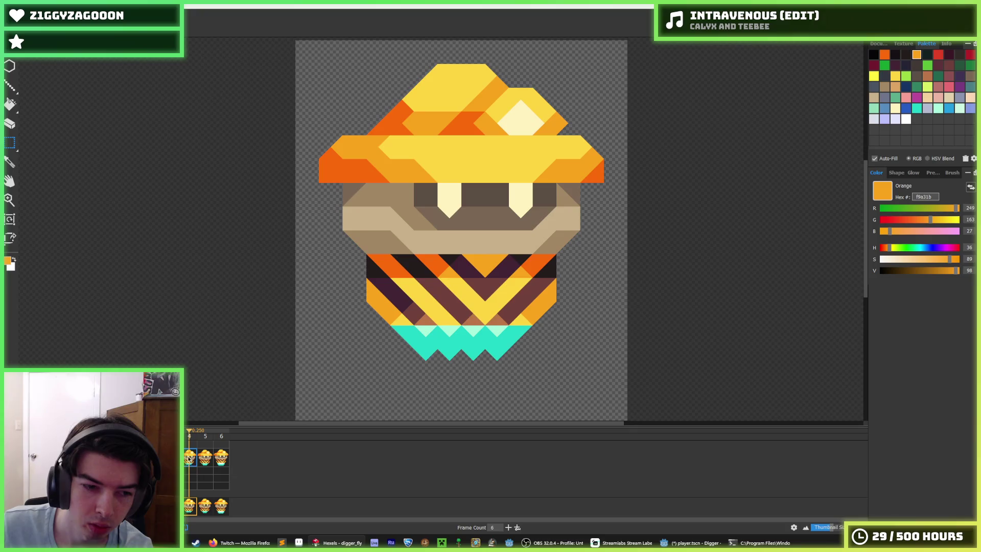
click(189, 460)
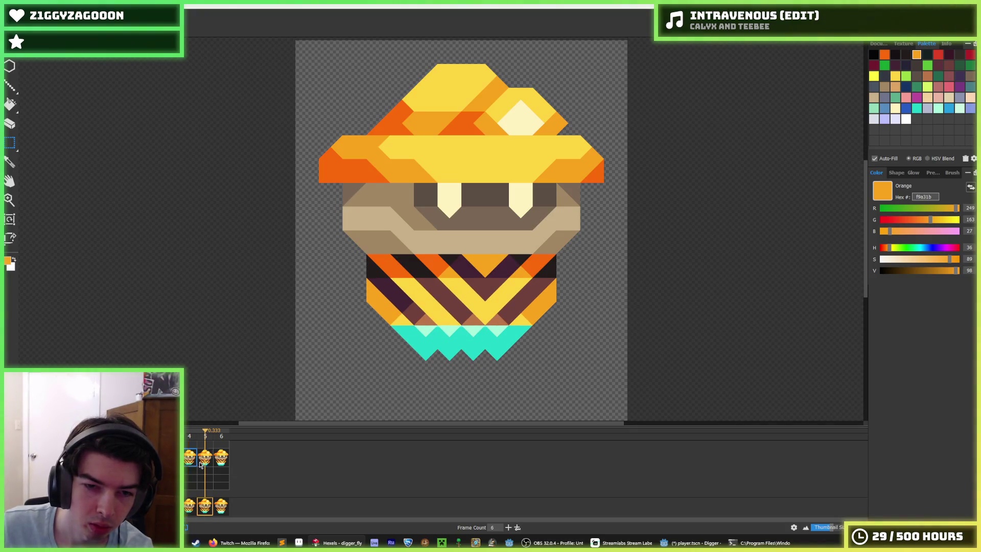
click(206, 463)
key(space)
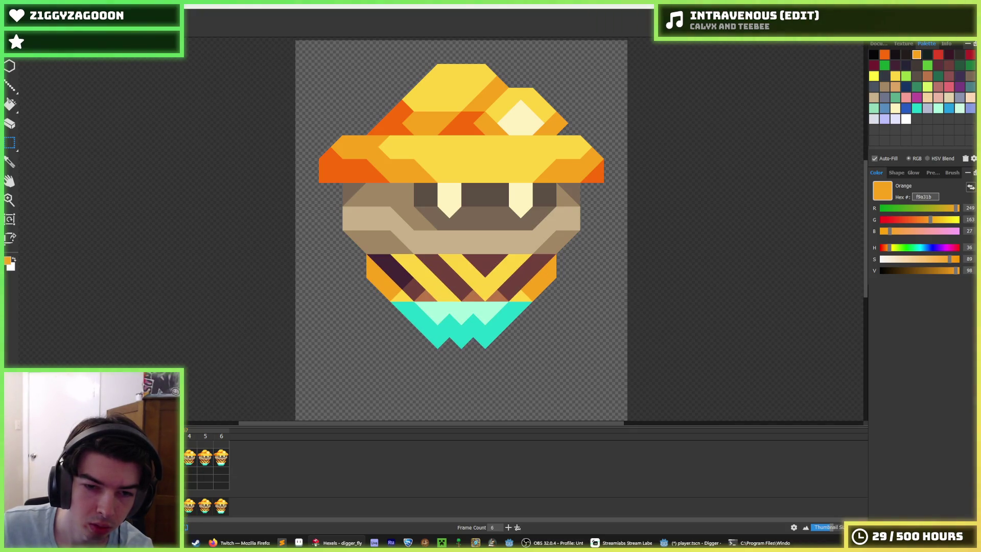
scroll(249, 340, down, 5)
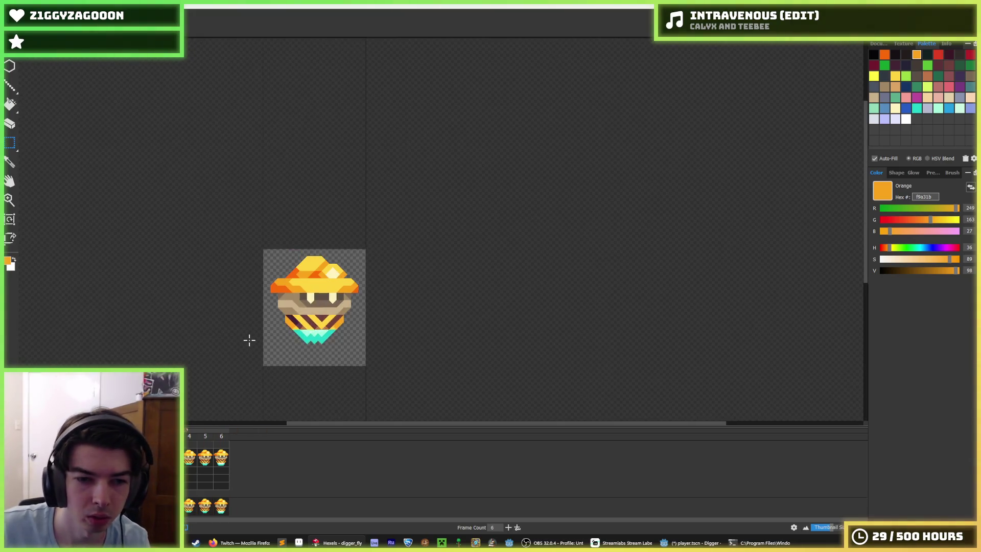
- Zoom in on the poncho and eyedrop orange-red fa6a0a as the paint colour
scroll(249, 340, down, 1)
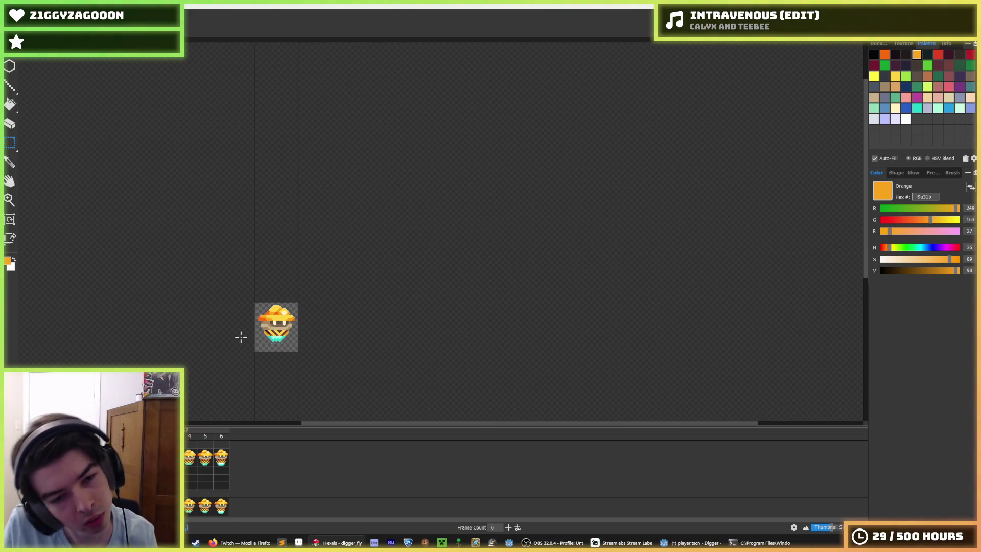
scroll(241, 337, down, 1)
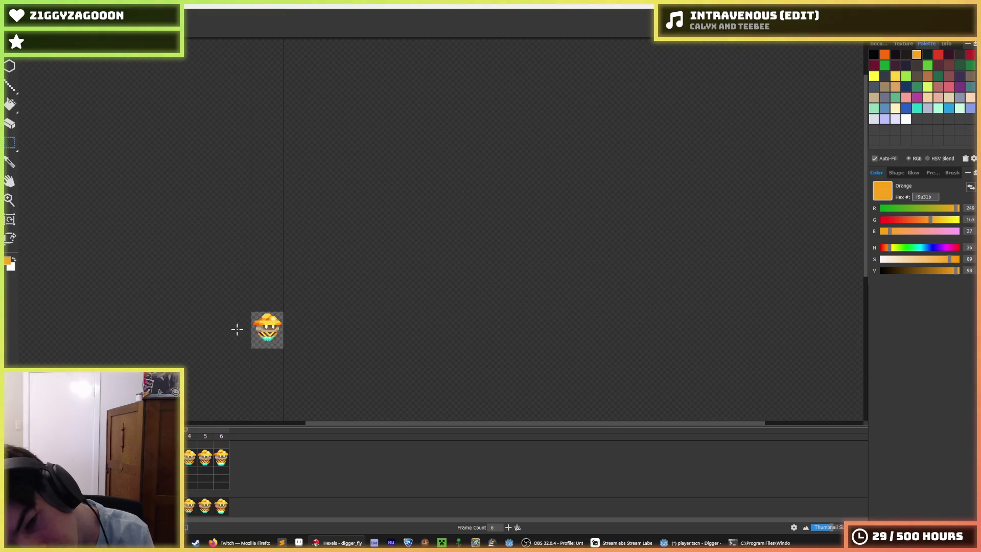
scroll(237, 329, down, 1)
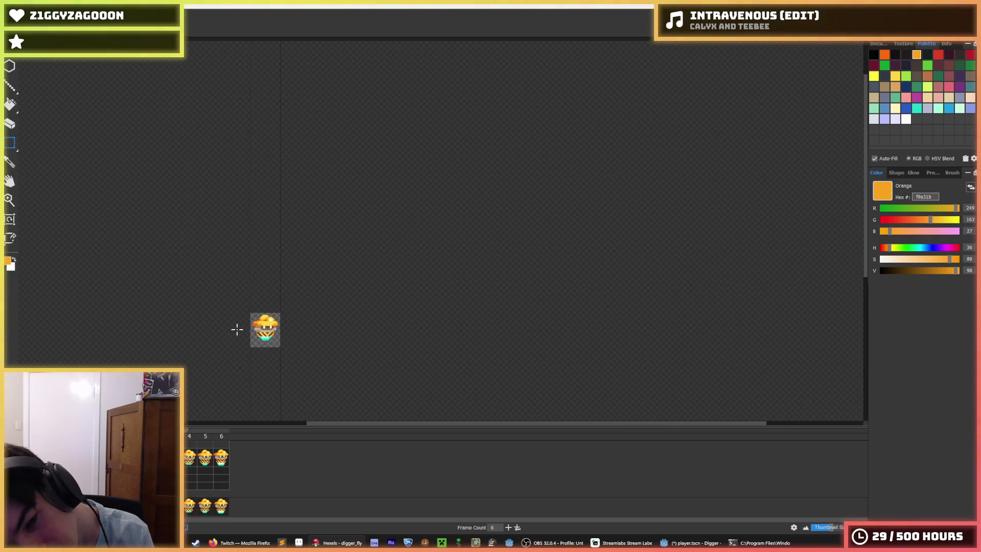
scroll(238, 330, up, 4)
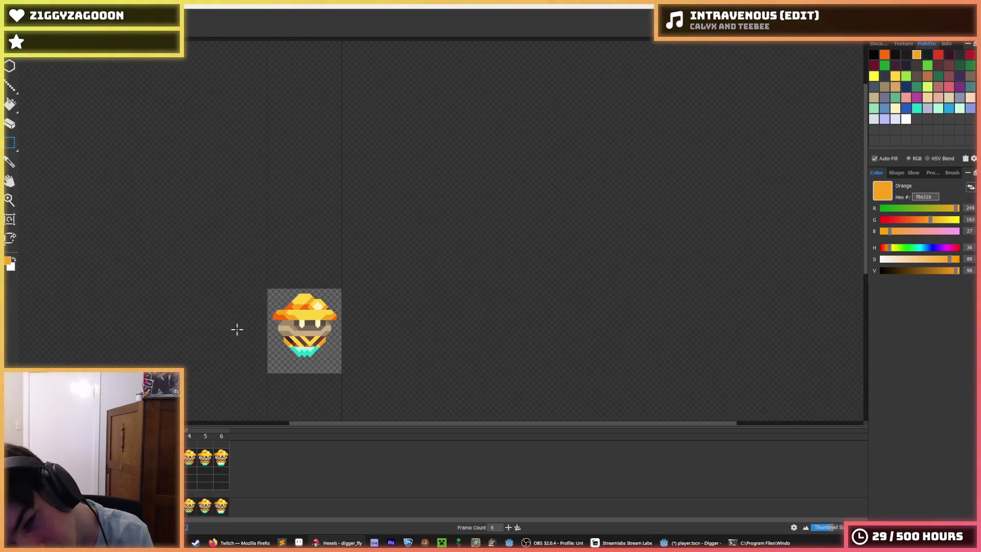
scroll(238, 330, down, 3)
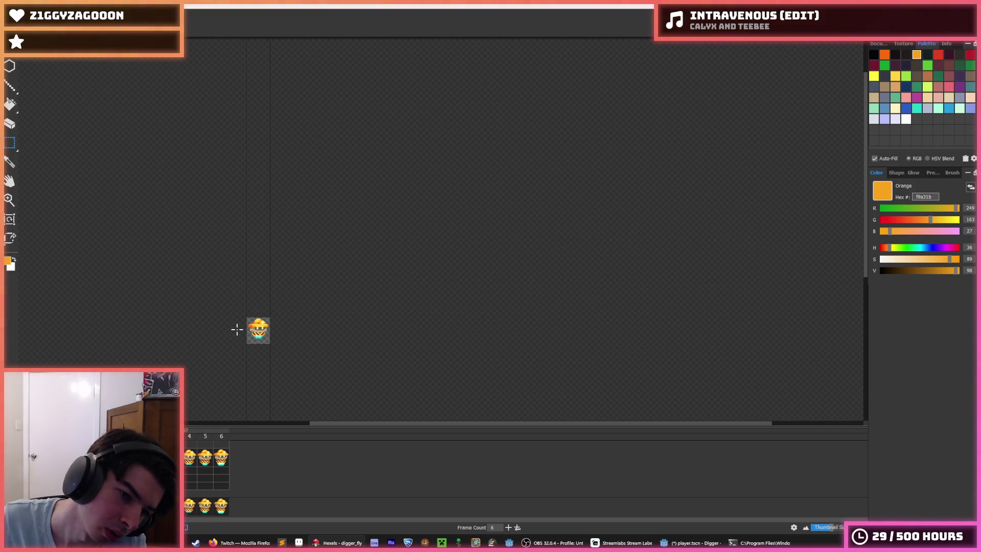
scroll(237, 329, up, 6)
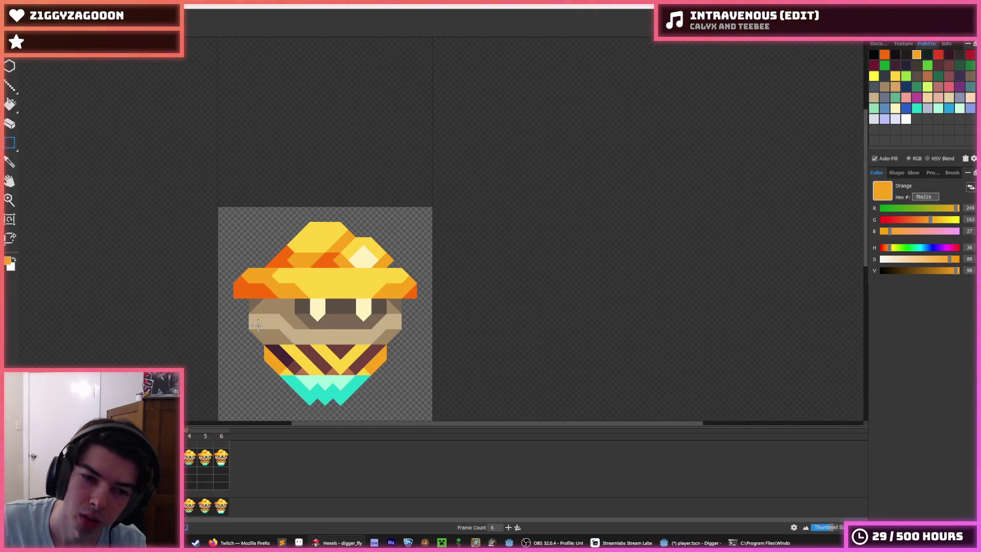
scroll(258, 325, down, 2)
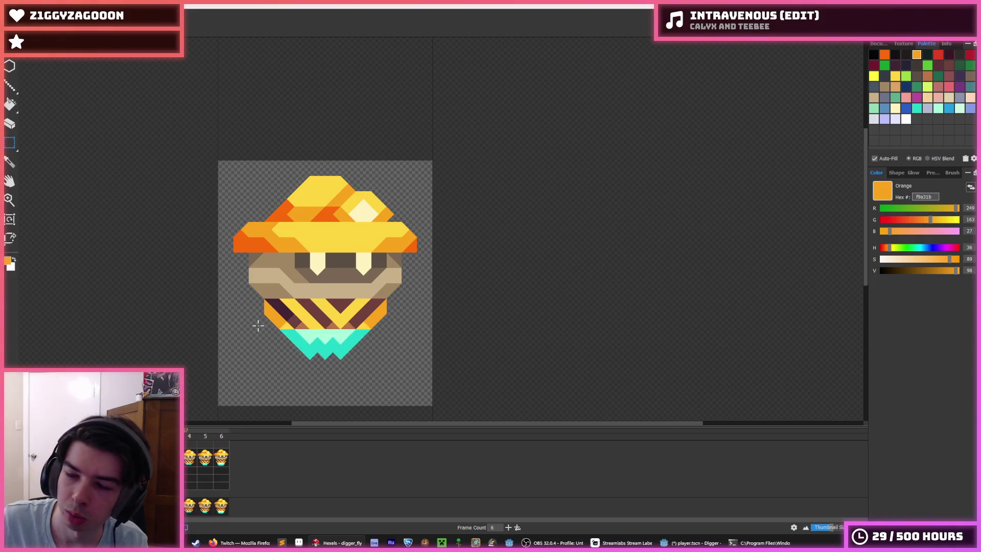
scroll(245, 286, down, 5)
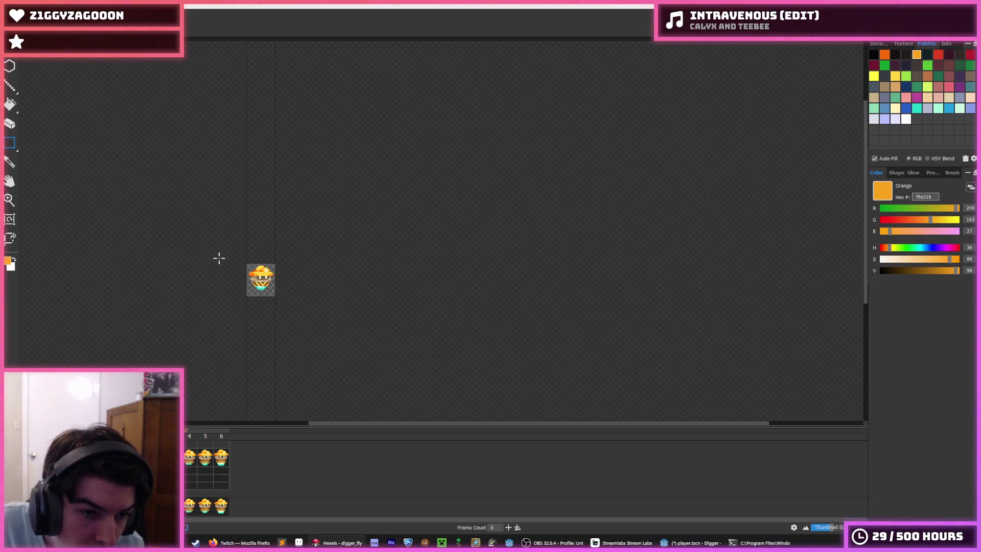
scroll(219, 258, down, 2)
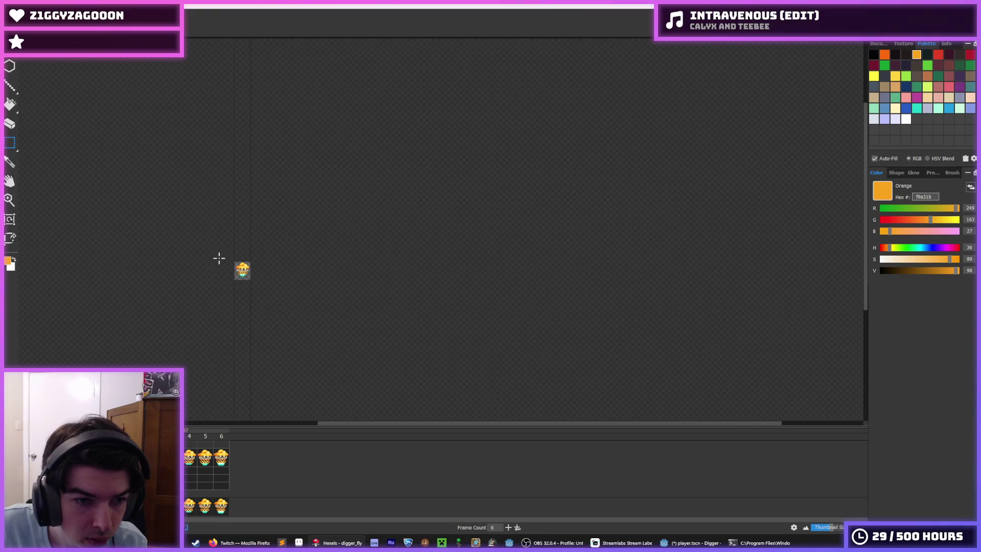
scroll(231, 264, up, 5)
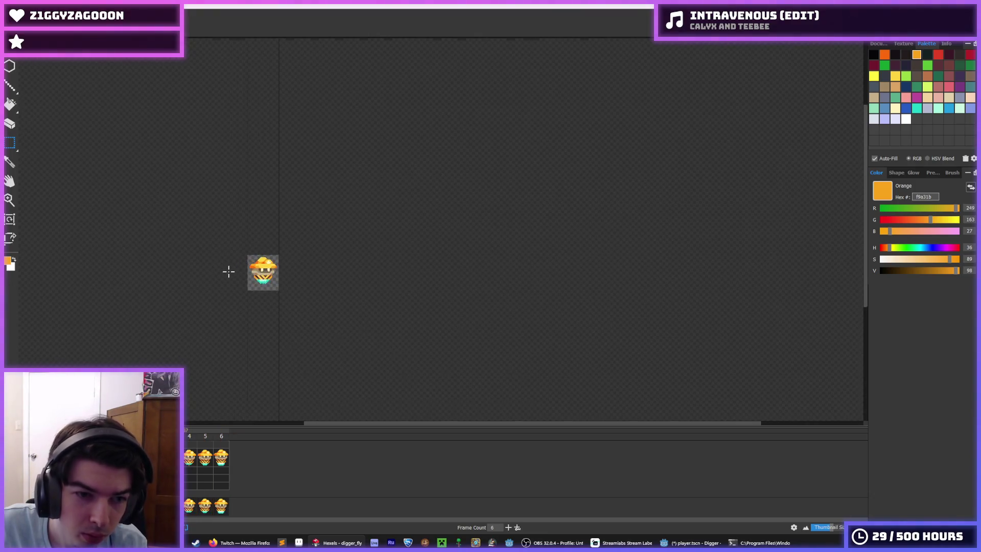
scroll(261, 271, up, 4)
alt+click(351, 287)
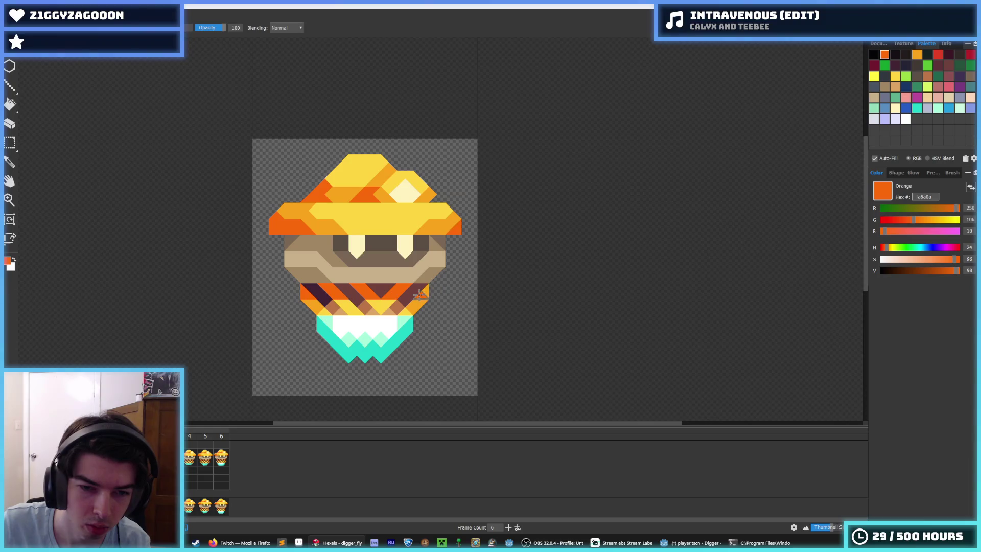
alt+click(340, 285)
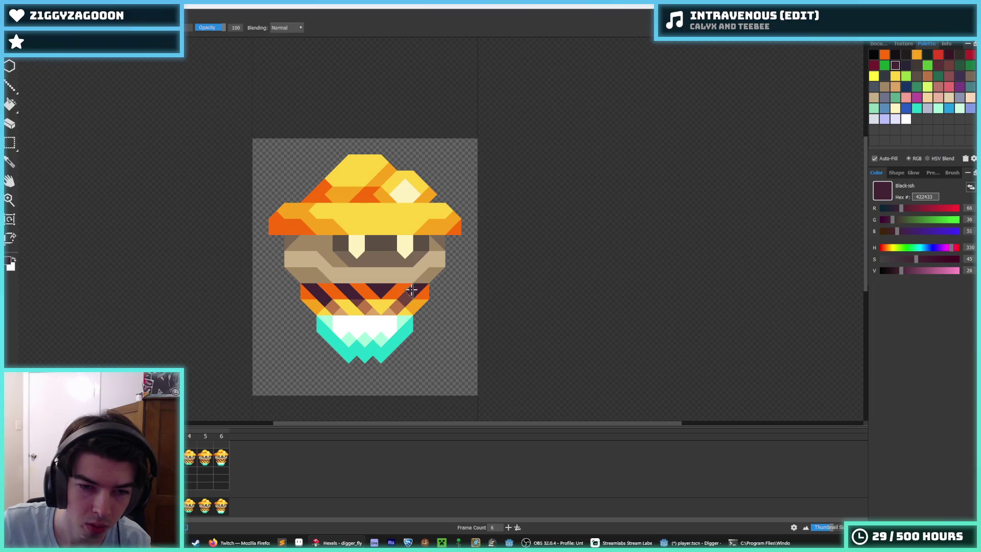
scroll(378, 304, down, 3)
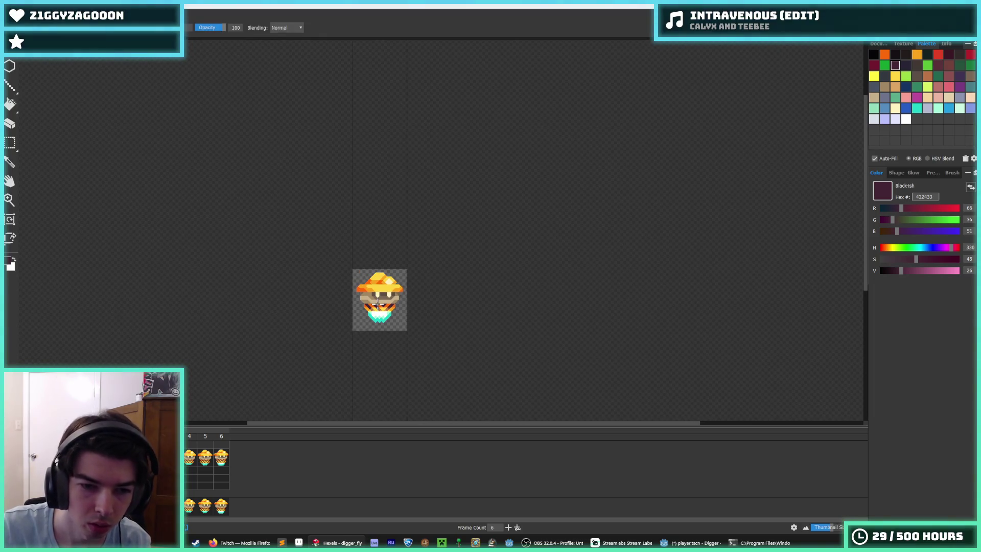
scroll(379, 303, up, 4)
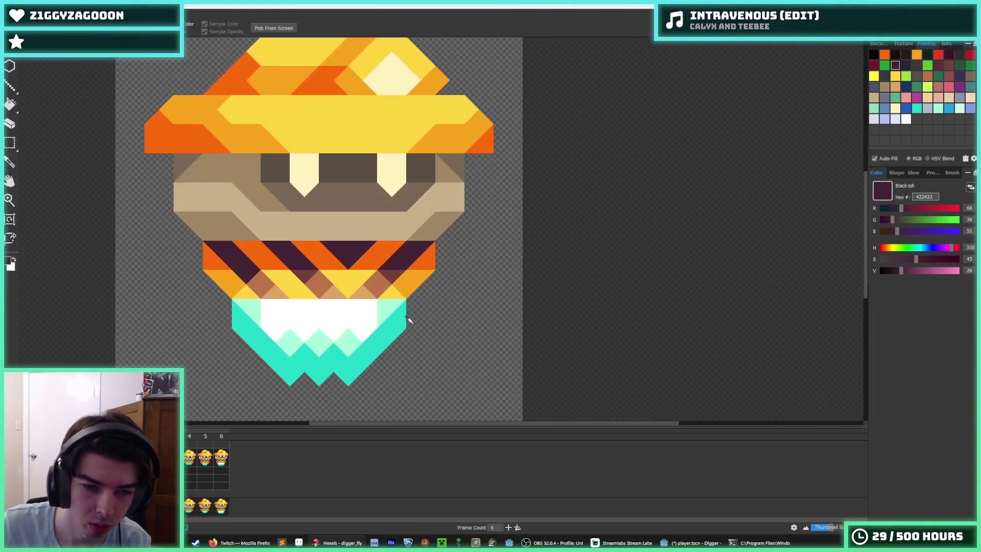
key(m)
drag(460, 296, 153, 240)
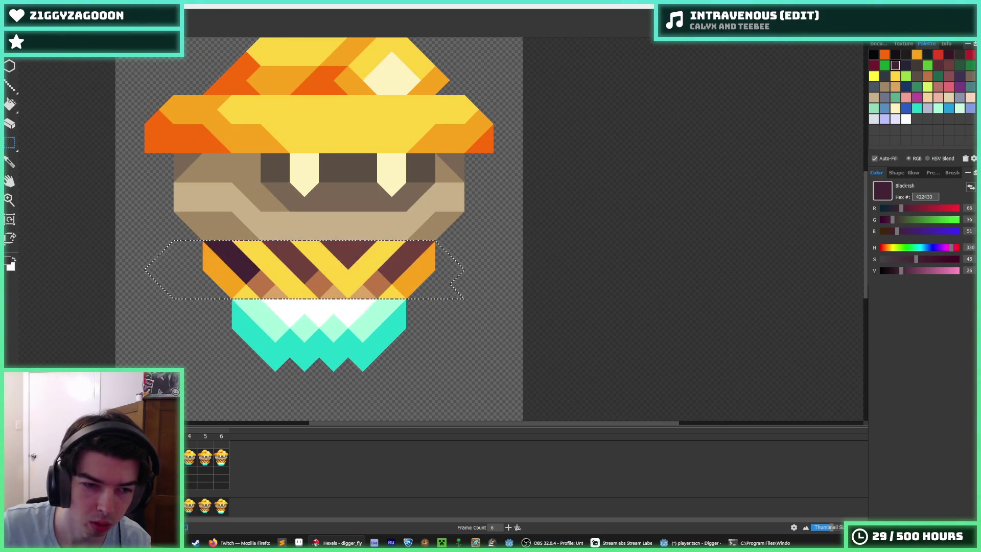
key(Right)
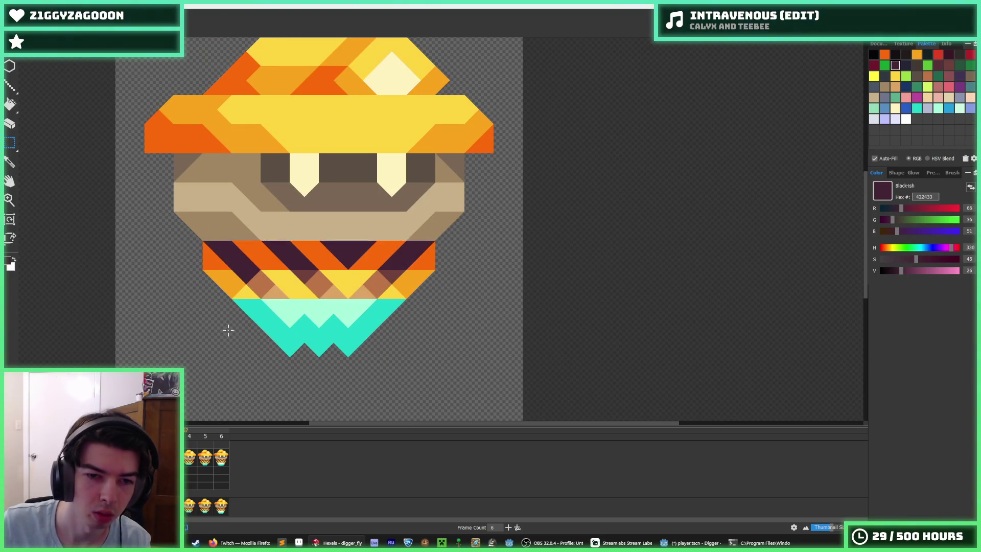
scroll(228, 283, down, 5)
scroll(176, 277, down, 3)
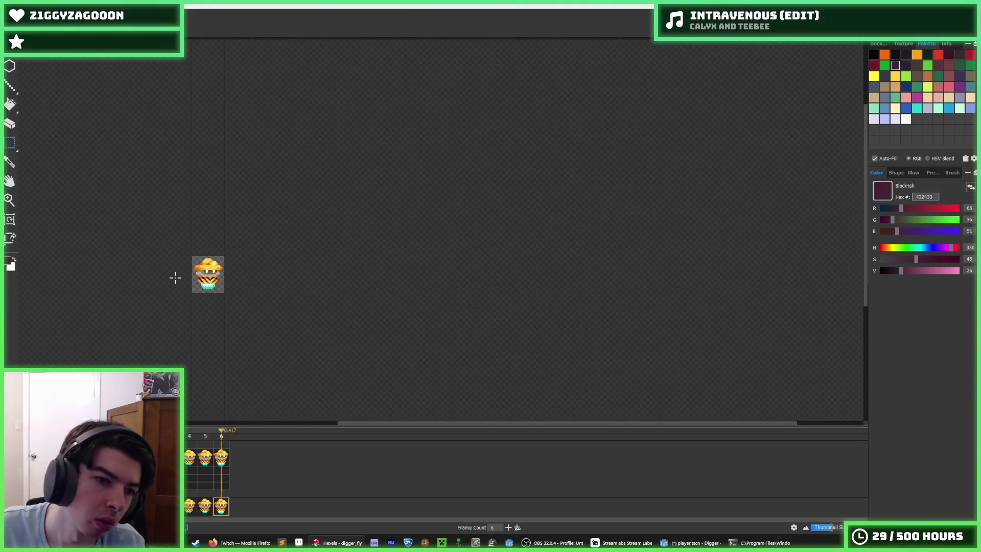
scroll(175, 277, down, 1)
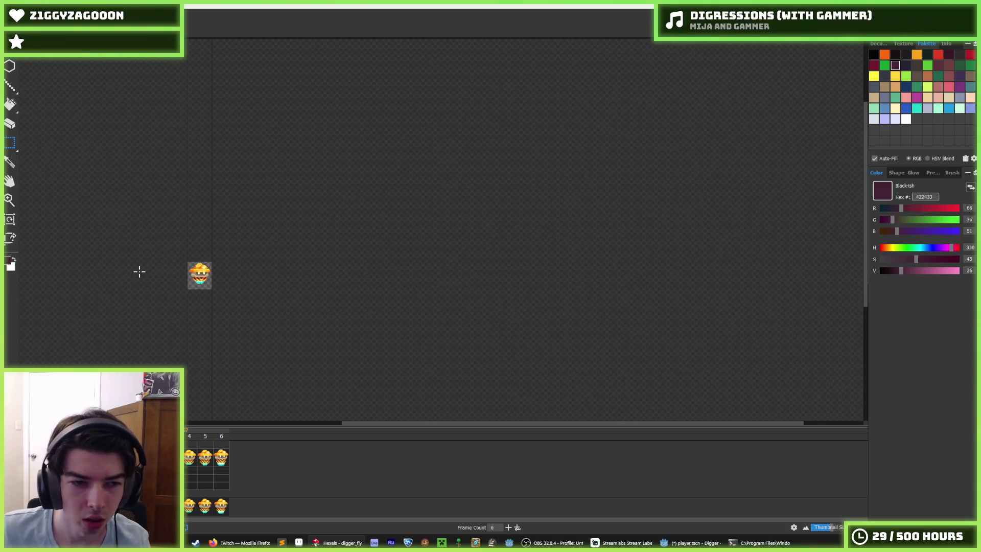
scroll(139, 273, up, 1)
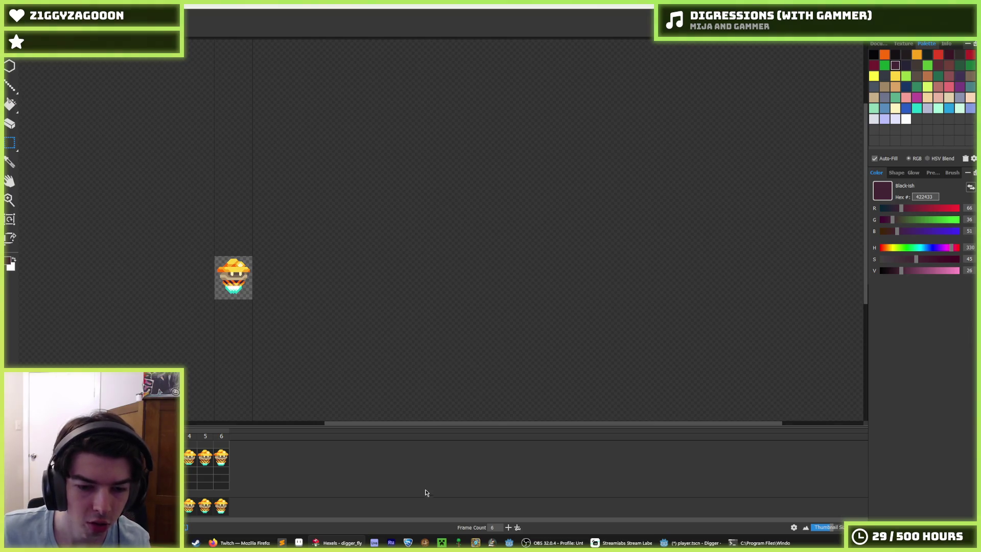
click(690, 543)
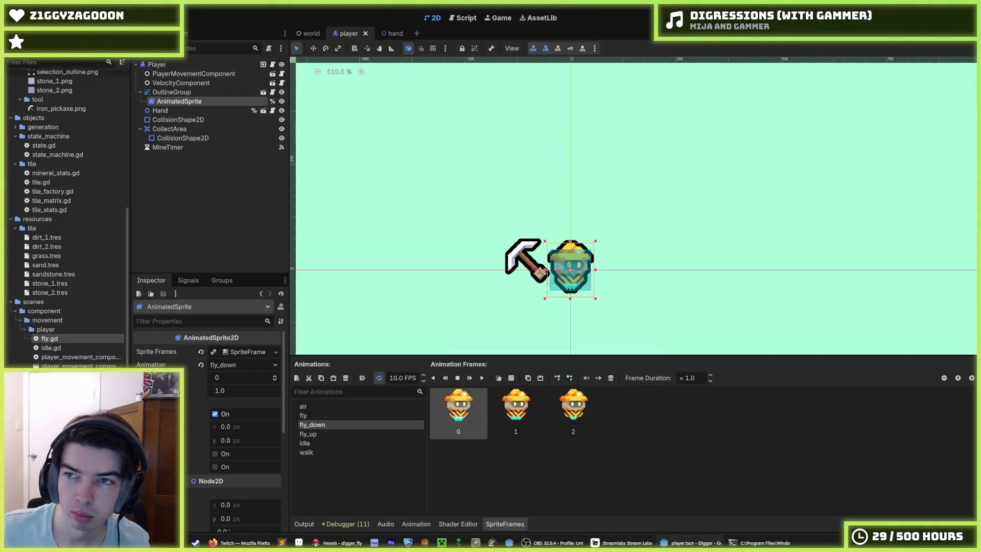
key(F5)
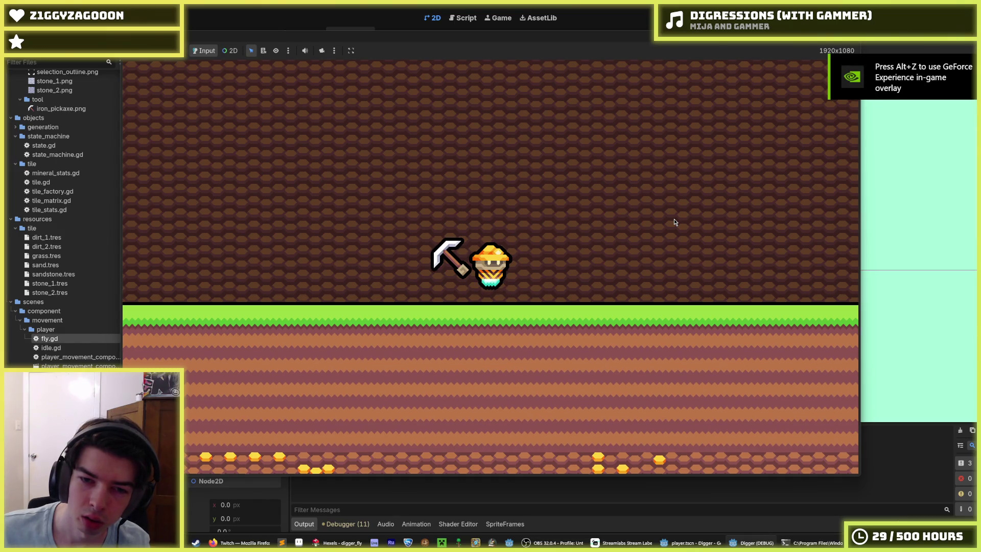
key(d)
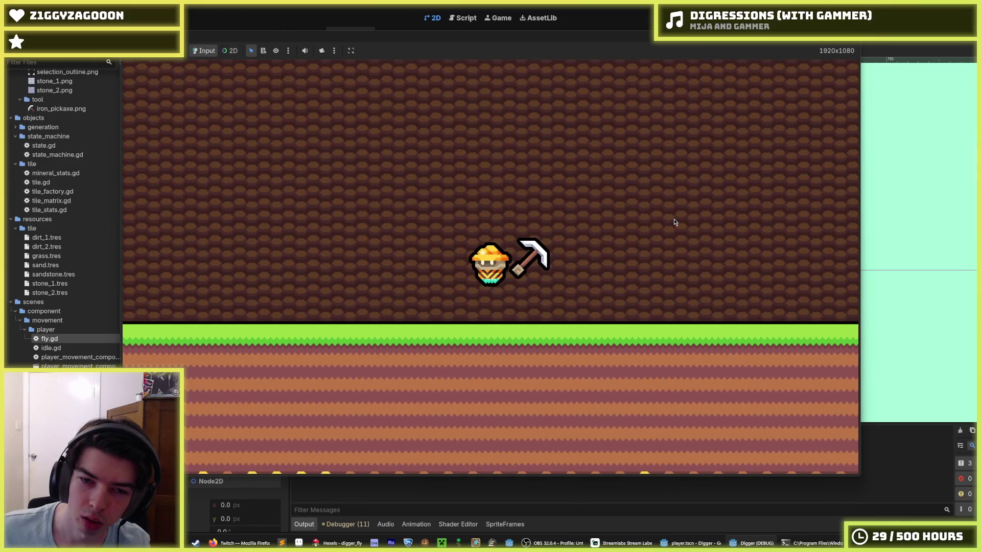
key(a)
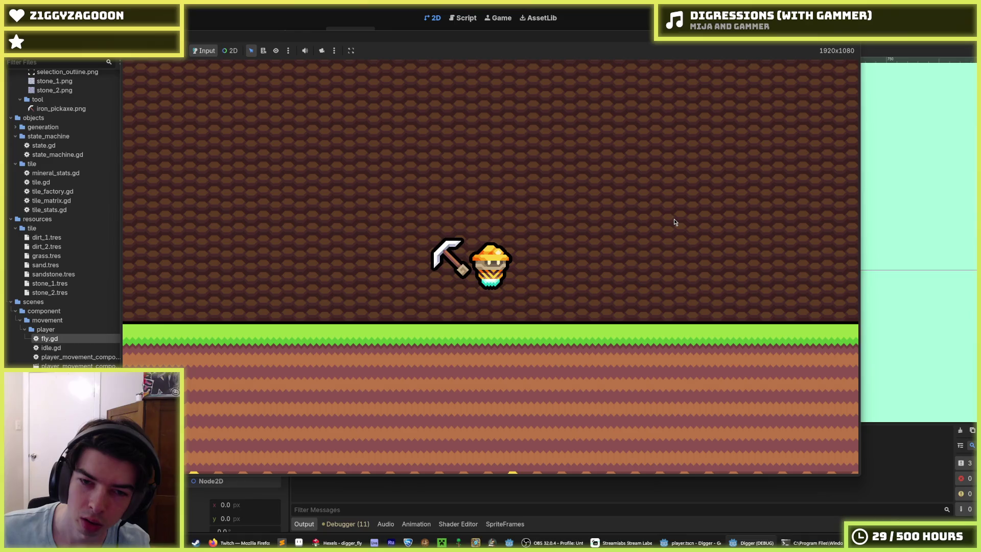
key(d)
key(a)
key(w)
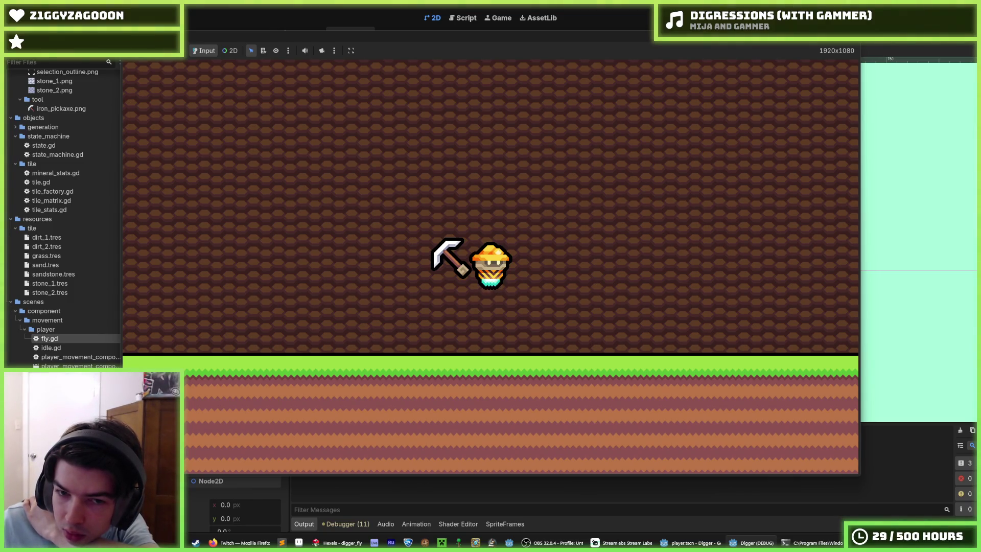
key(Escape)
click(318, 541)
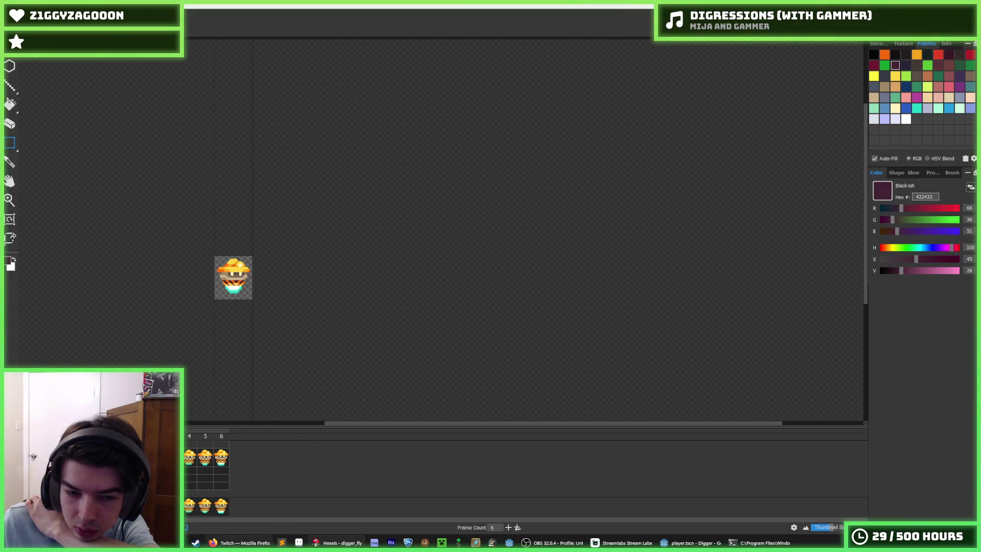
mouse_move(239, 543)
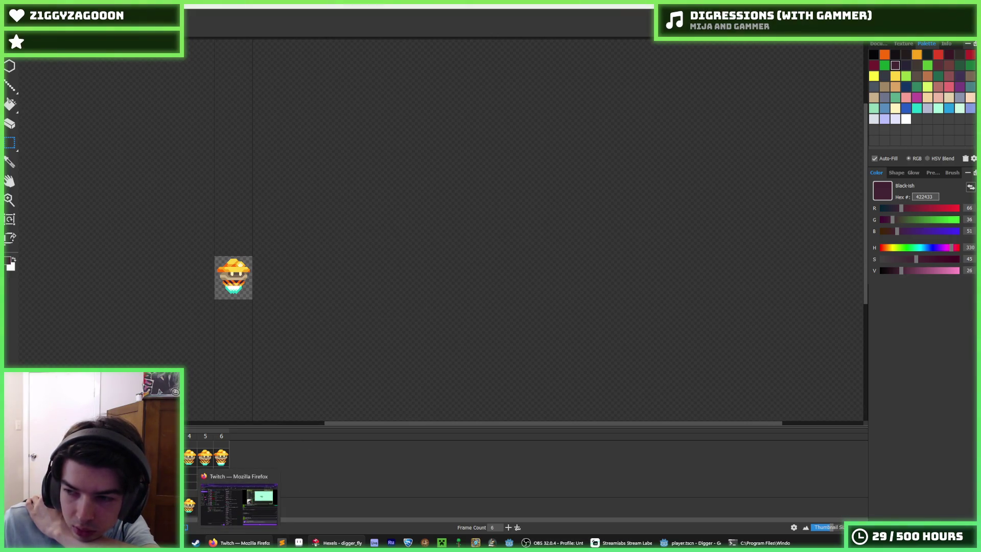
click(189, 456)
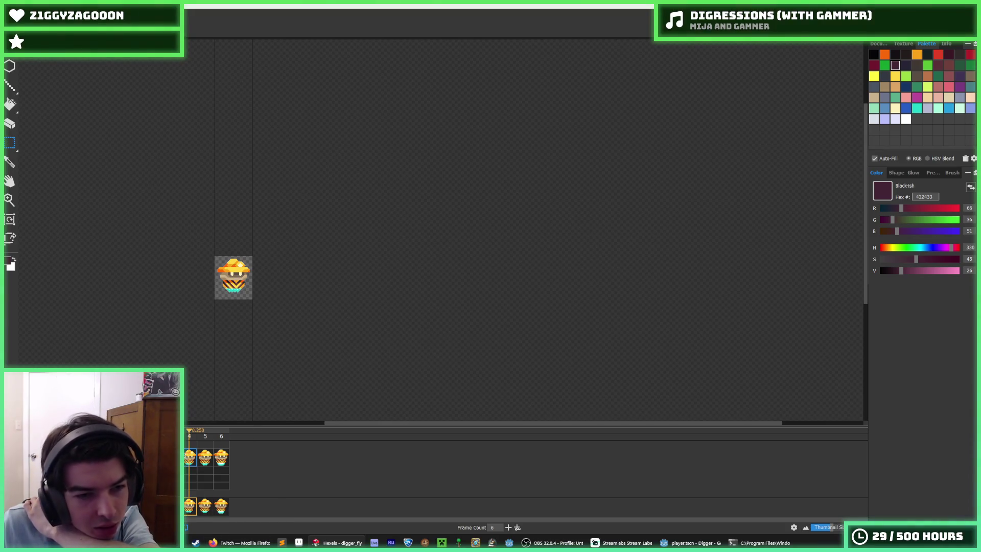
key(space)
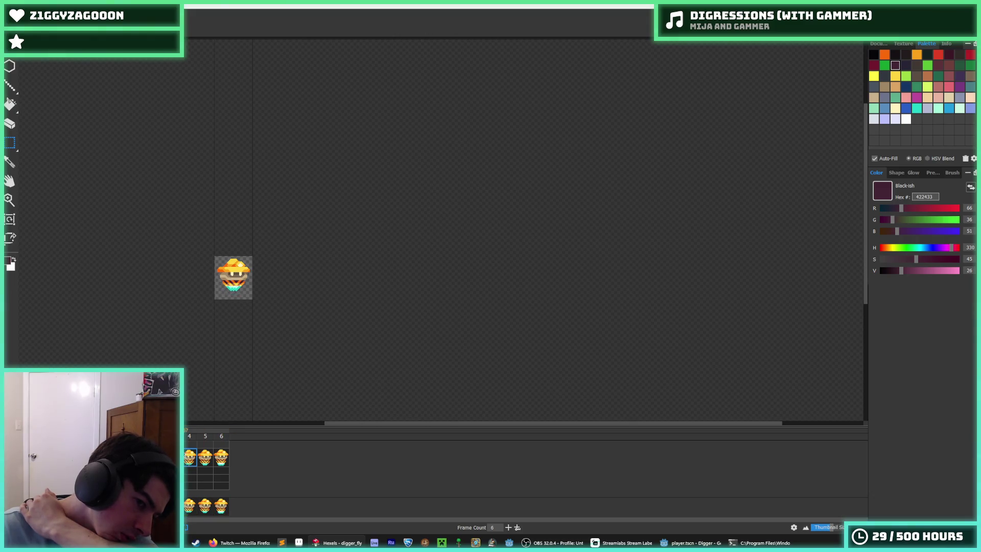
key(space)
key(space)
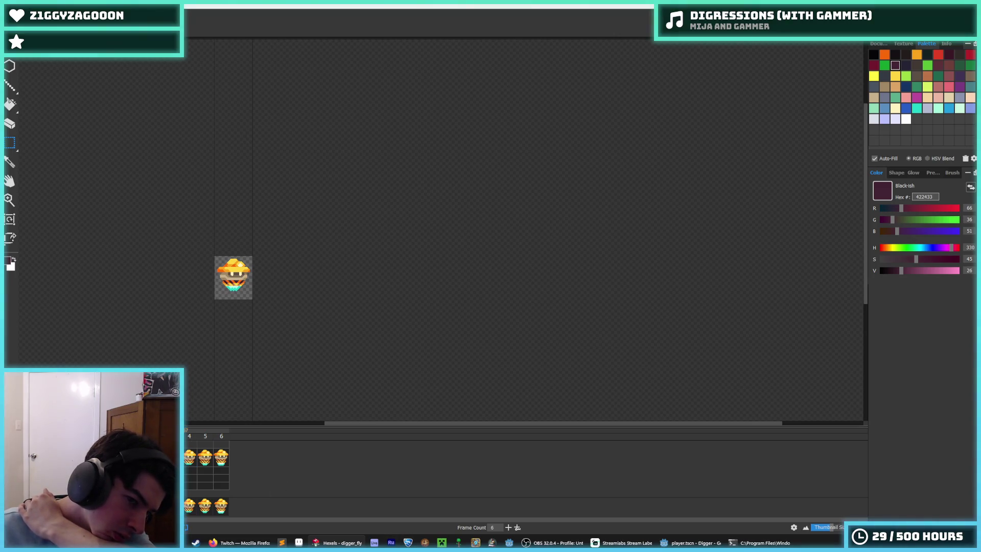
click(218, 456)
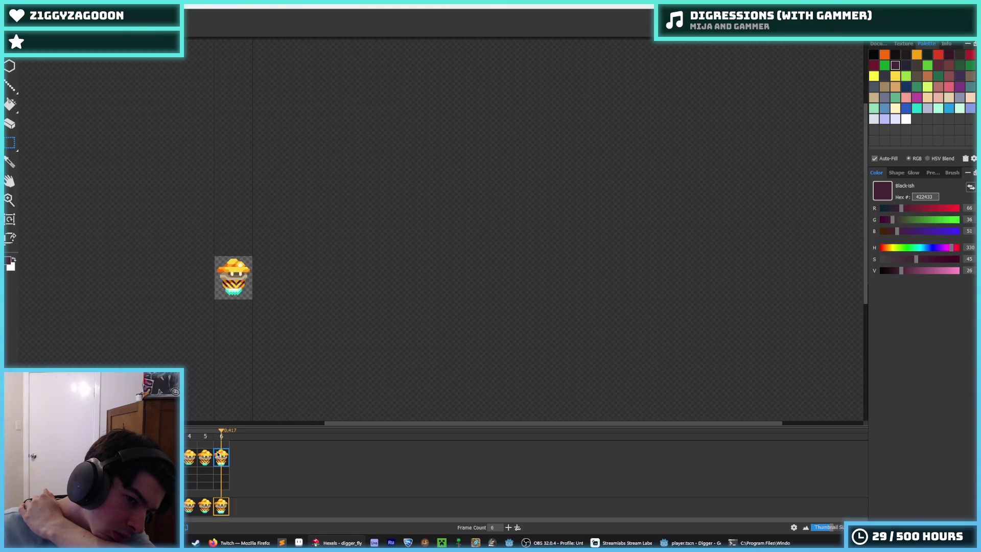
key(space)
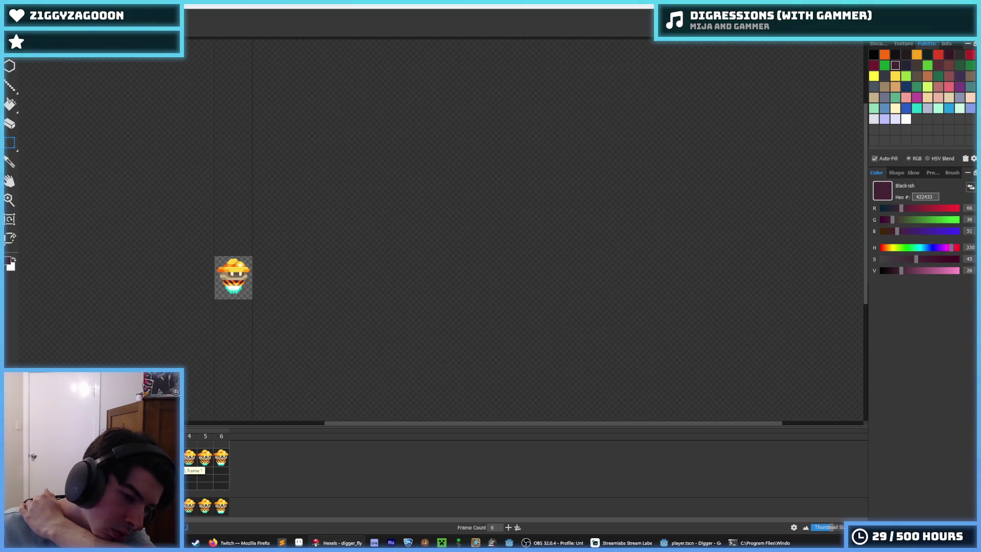
click(190, 454)
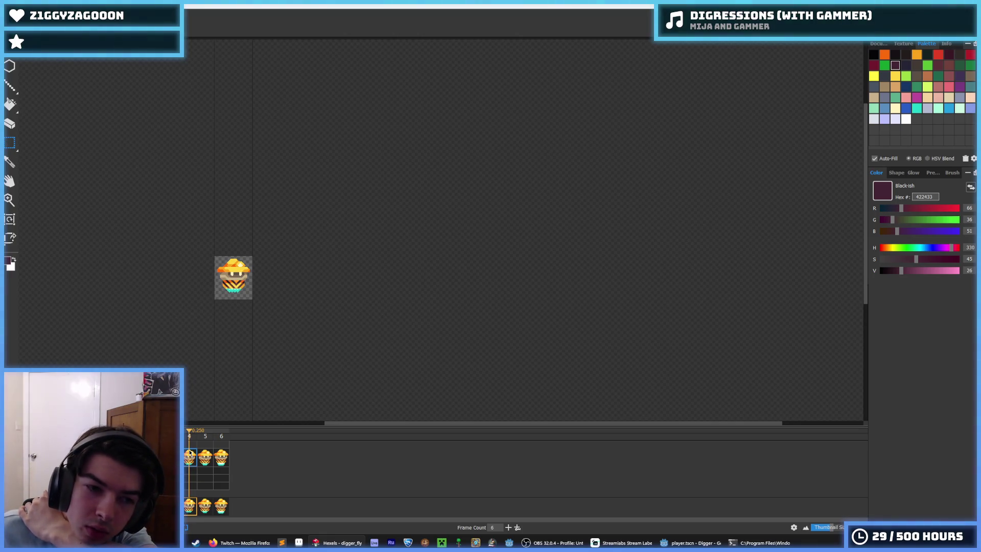
click(210, 457)
click(217, 457)
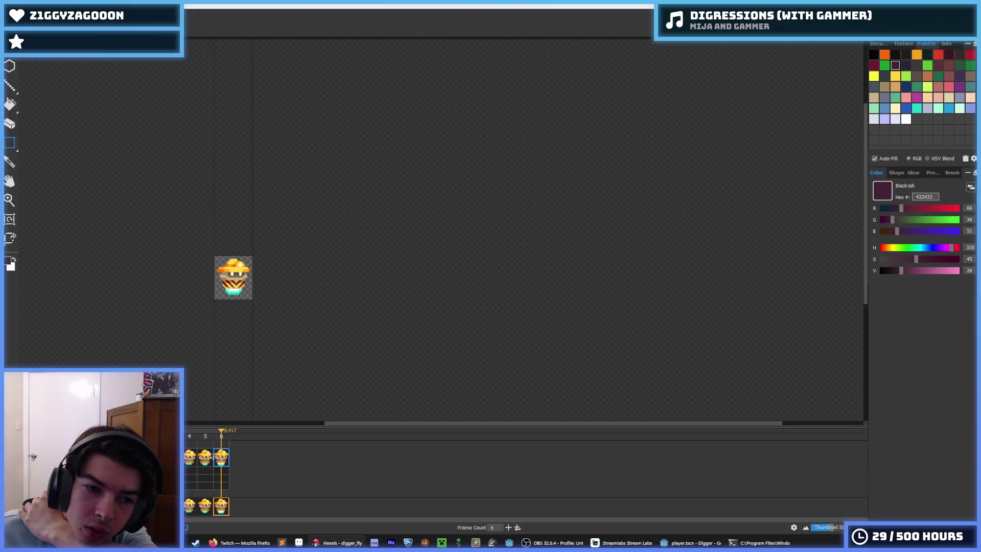
key(space)
click(187, 457)
click(218, 461)
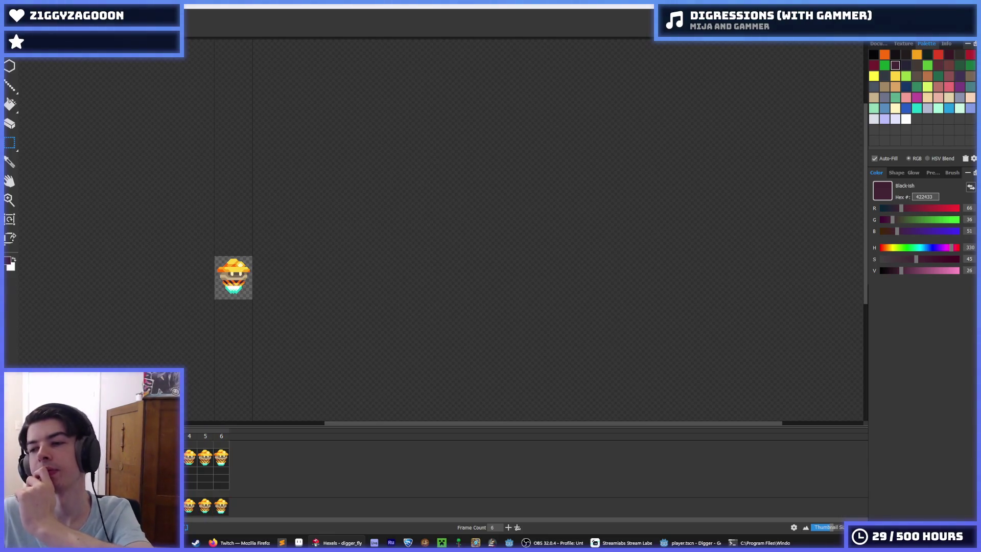
scroll(221, 290, up, 2)
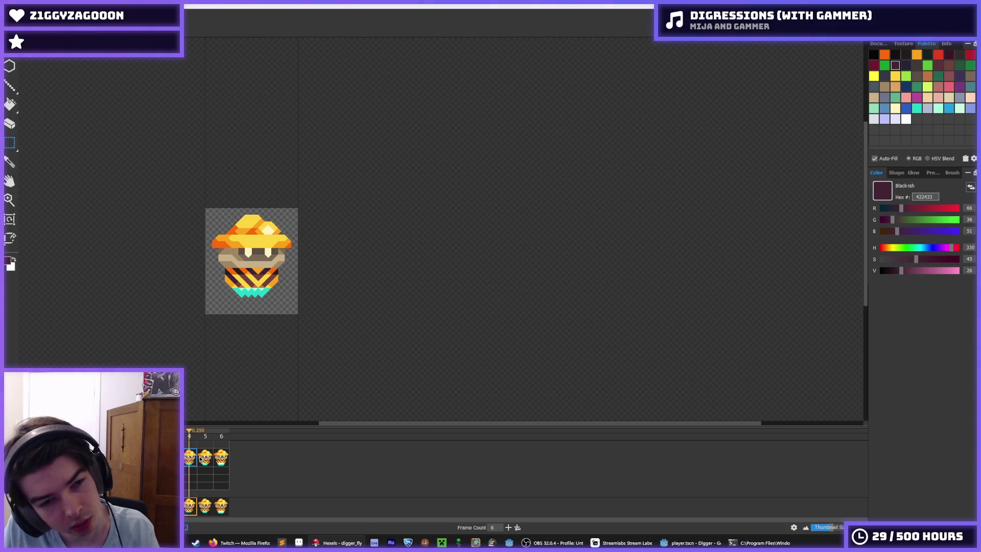
- Sample the yellow, orange and dark stripe colours, then paint a dark stripe across the lower band
scroll(230, 276, up, 2)
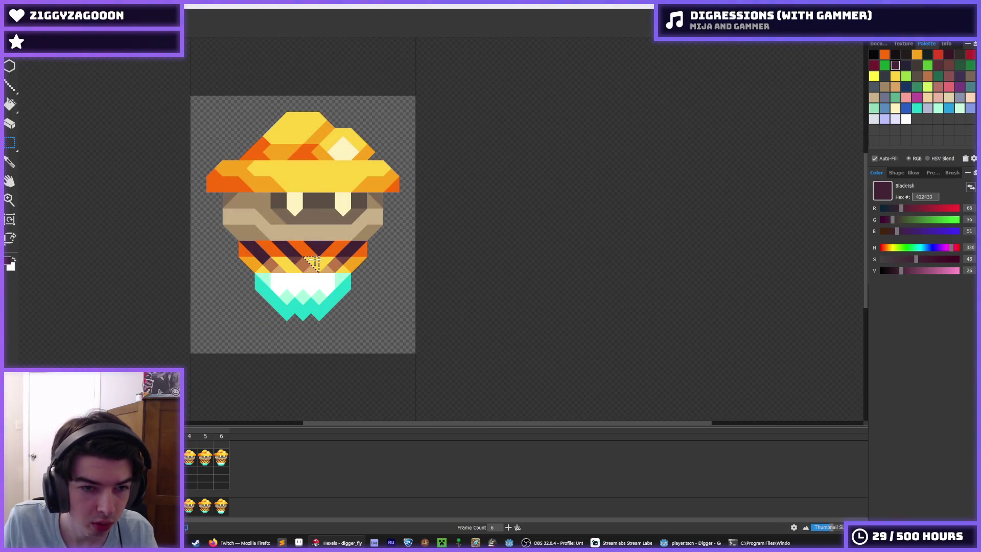
key(b)
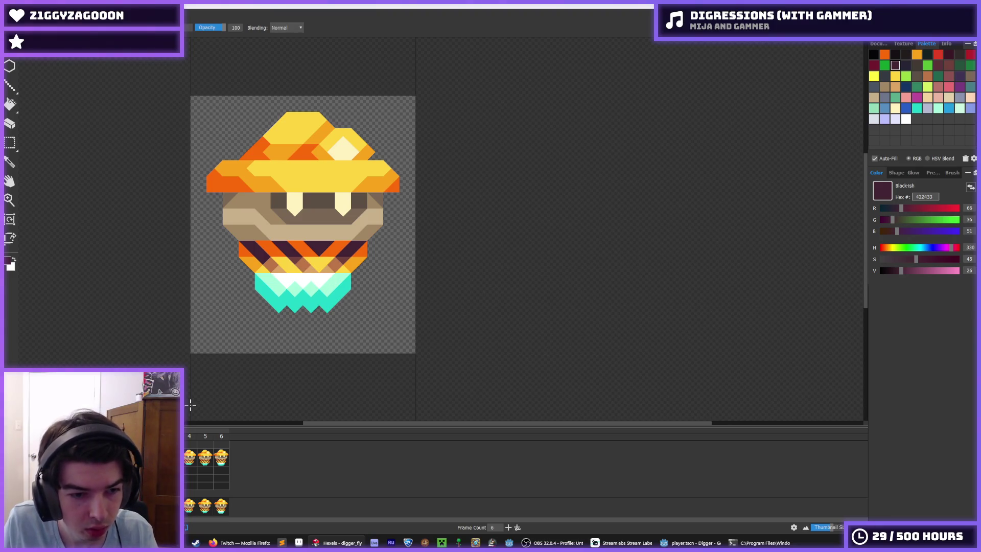
alt+click(302, 262)
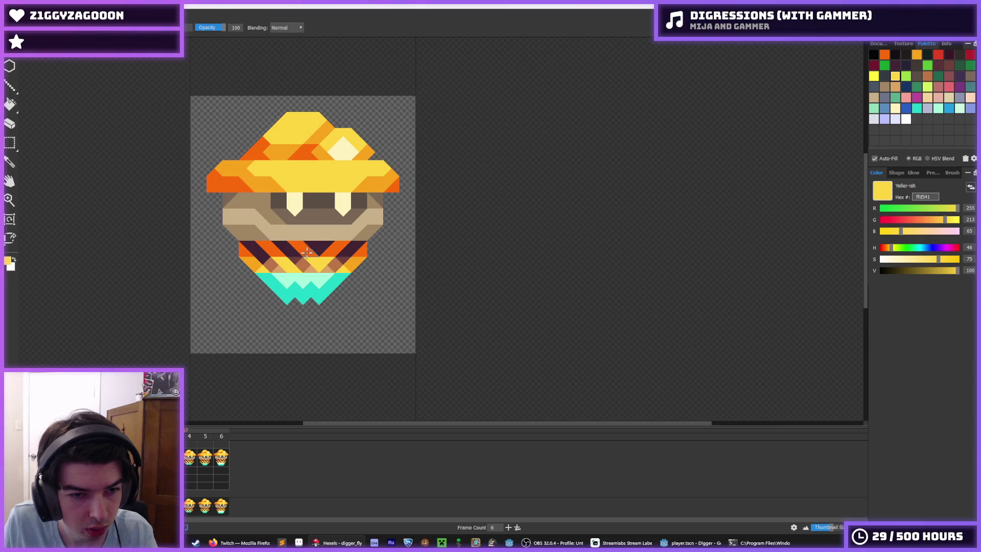
alt+click(311, 251)
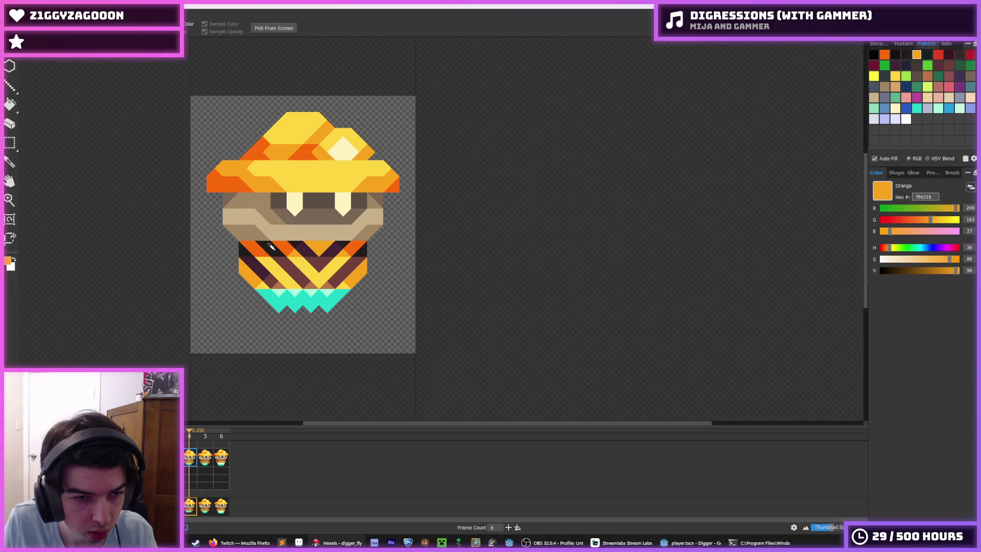
alt+click(268, 248)
drag(249, 244, 340, 241)
- Pick dark purple 422433, inspect frames 4 and 5, and loop the flying animation
click(190, 459)
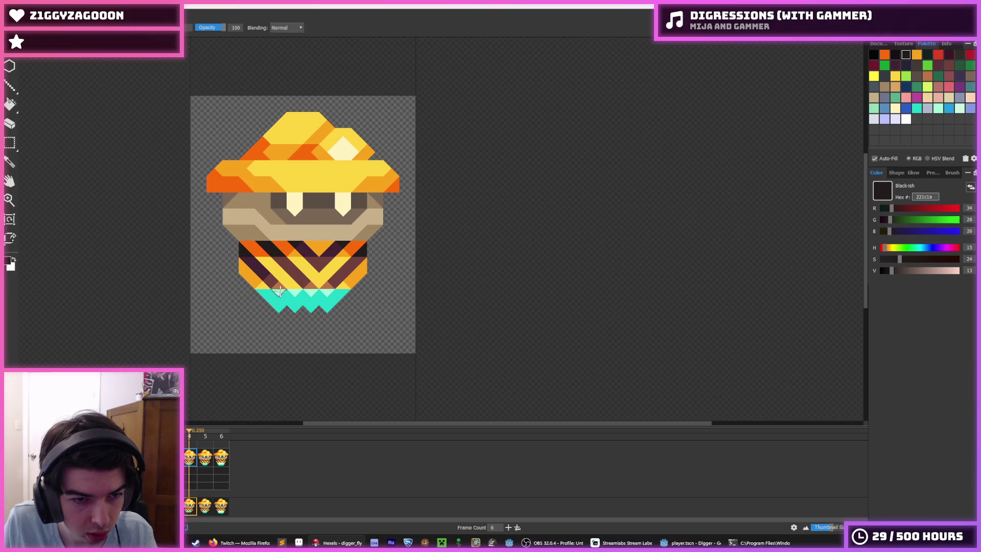
alt+click(273, 275)
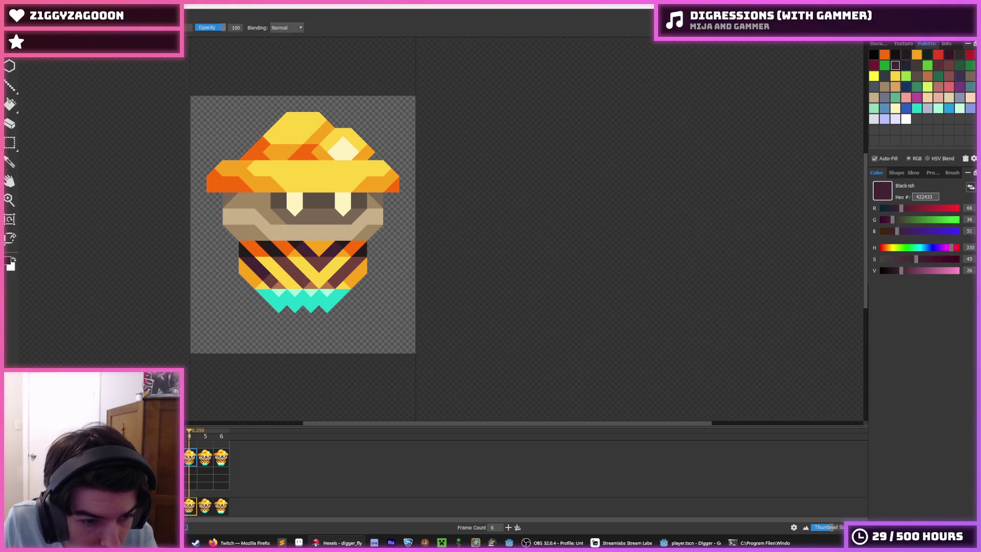
click(190, 463)
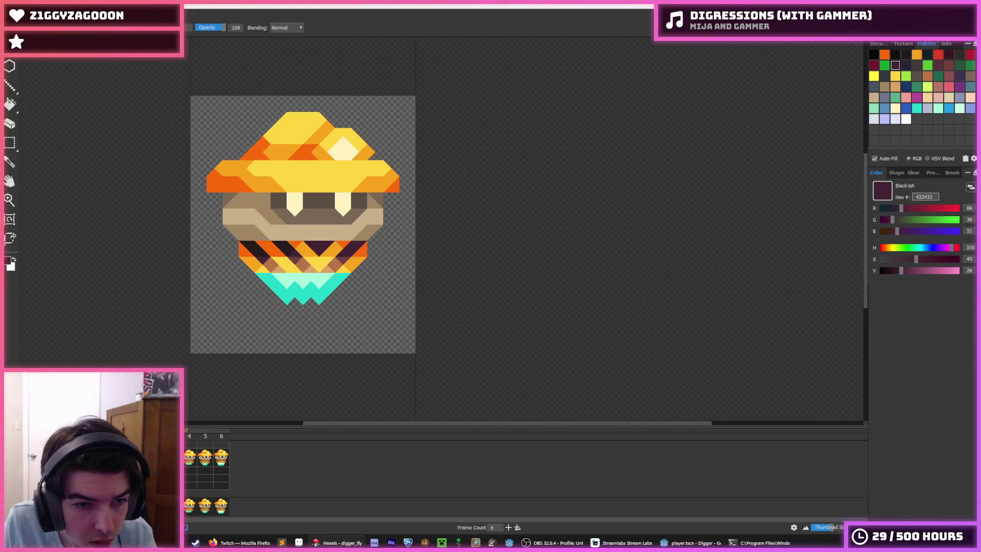
click(205, 462)
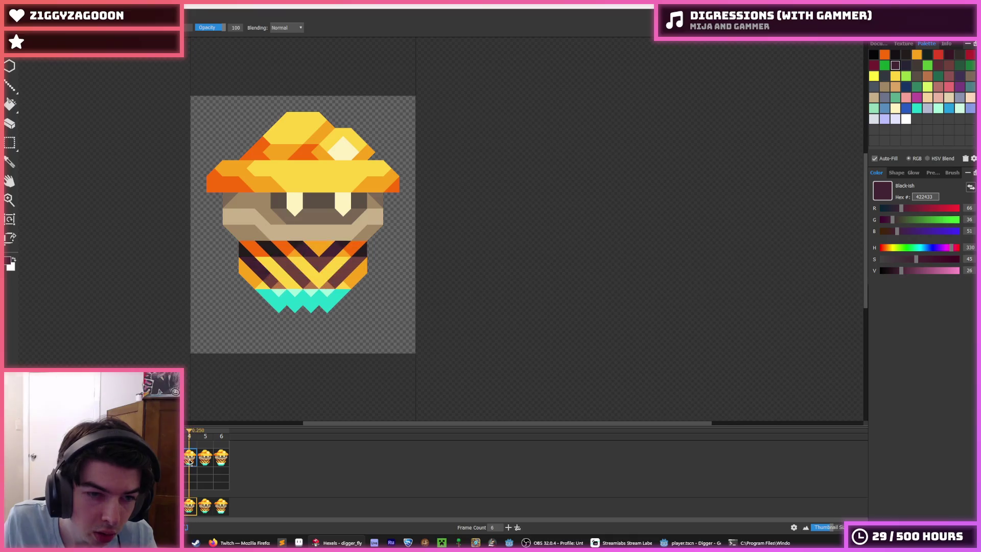
key(space)
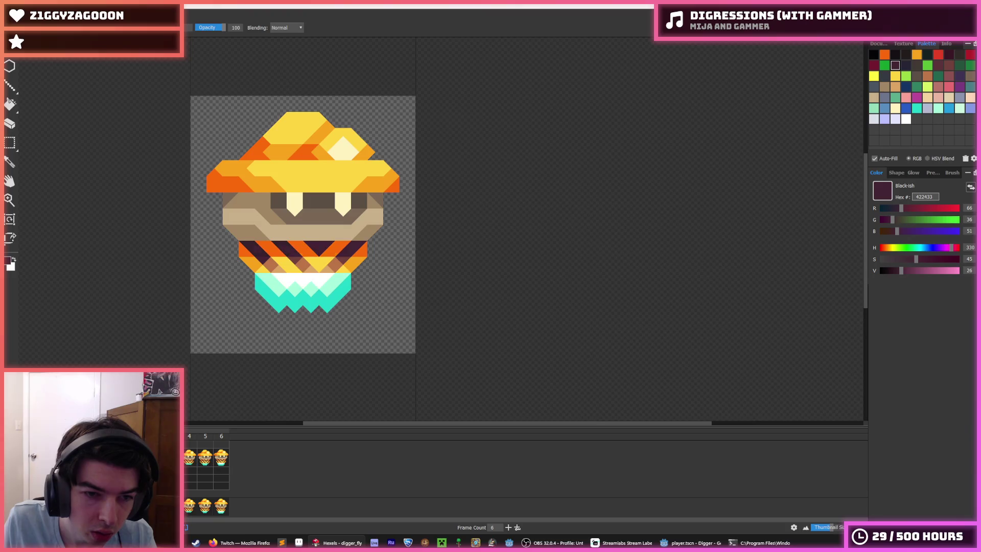
click(191, 458)
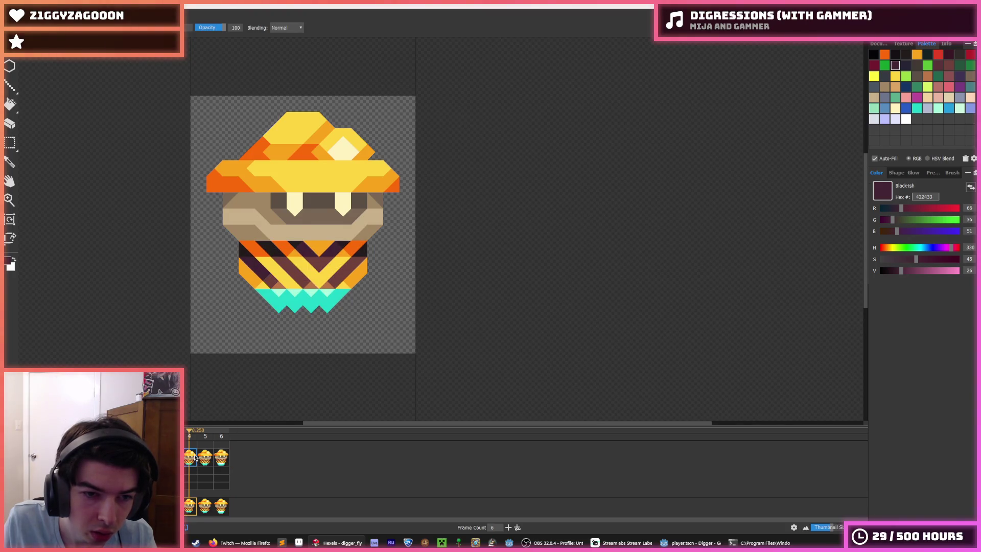
click(200, 459)
key(space)
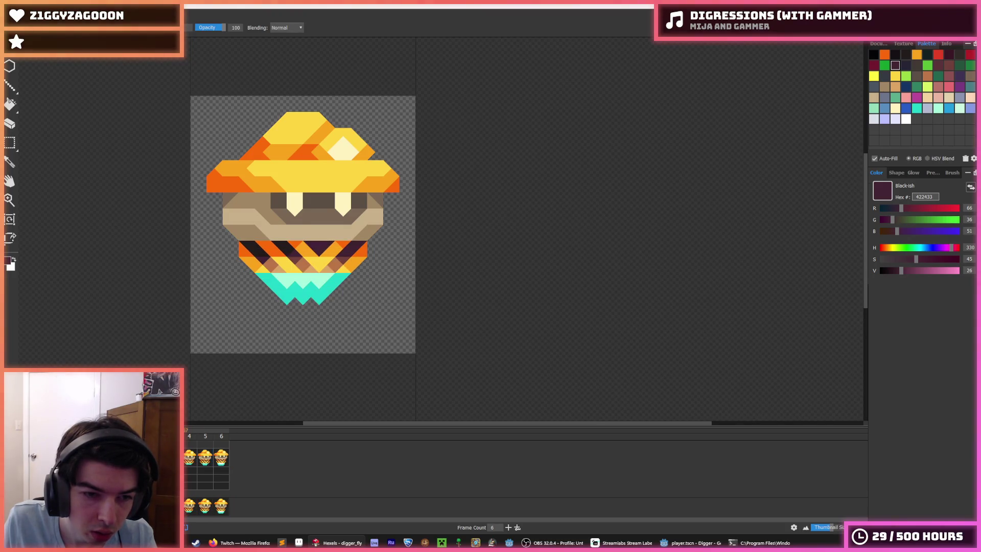
- Sample dark maroon and paint over the tan triangles in the striped band
scroll(287, 279, up, 2)
alt+click(254, 244)
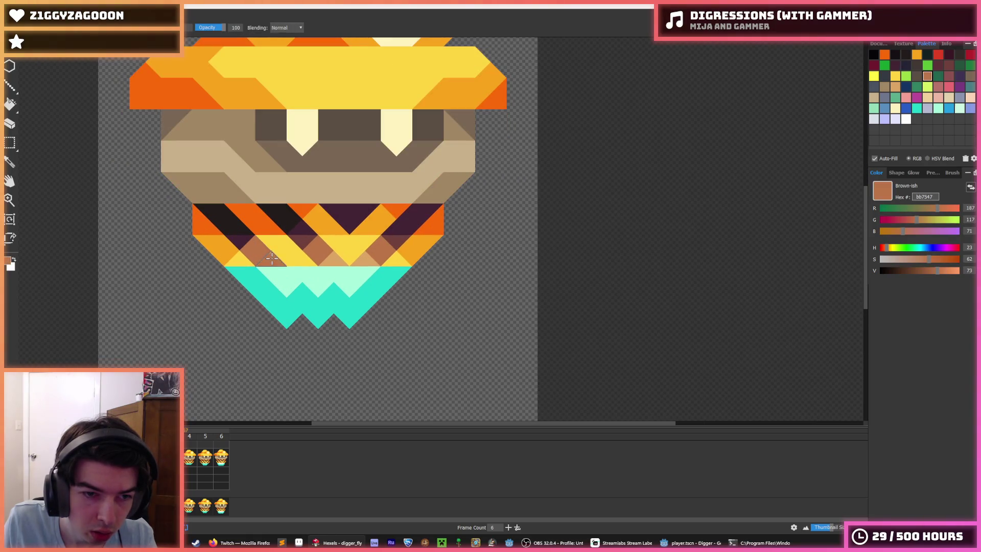
alt+click(309, 243)
click(322, 249)
click(262, 247)
alt+click(362, 252)
click(337, 255)
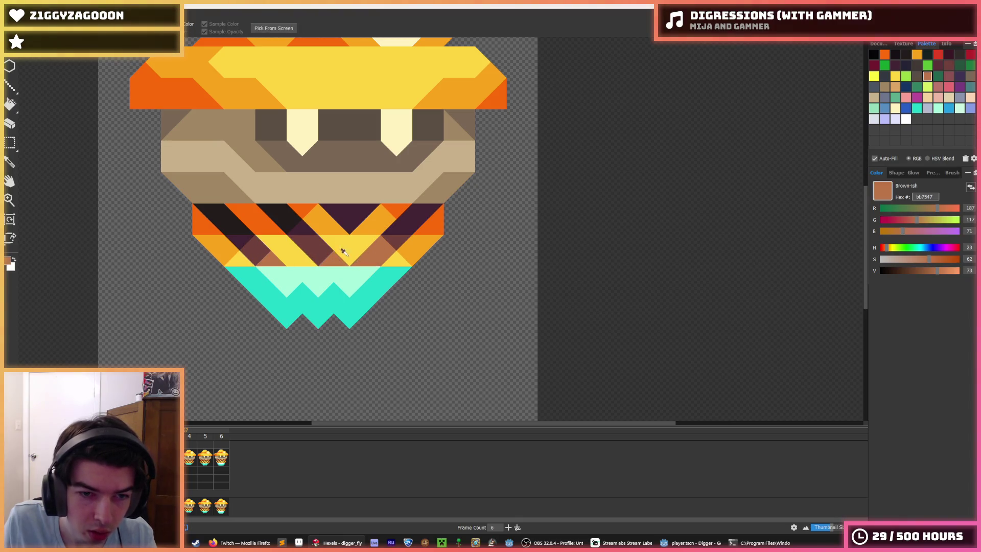
alt+click(358, 252)
click(377, 252)
scroll(276, 335, down, 1)
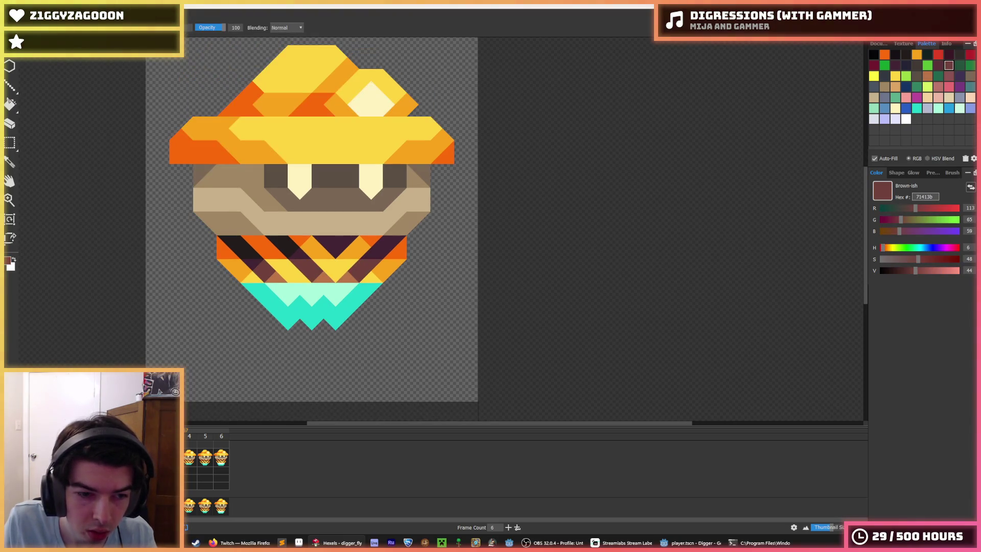
- Compare frames 4 and 6, then return to frame 4
click(190, 459)
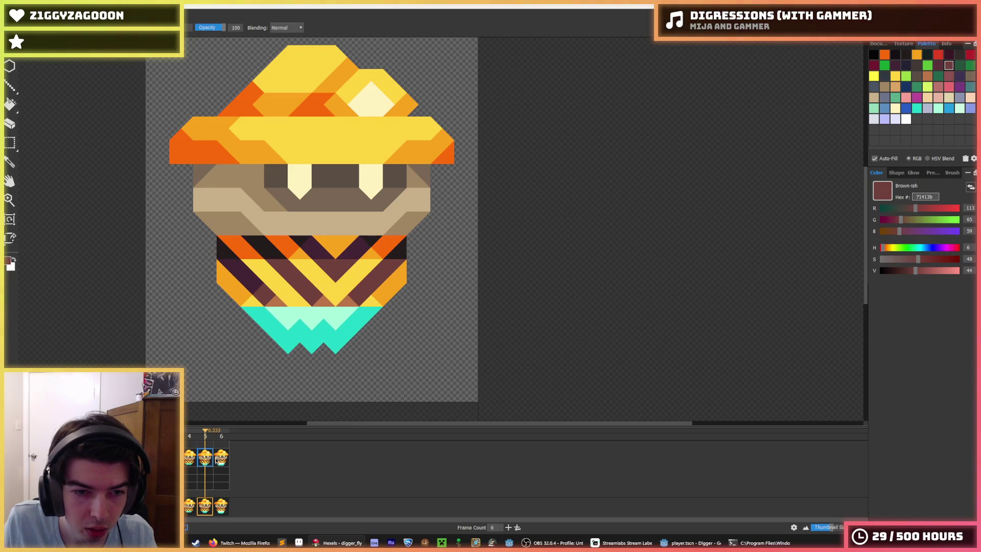
click(221, 460)
key(alt)
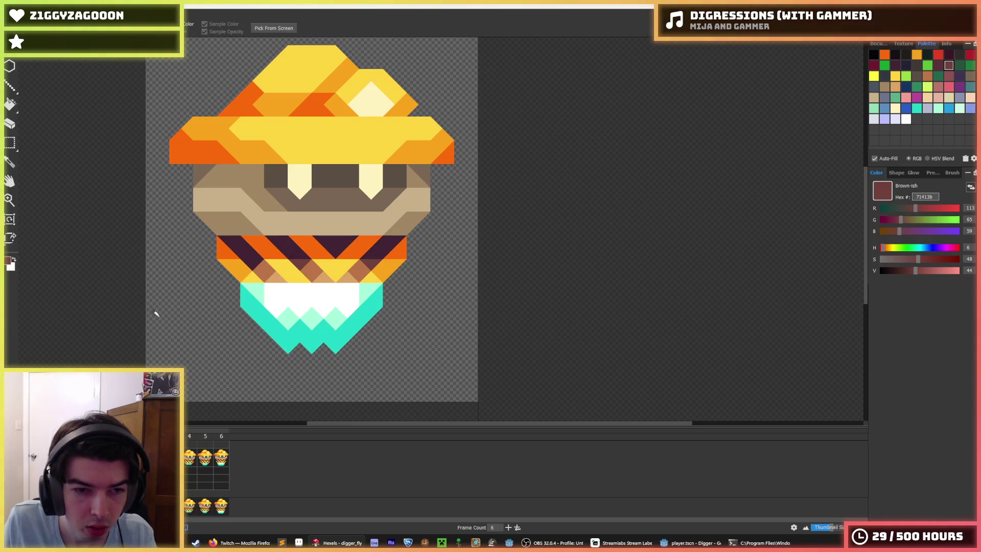
scroll(153, 320, down, 2)
scroll(153, 268, up, 2)
scroll(159, 266, down, 2)
scroll(209, 327, up, 2)
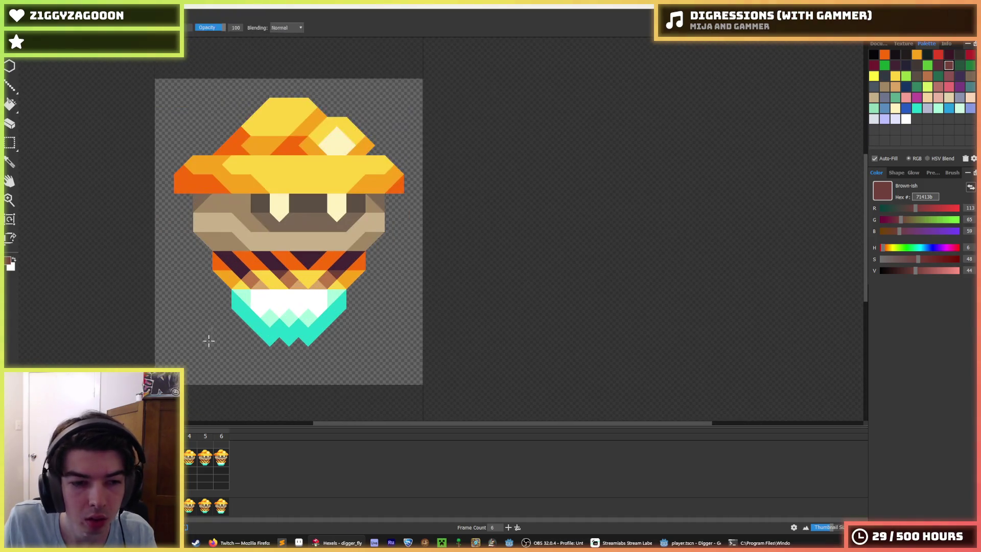
click(190, 460)
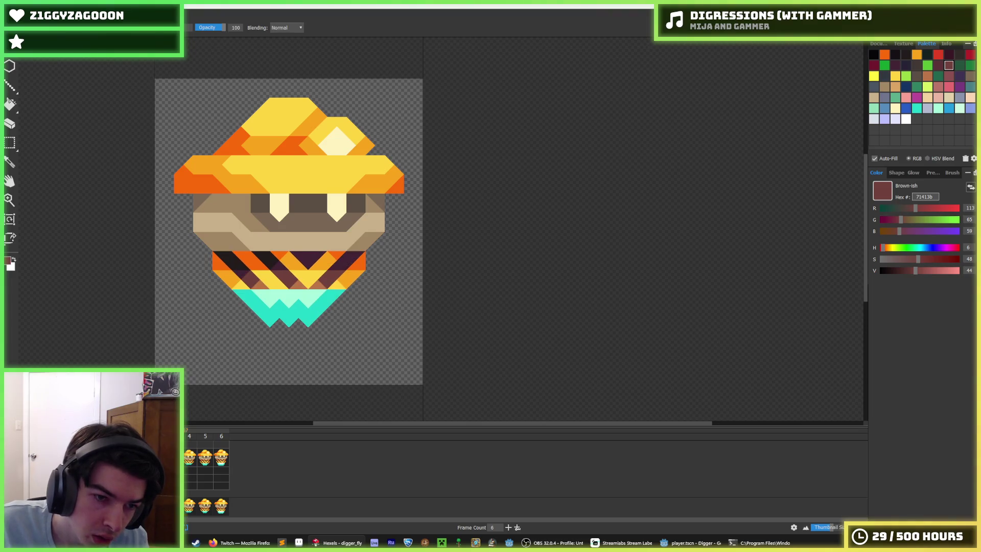
- Eyedrop orange f9a31b from the sprite and return to the brush
key(i)
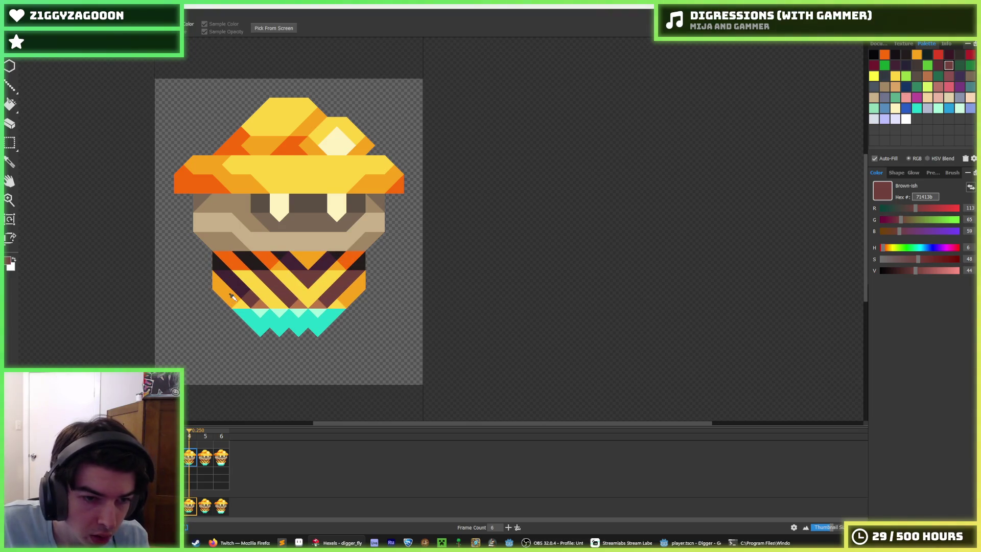
scroll(225, 343, down, 5)
scroll(224, 340, up, 6)
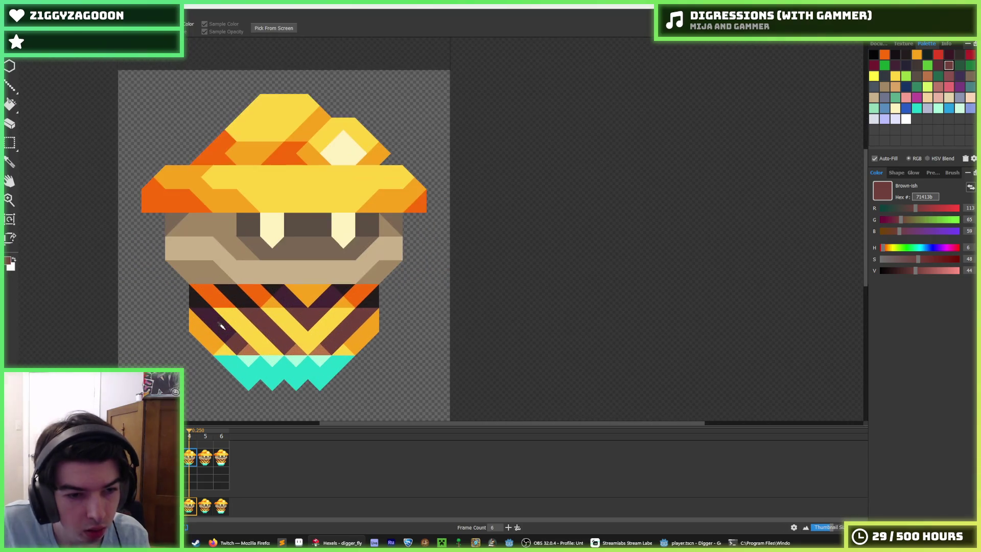
click(198, 330)
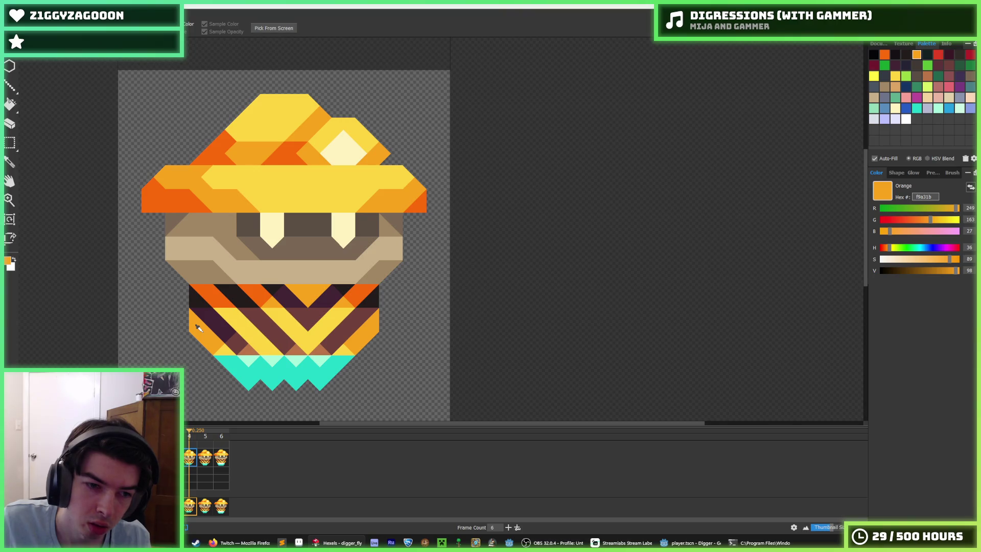
key(b)
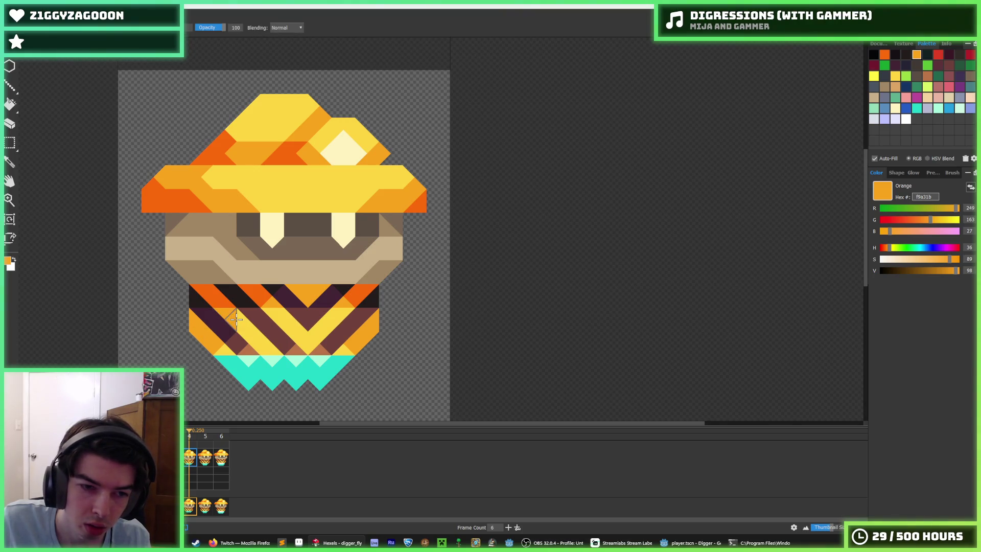
scroll(307, 317, down, 3)
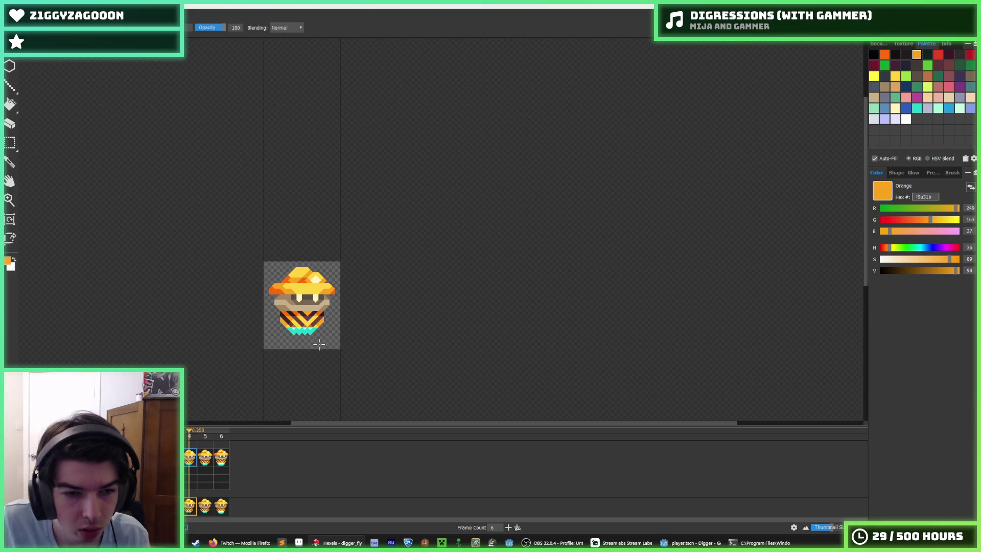
- Step through frames 6, 5 and 4 and preview the animation, stopping on frame 4
scroll(314, 327, up, 5)
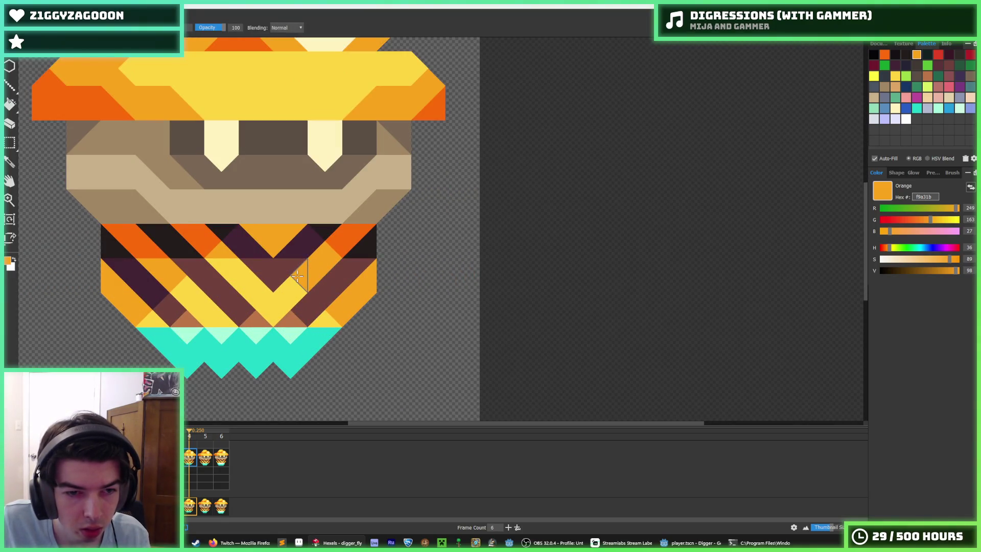
scroll(294, 279, down, 3)
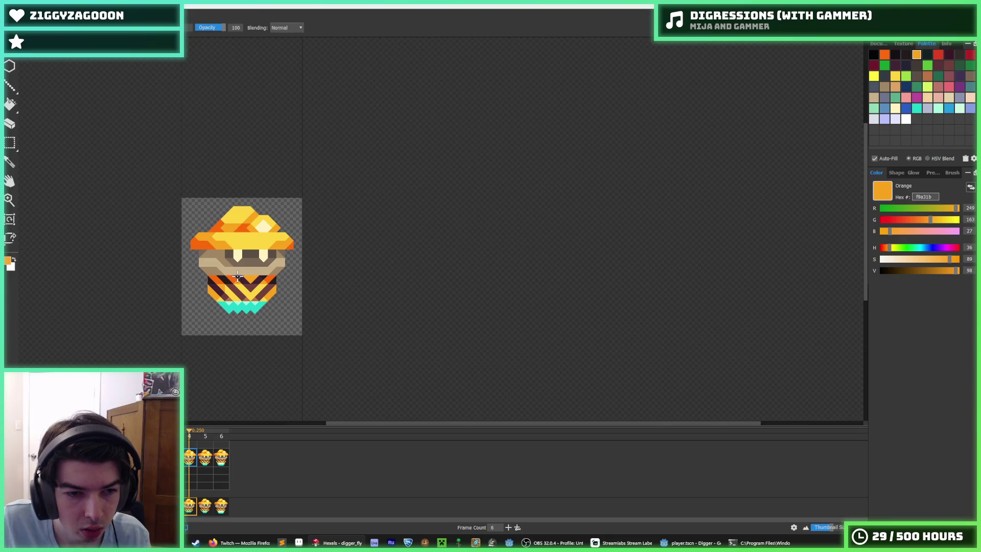
scroll(226, 292, up, 3)
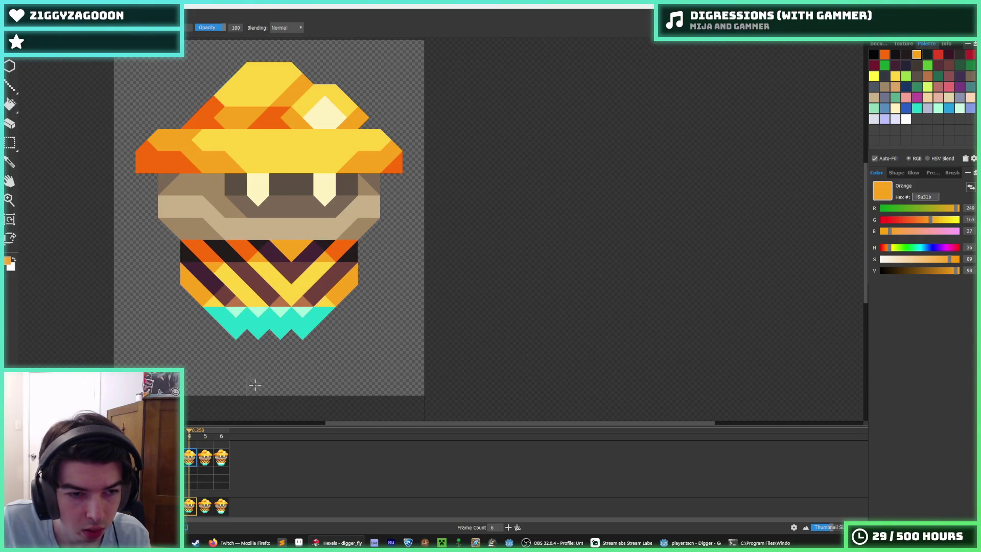
scroll(259, 280, down, 5)
scroll(254, 261, up, 5)
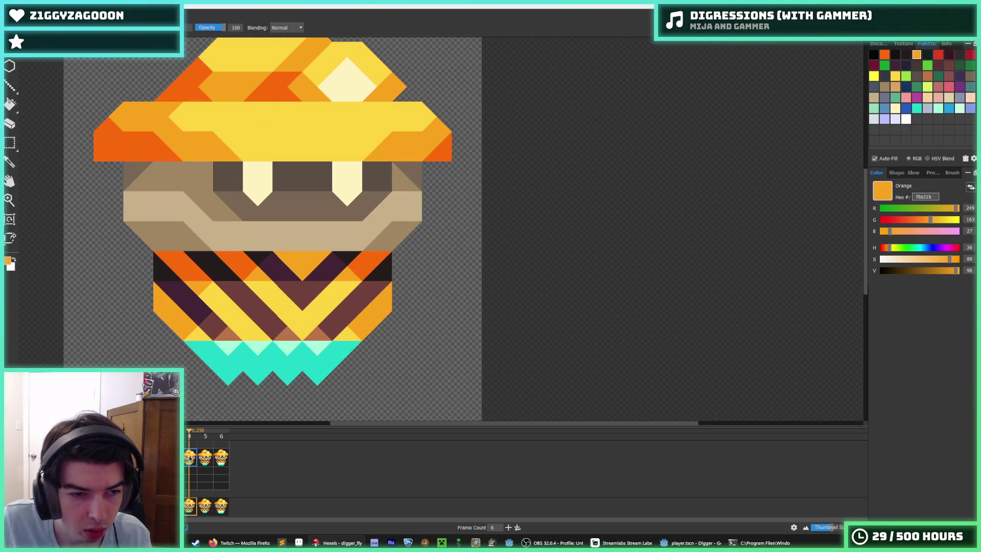
click(221, 458)
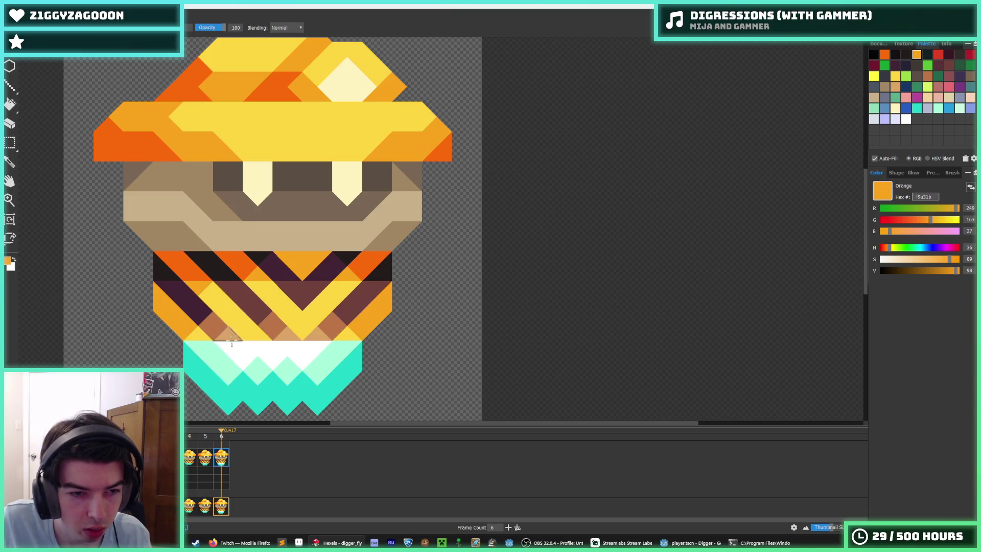
click(207, 462)
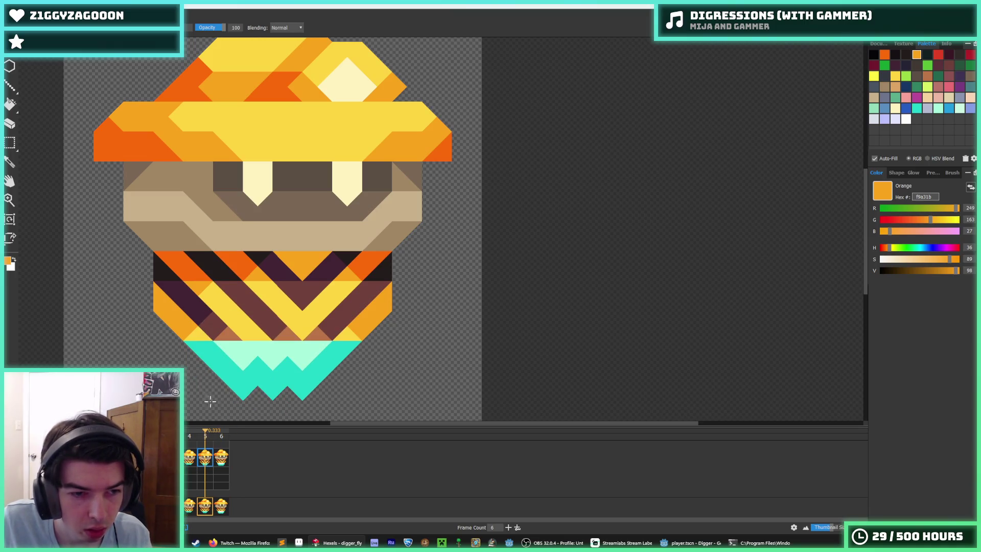
click(193, 461)
key(space)
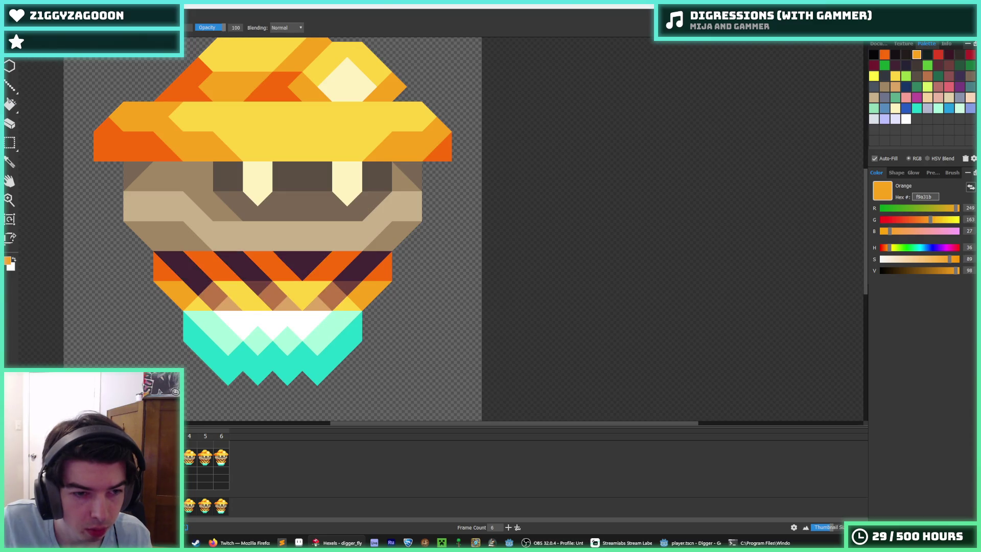
click(188, 457)
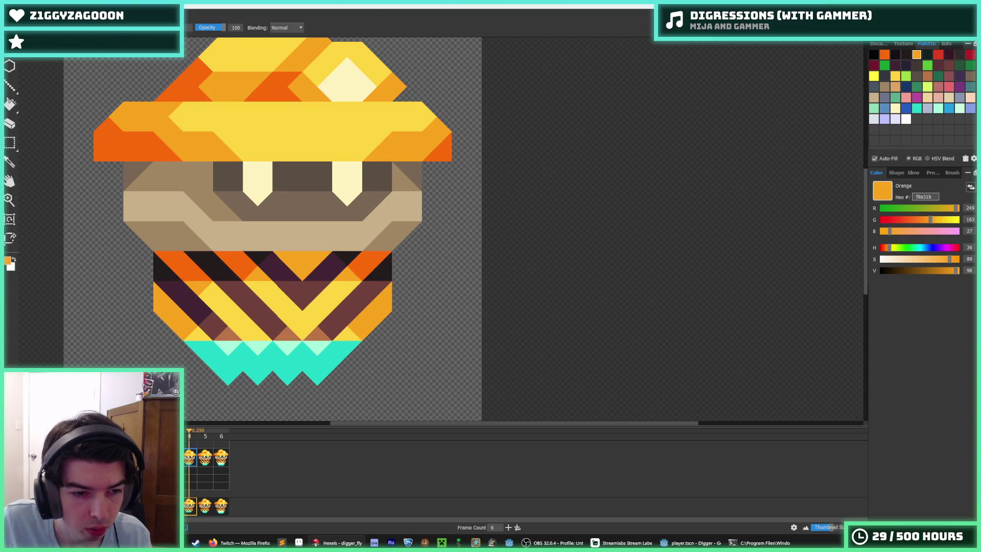
- Copy frame 4's striped band onto the white-trimmed frame and zoom out
key(m)
mouse_move(411, 310)
mouse_down()
mouse_move(393, 291)
mouse_move(113, 264)
mouse_up()
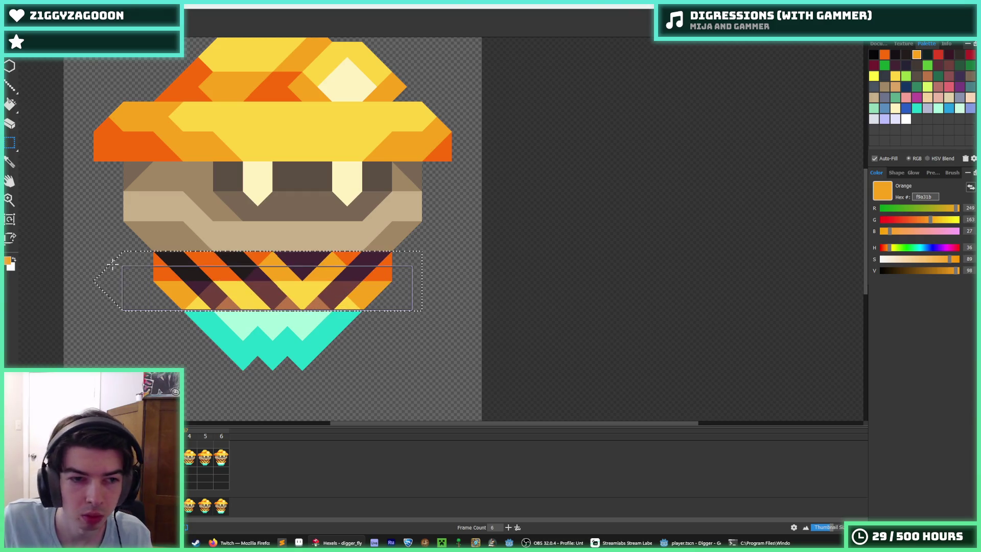
key(period)
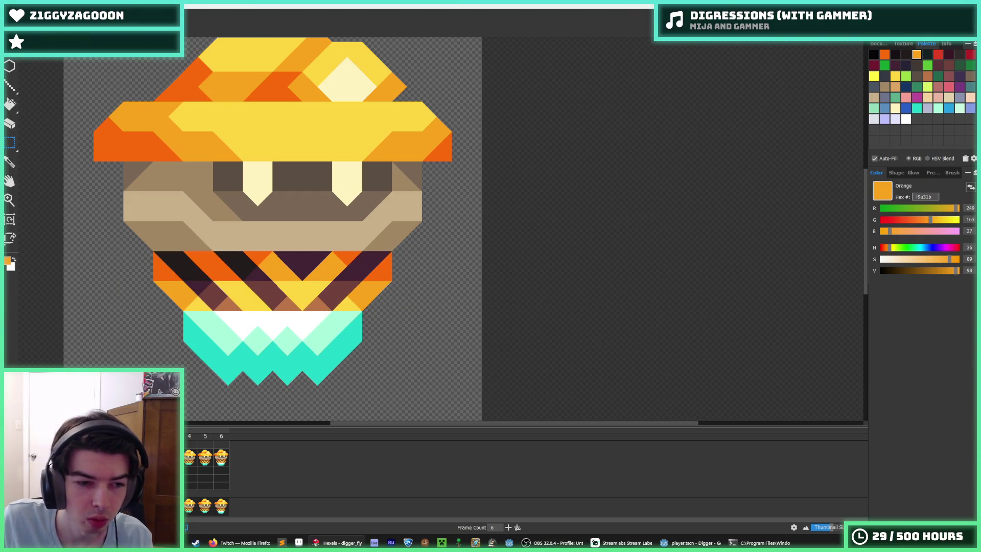
key(ctrl+v)
scroll(176, 324, down, 2)
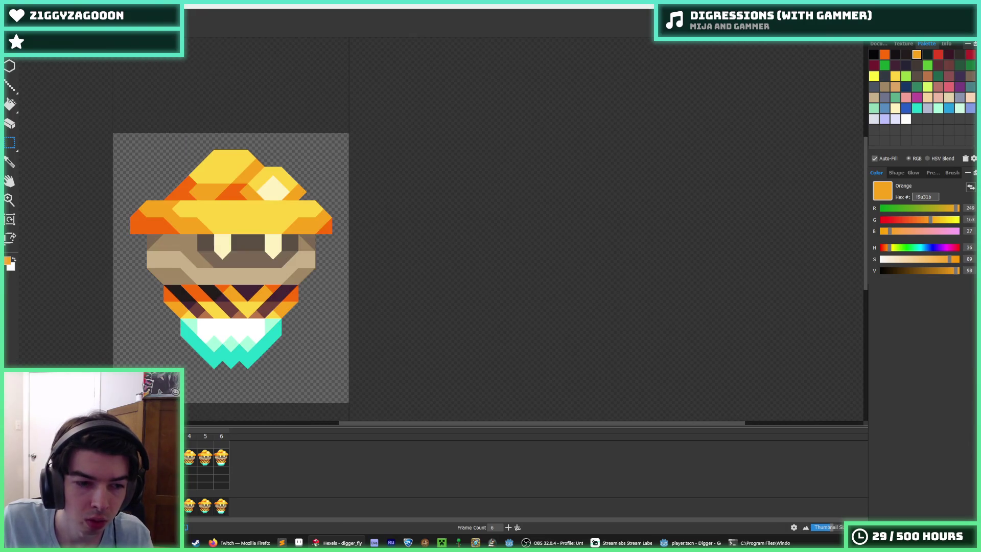
key(period)
scroll(187, 317, down, 2)
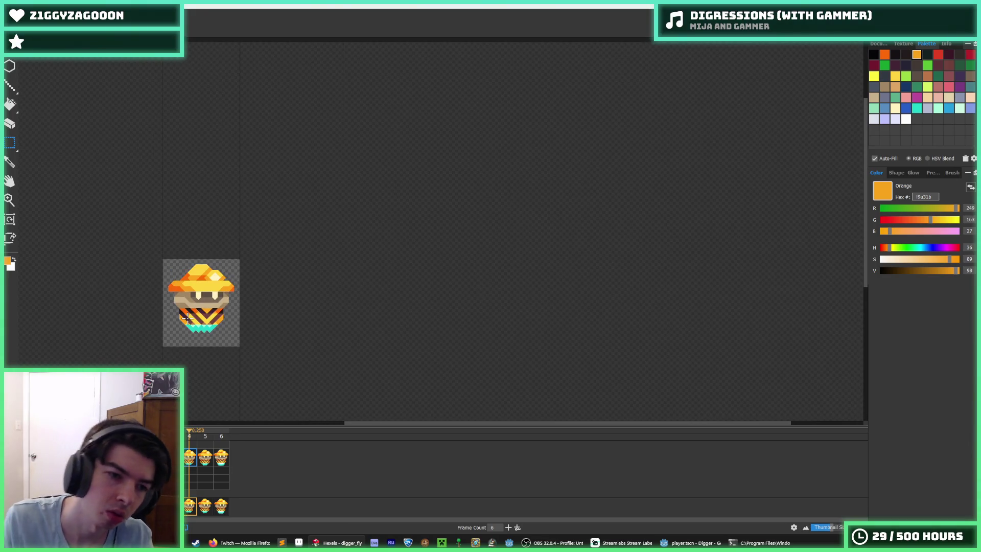
scroll(152, 326, down, 3)
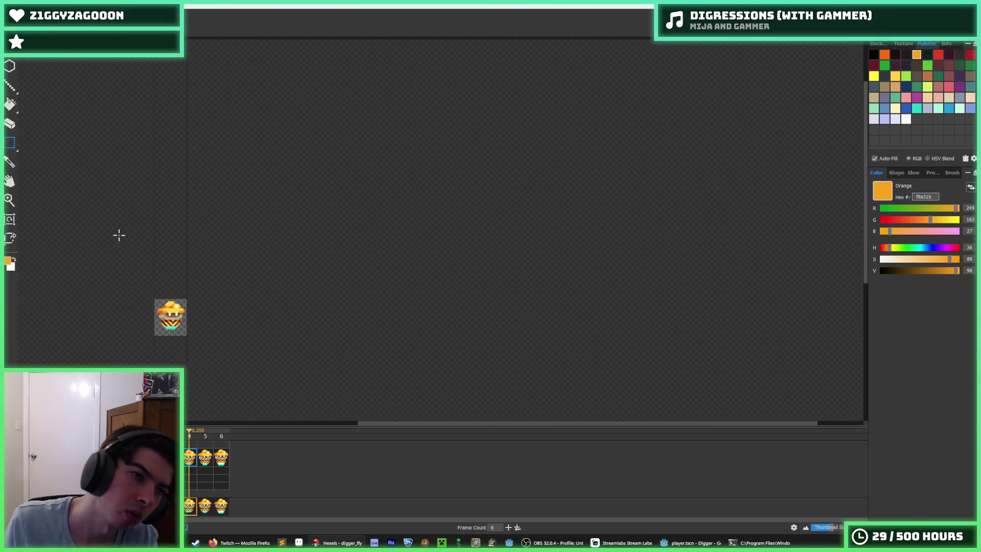
click(11, 15)
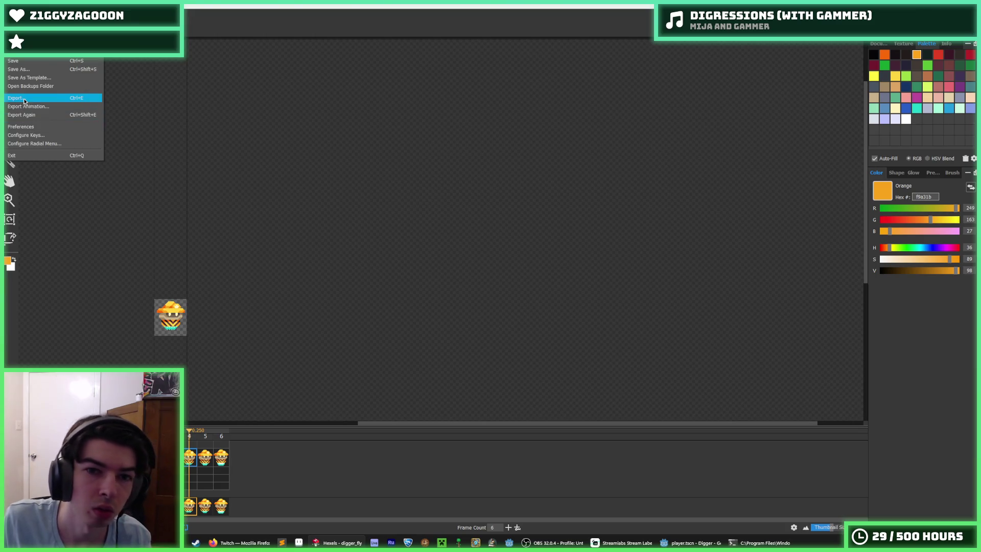
- Export the drawing as an image, overwriting fly.png
click(24, 98)
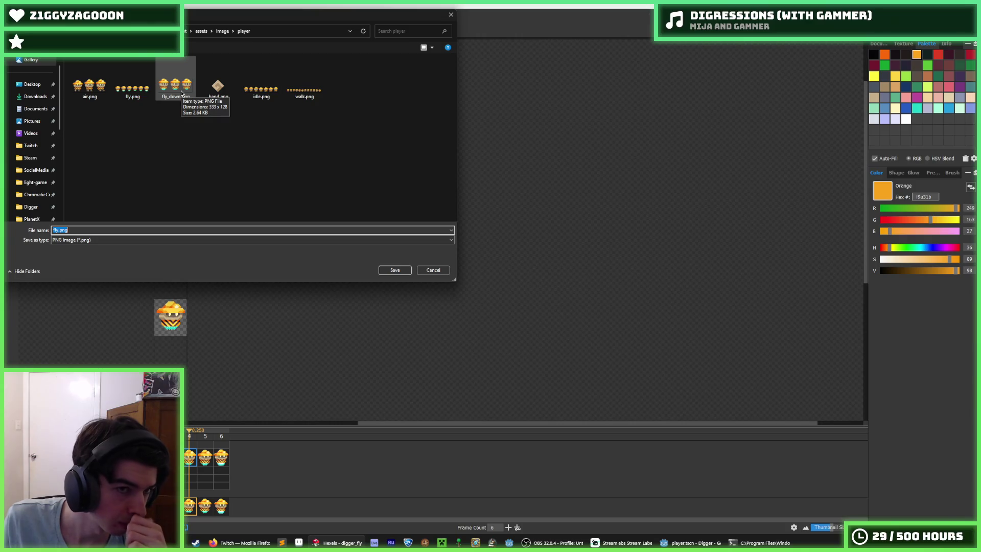
double_click(150, 90)
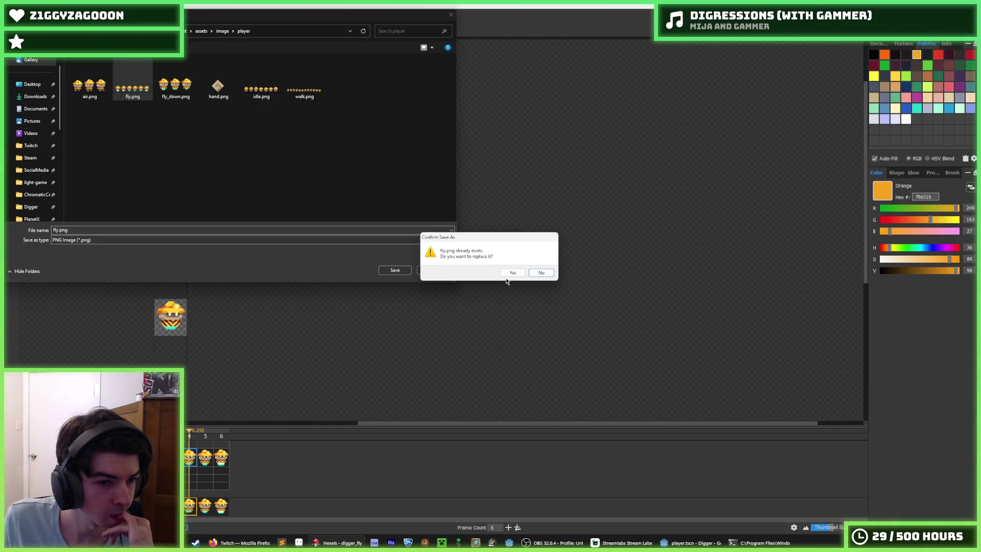
click(512, 274)
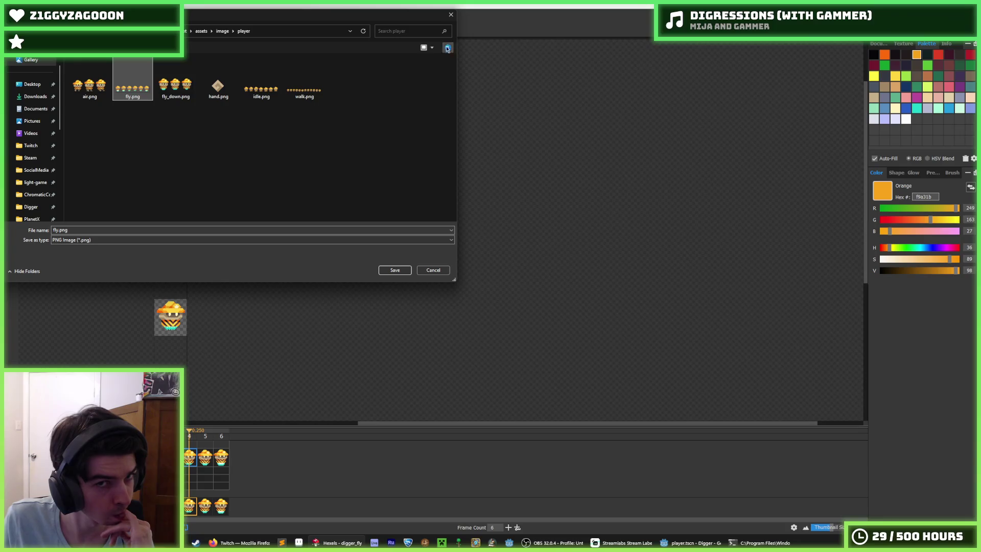
- Export frames 1–6 as a one-row spritesheet at resolution 4, overwriting fly.png
click(11, 50)
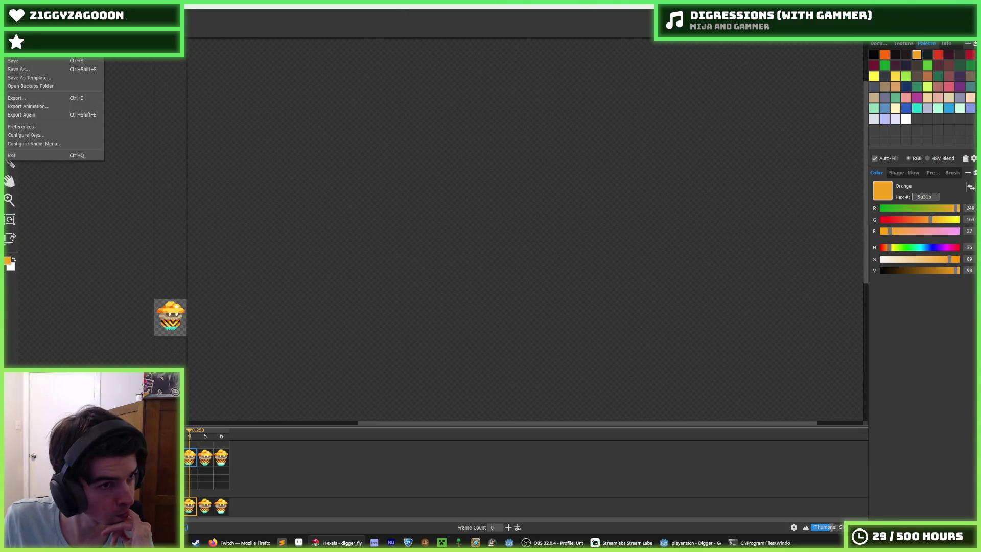
click(49, 107)
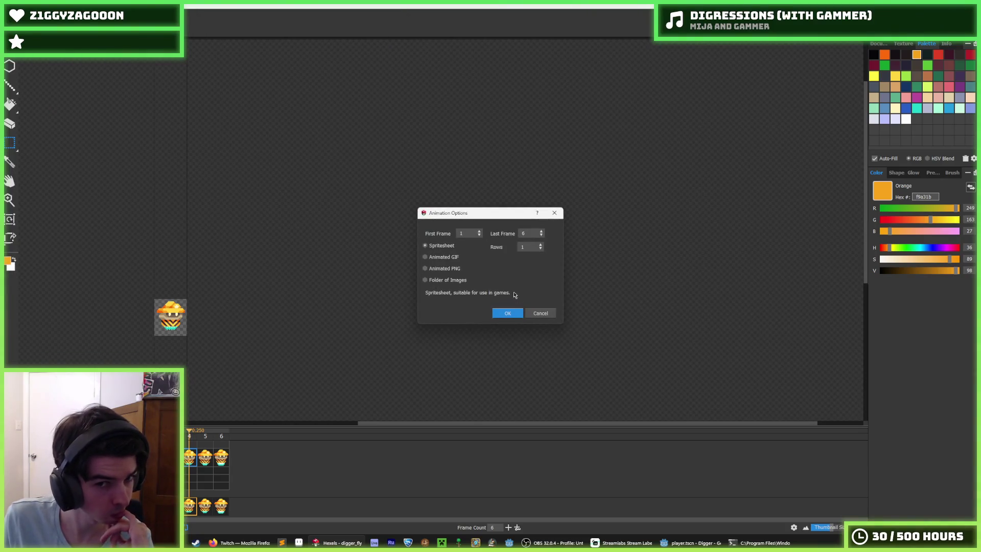
click(517, 312)
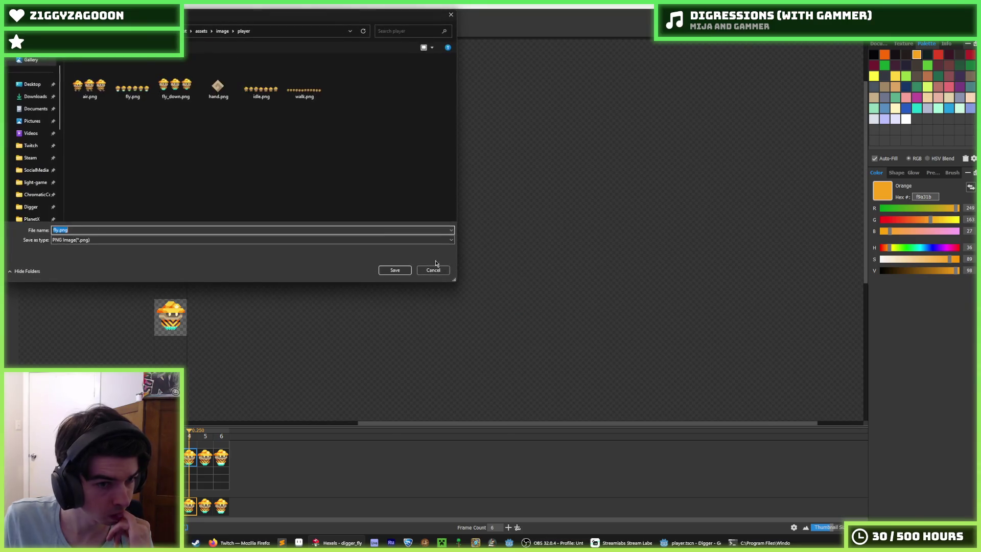
double_click(145, 100)
click(512, 273)
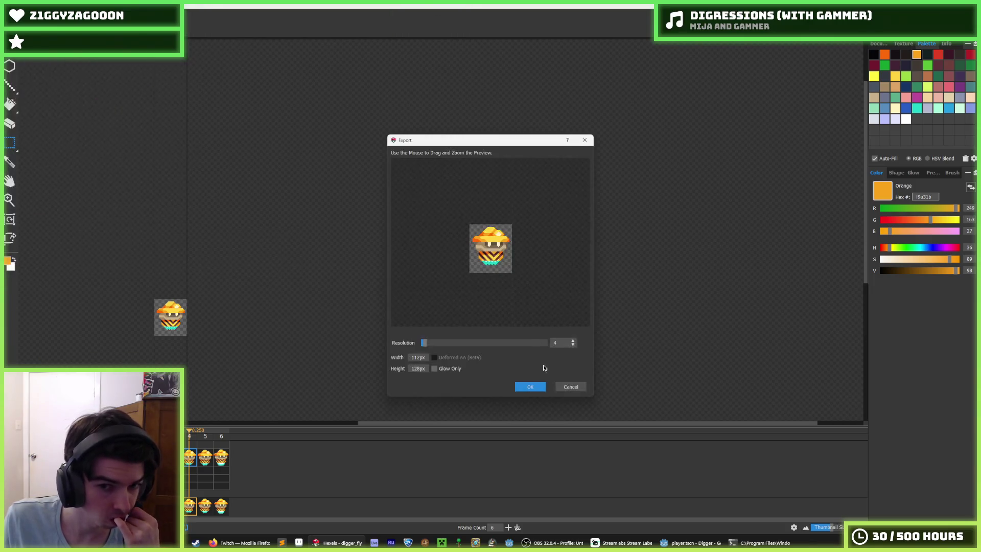
click(530, 387)
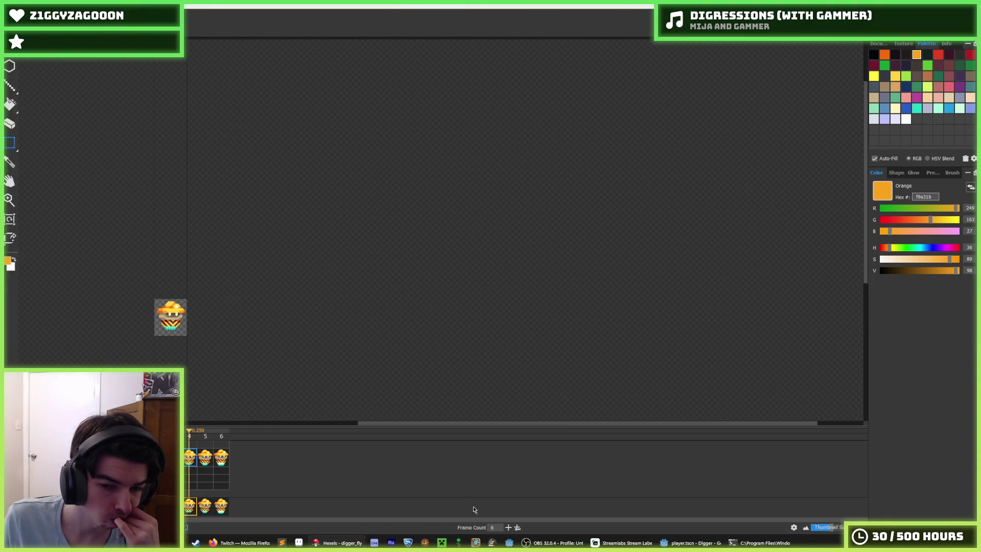
click(692, 543)
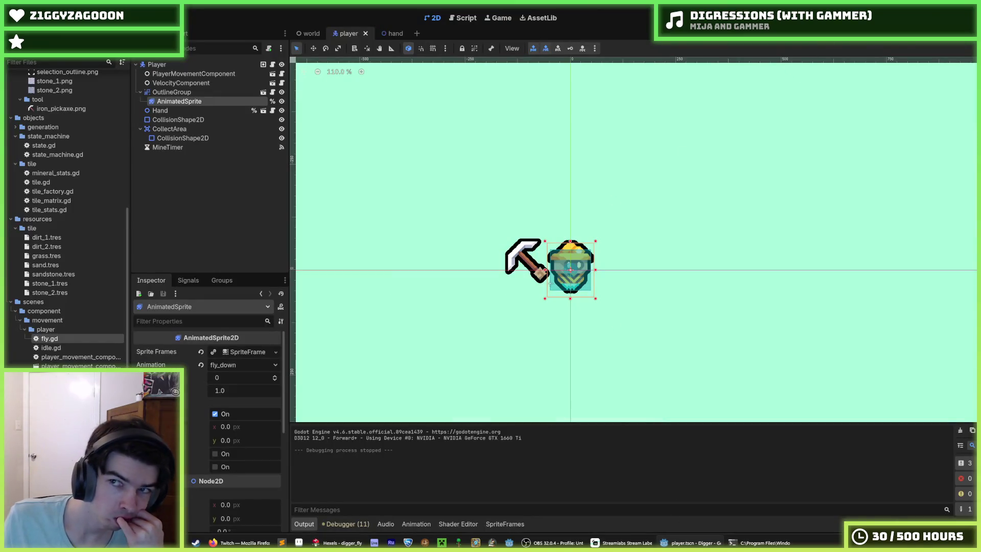
- Run the game and test flying, turning left and right, and digging into the grass
key(F5)
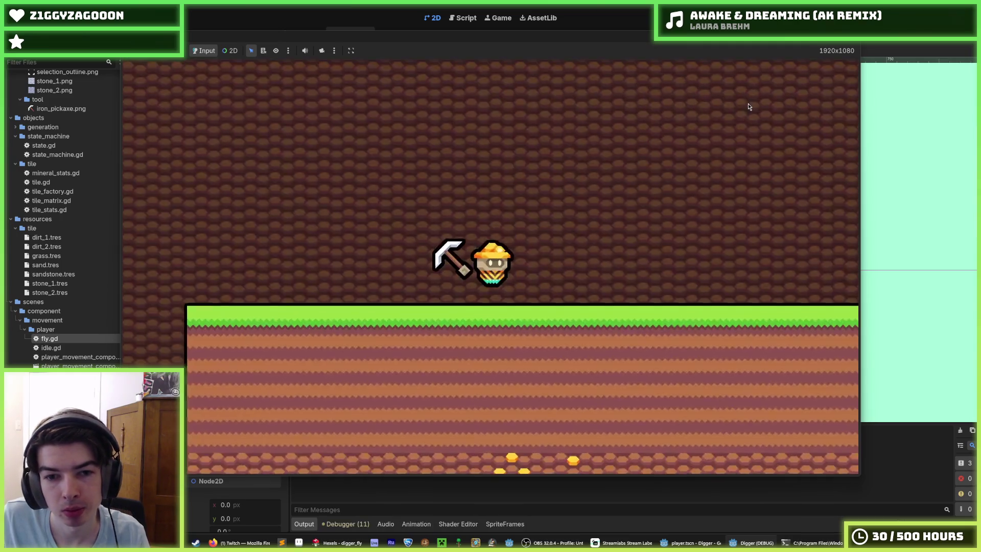
key(space)
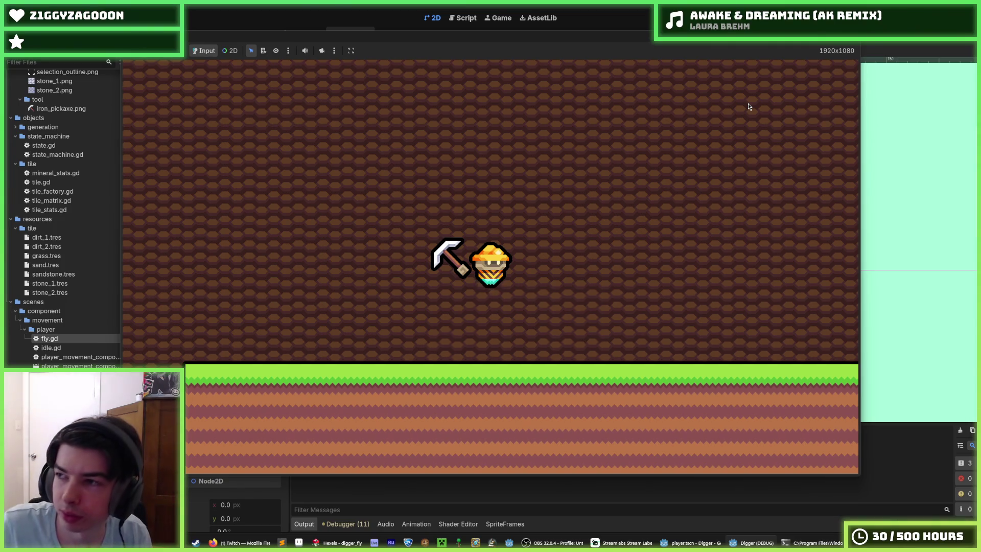
key(d)
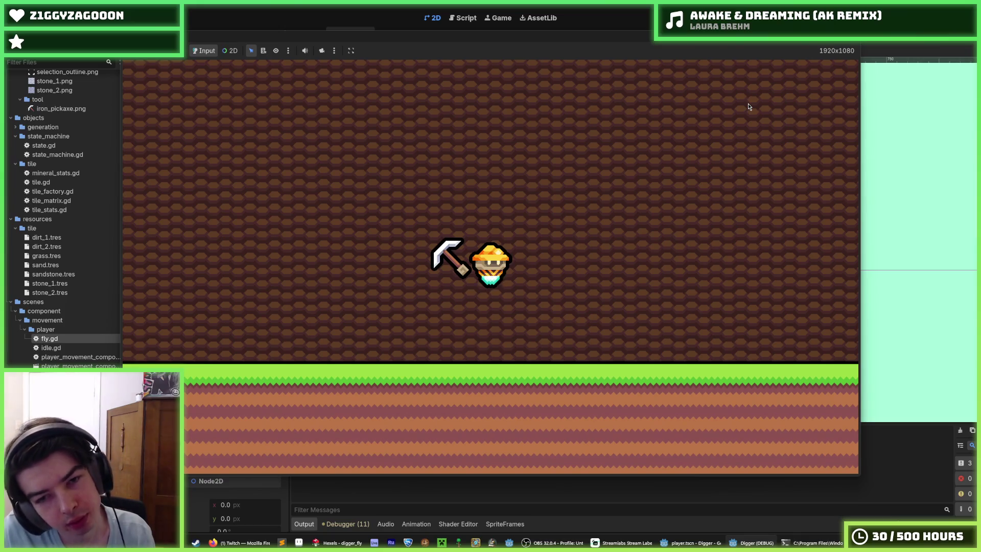
key(d)
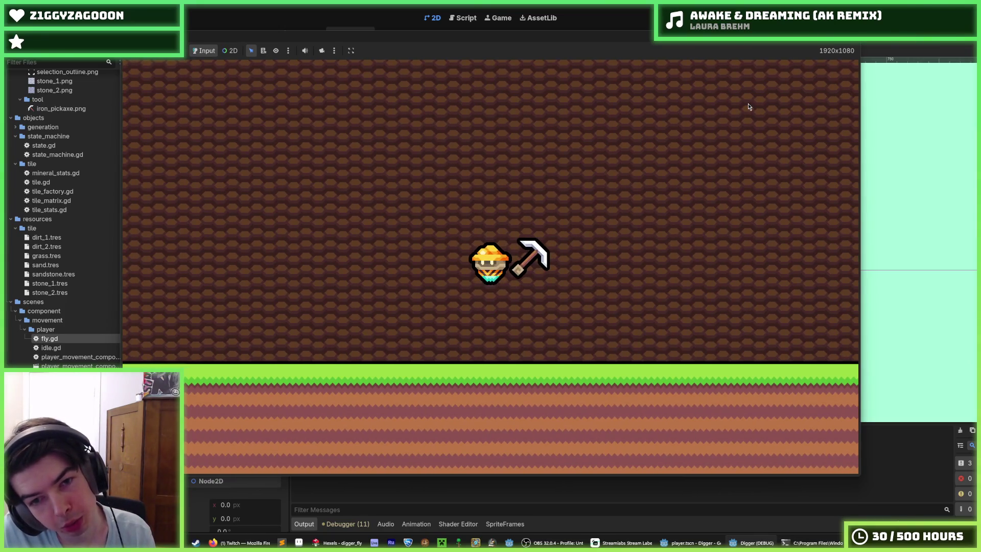
key(a)
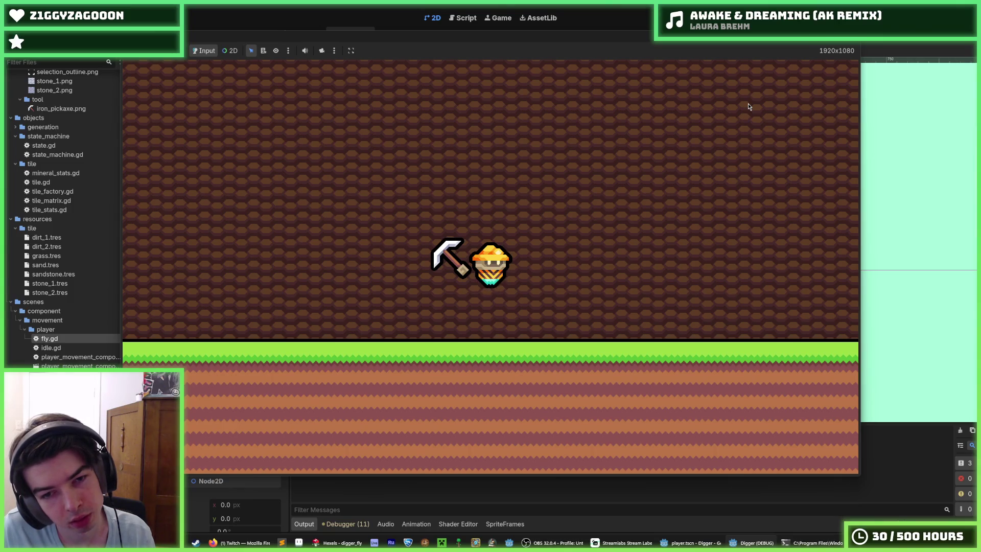
key(d)
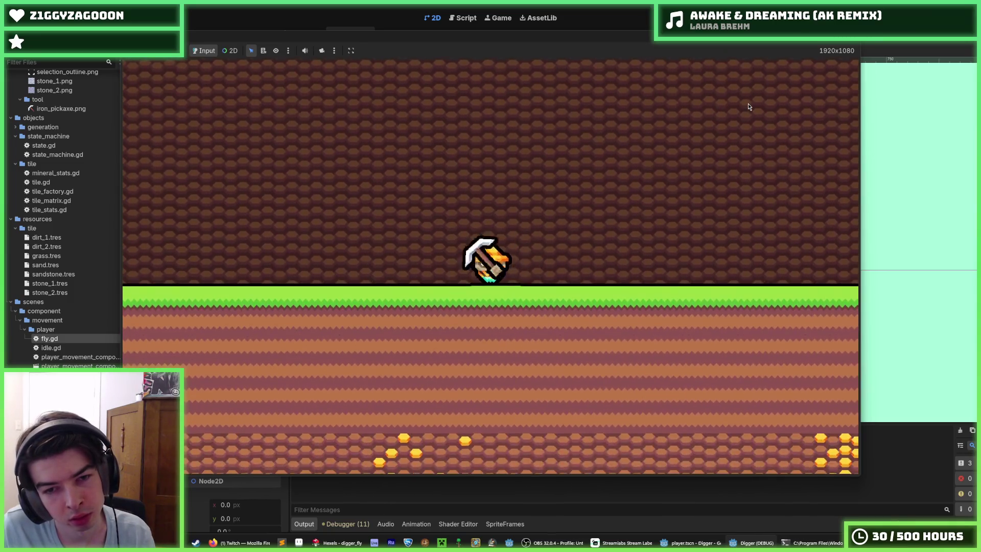
key(s)
key(w)
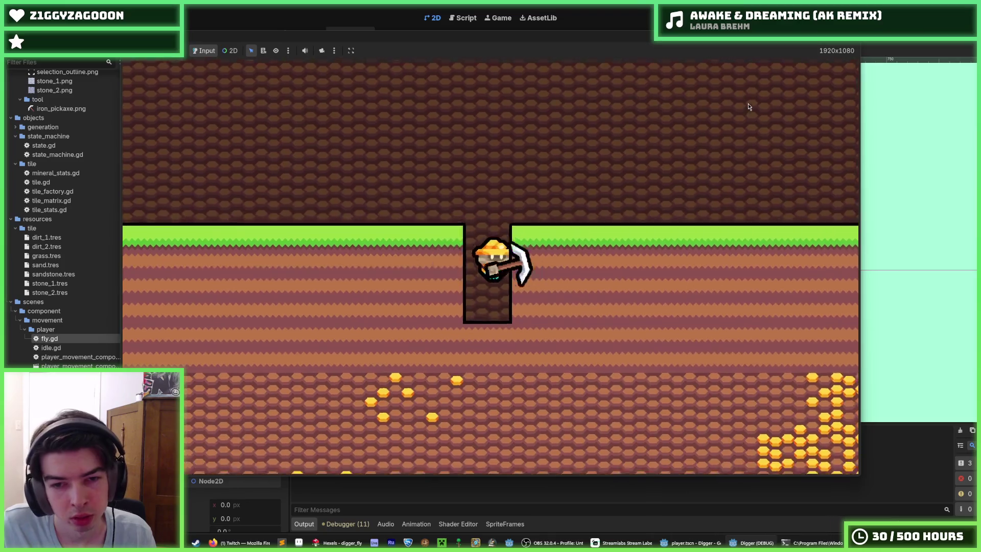
key(d)
key(a)
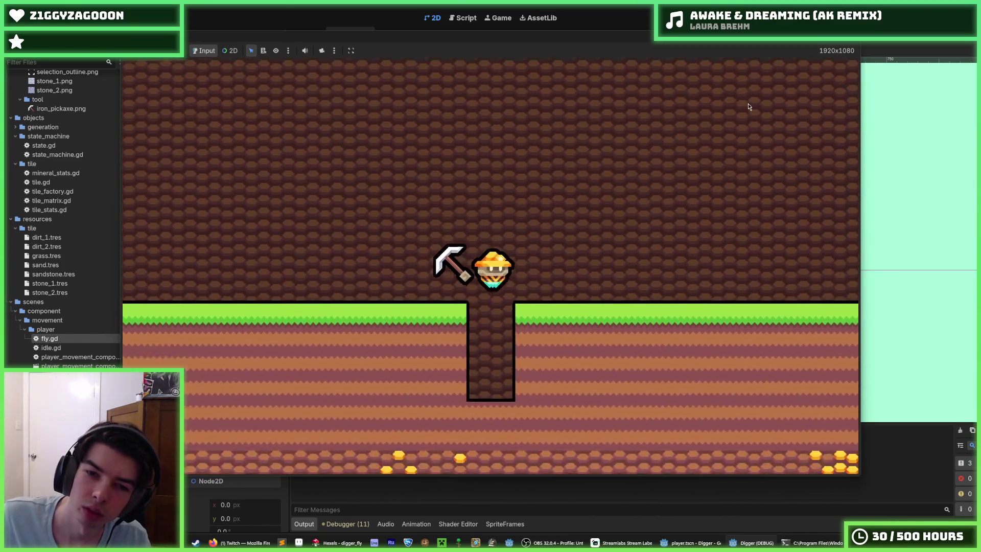
key(w)
key(d)
key(a)
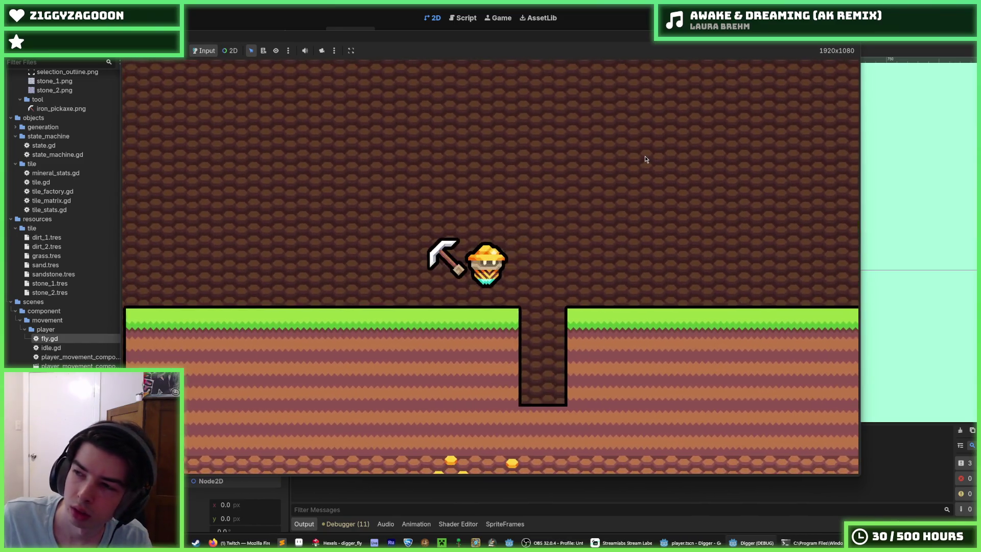
key(s)
key(s)
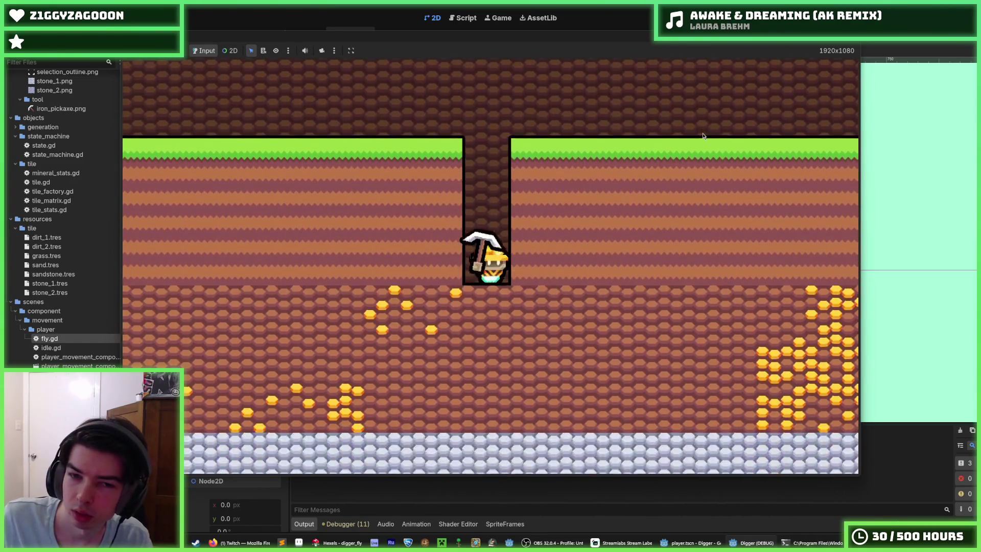
- Dig deeper and leftward through the dirt, then dig out the gold tile on the right
key(d)
key(d)
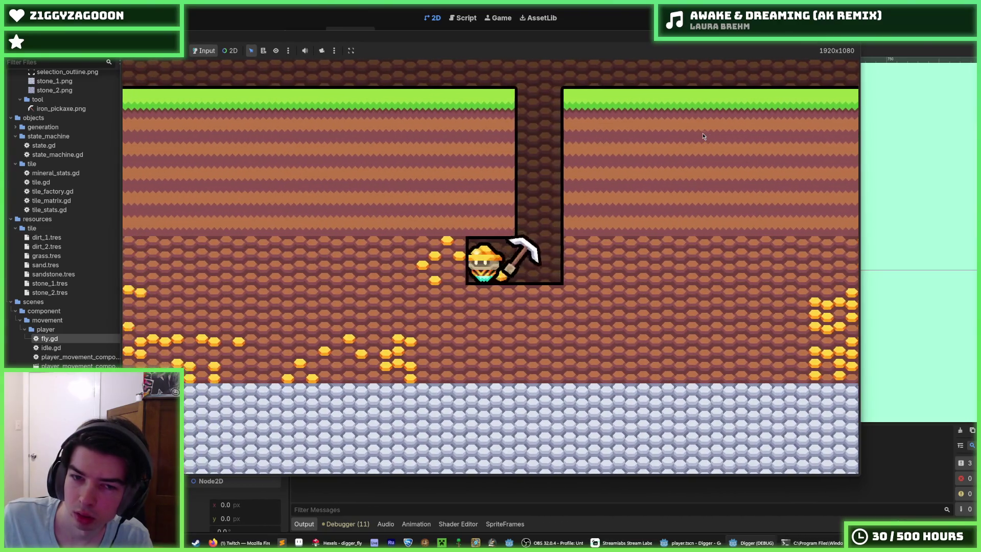
key(a)
key(d)
key(s)
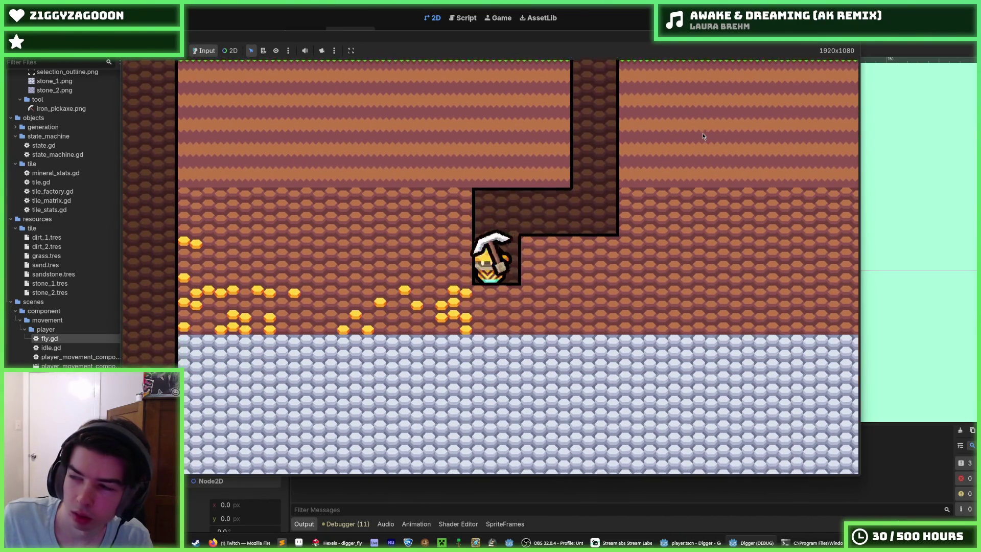
key(s)
key(a)
key(a)
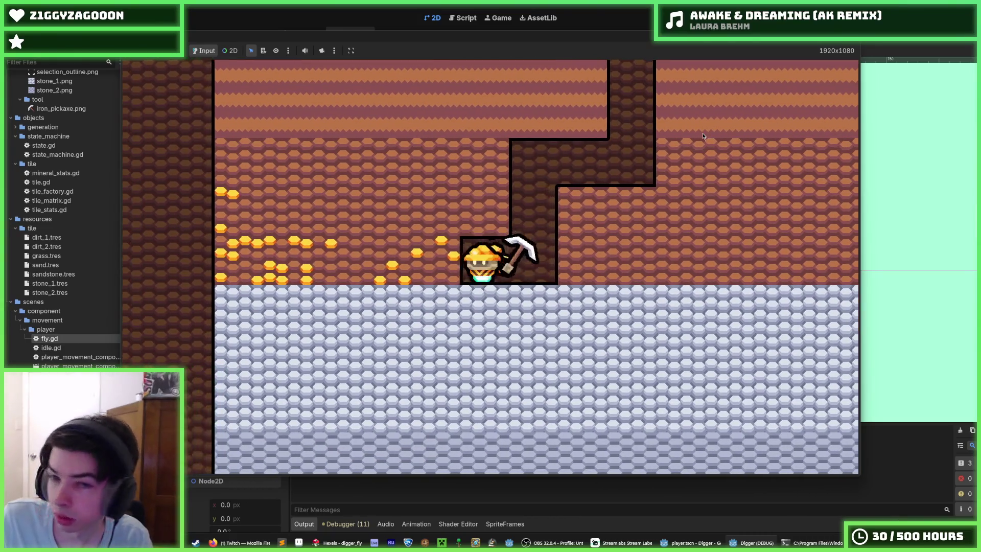
key(a)
key(a)
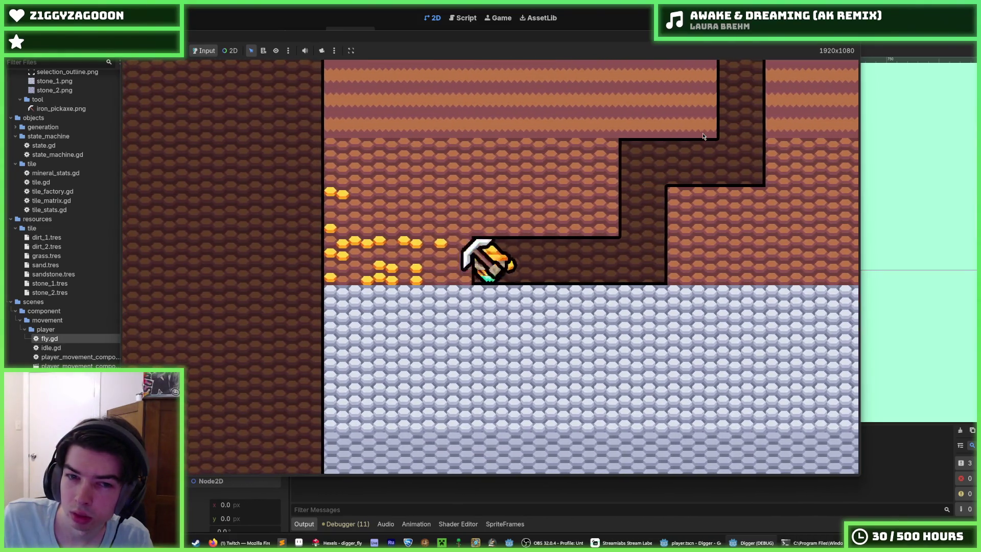
key(a)
key(a)
key(a)
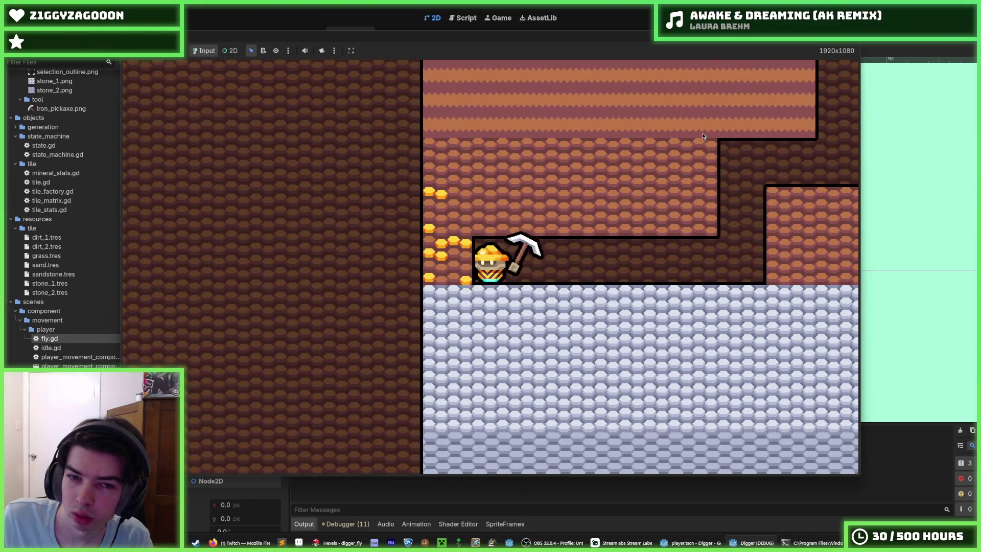
key(w)
key(d)
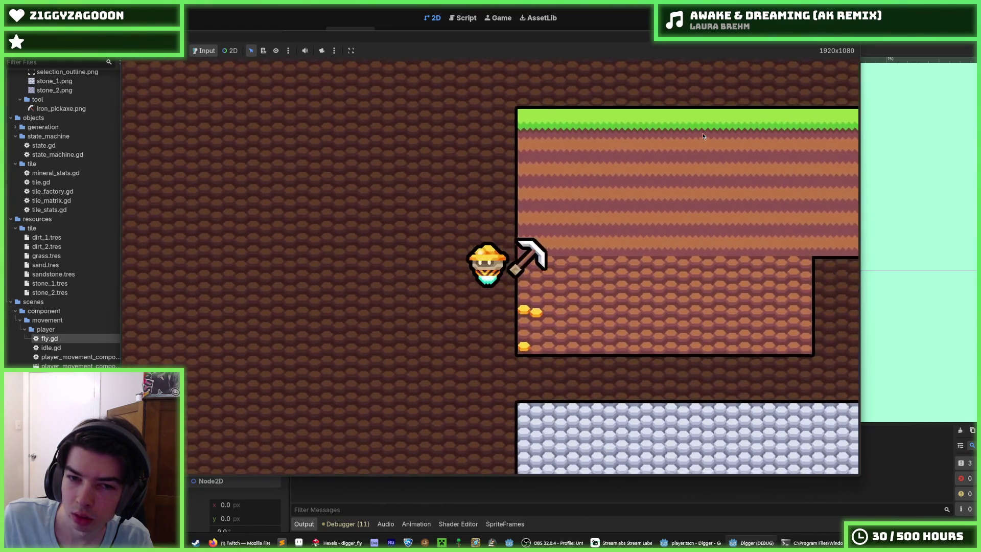
key(d)
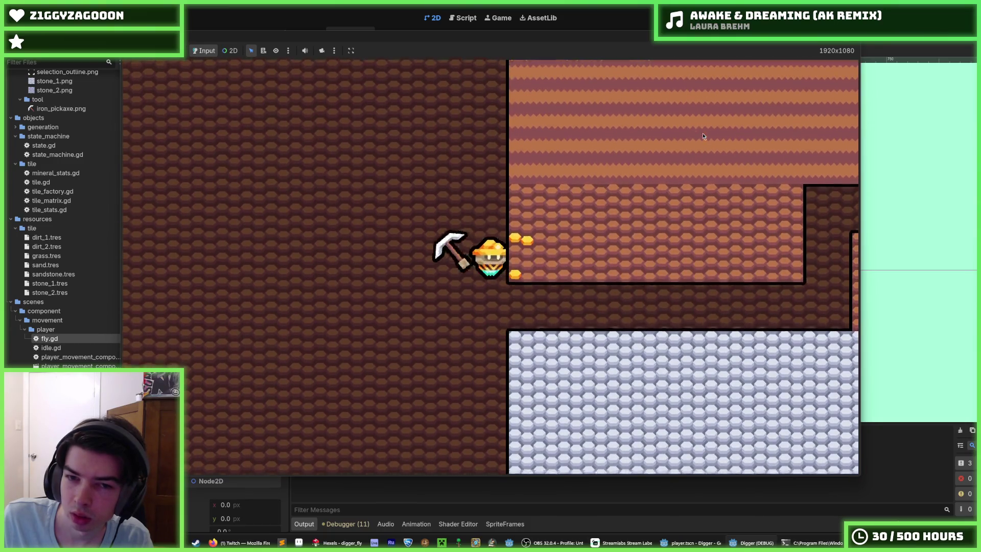
key(d)
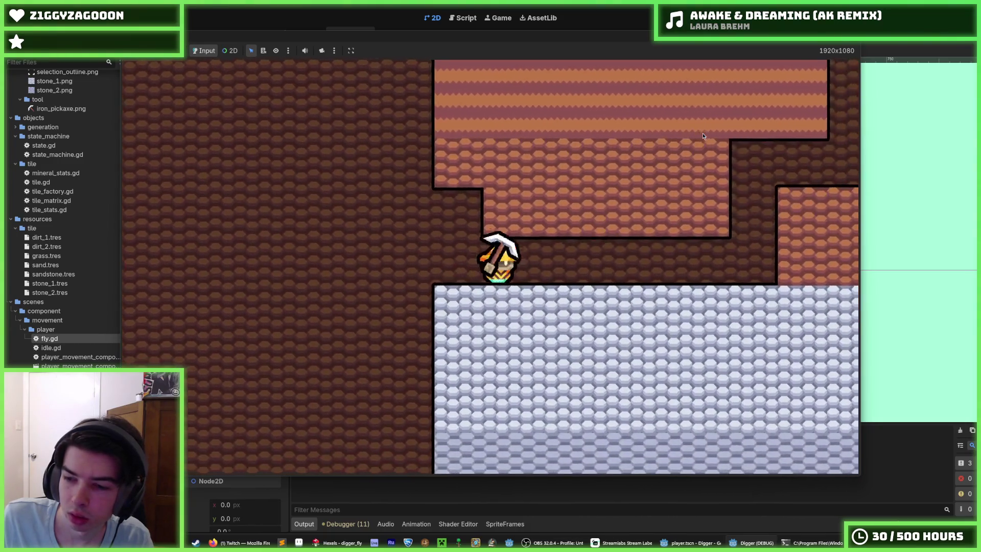
- Fly up the tunnel, dig right and down into a shaft, fly up it, then stop with F8
key(w)
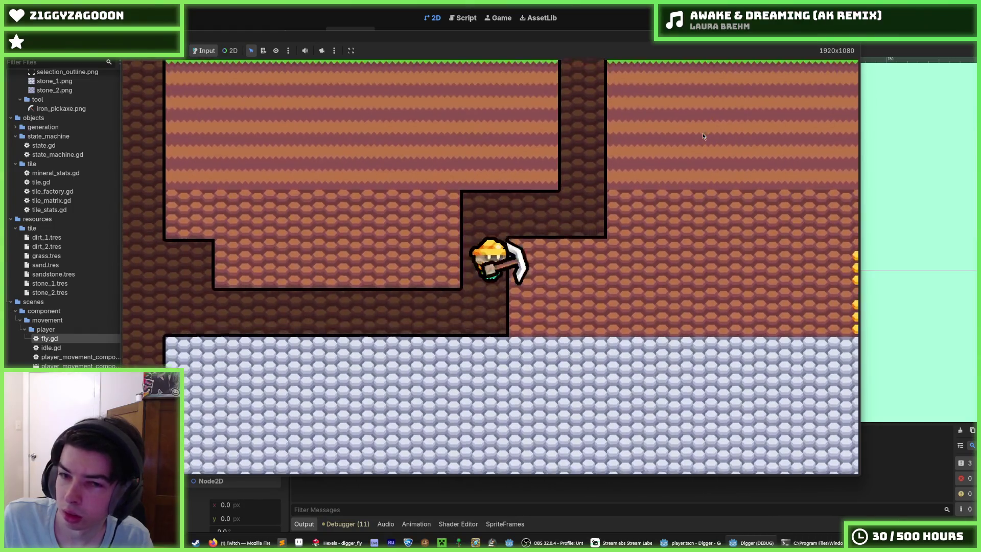
key(d)
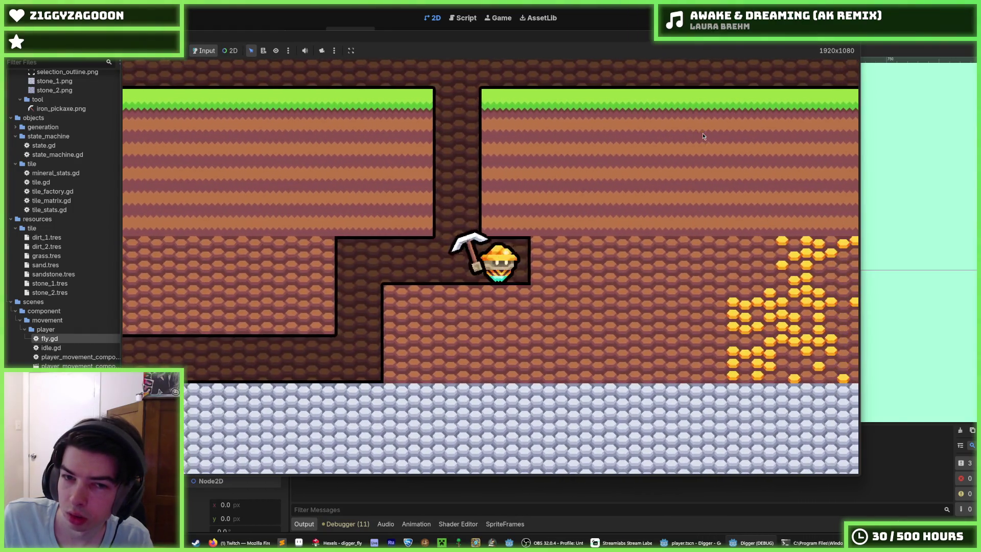
key(d)
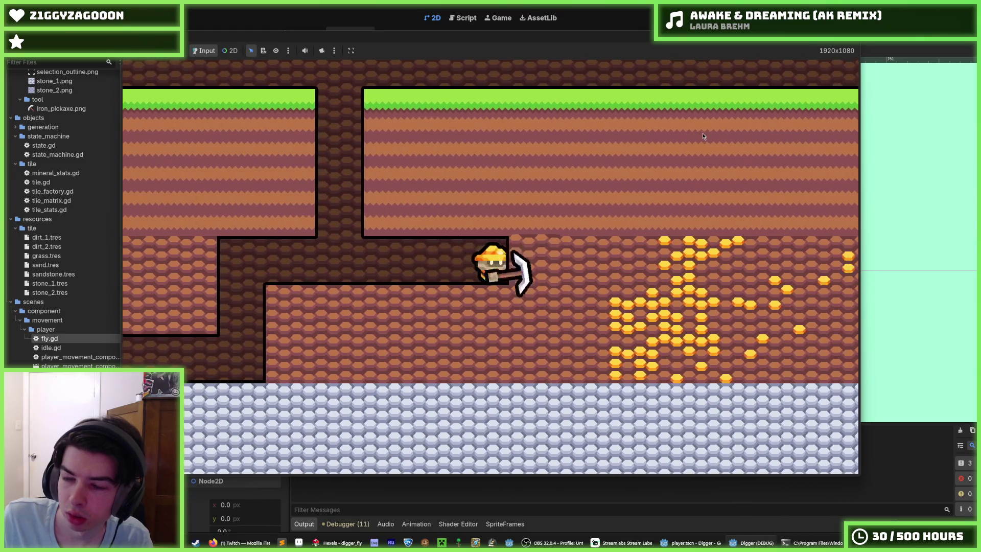
key(d)
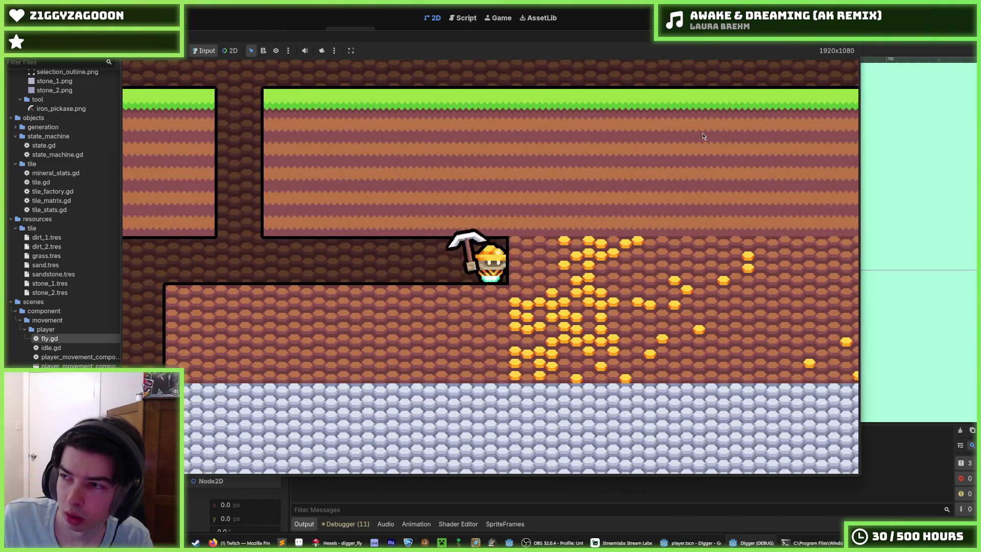
key(s)
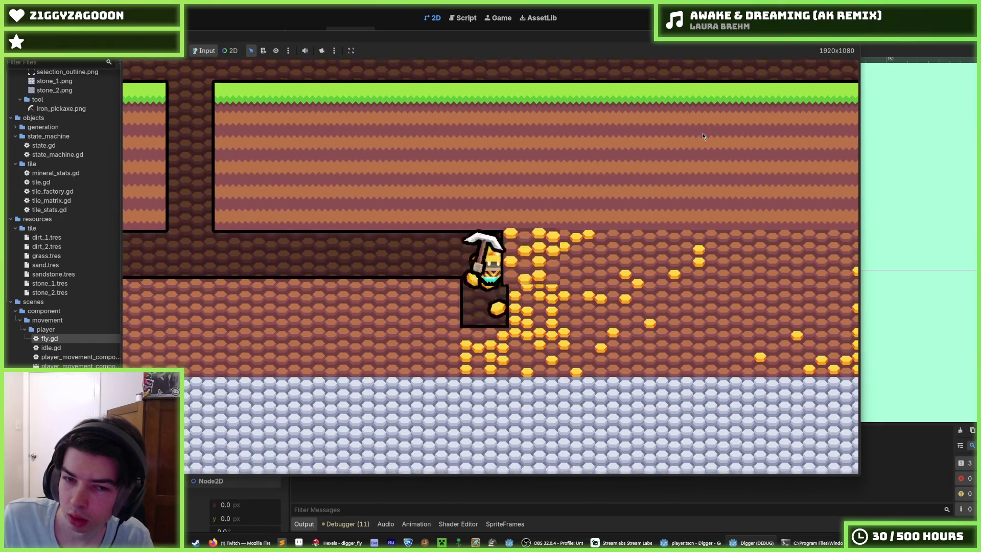
key(s)
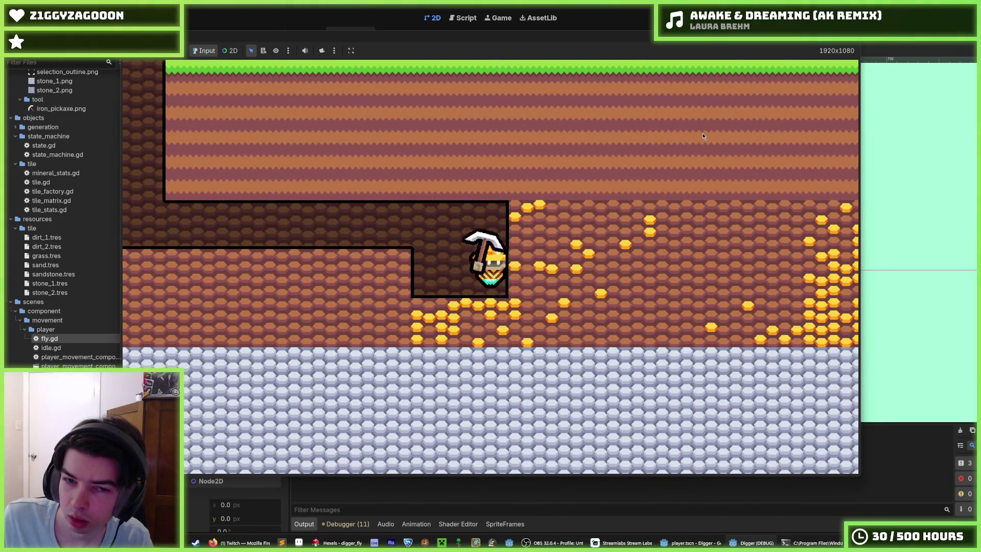
key(a)
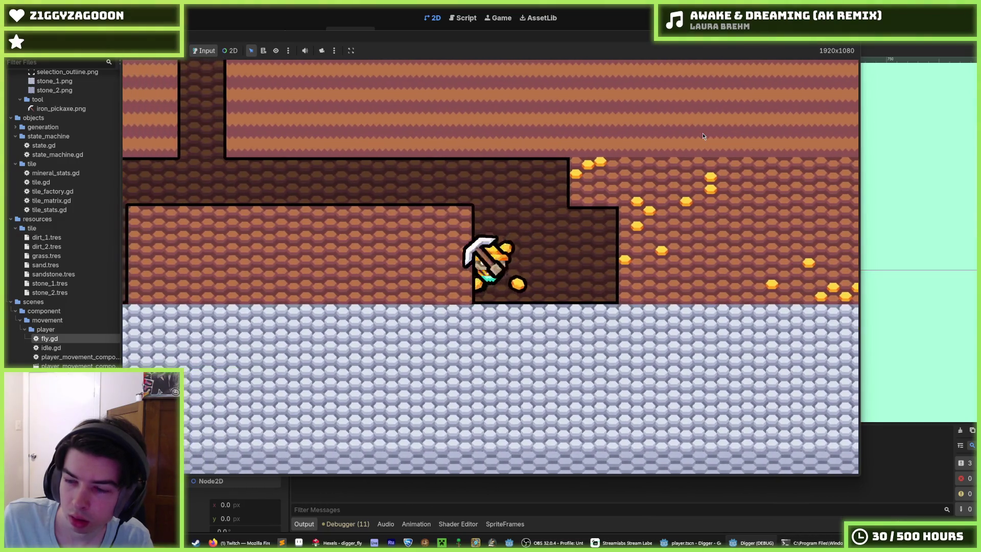
key(w)
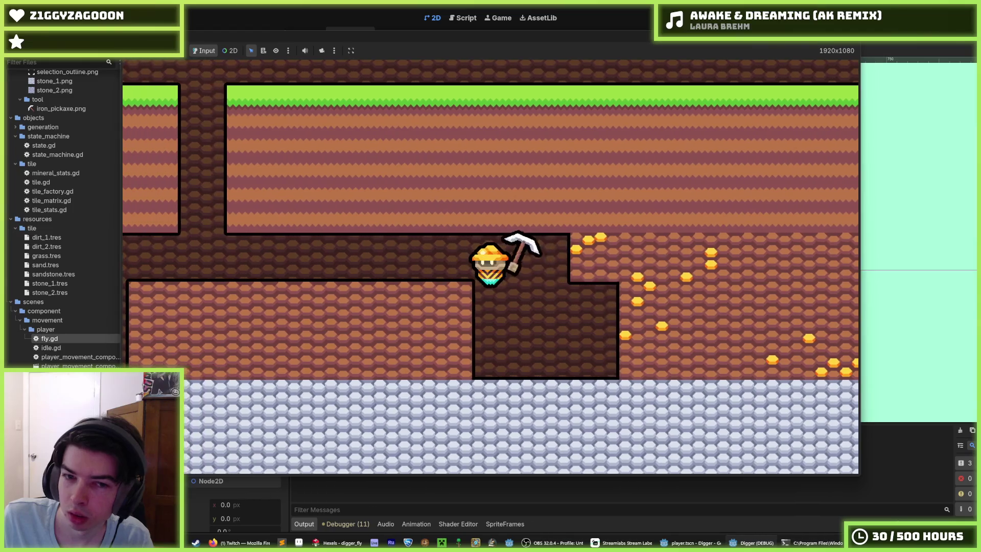
key(a)
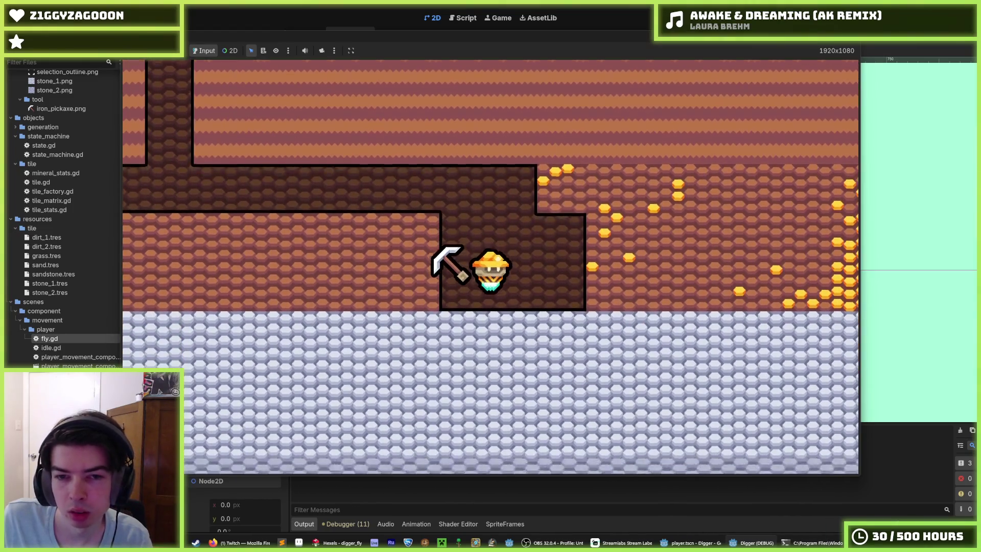
key(w)
key(F8)
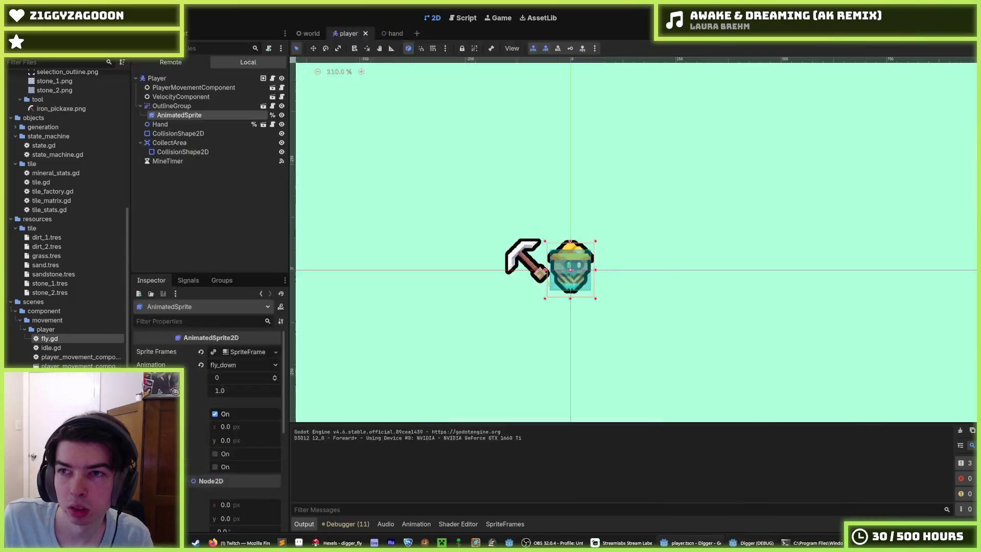
- Stop the running game and open the player's SpriteFrames editor on the fly_up animation
key(ctrl+s)
click(272, 63)
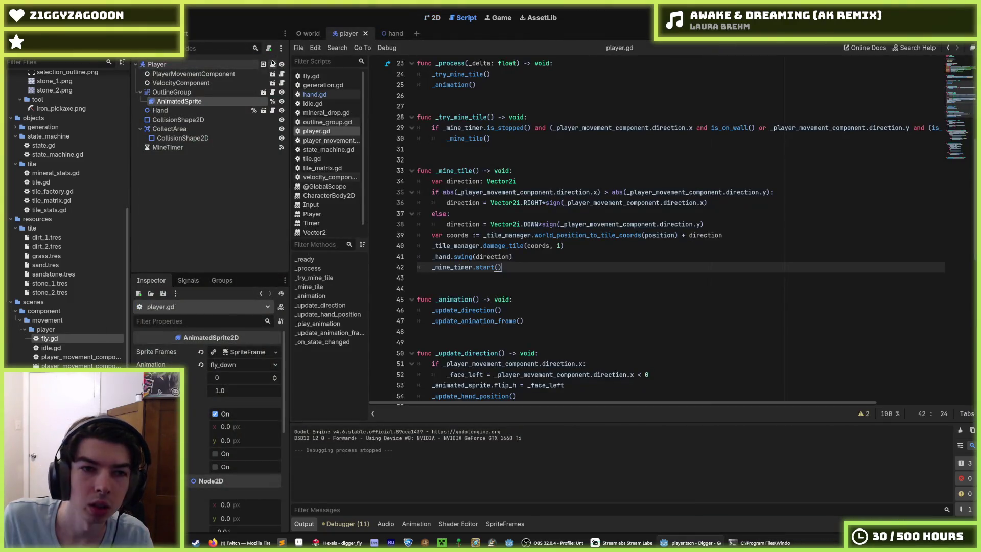
click(179, 102)
click(432, 20)
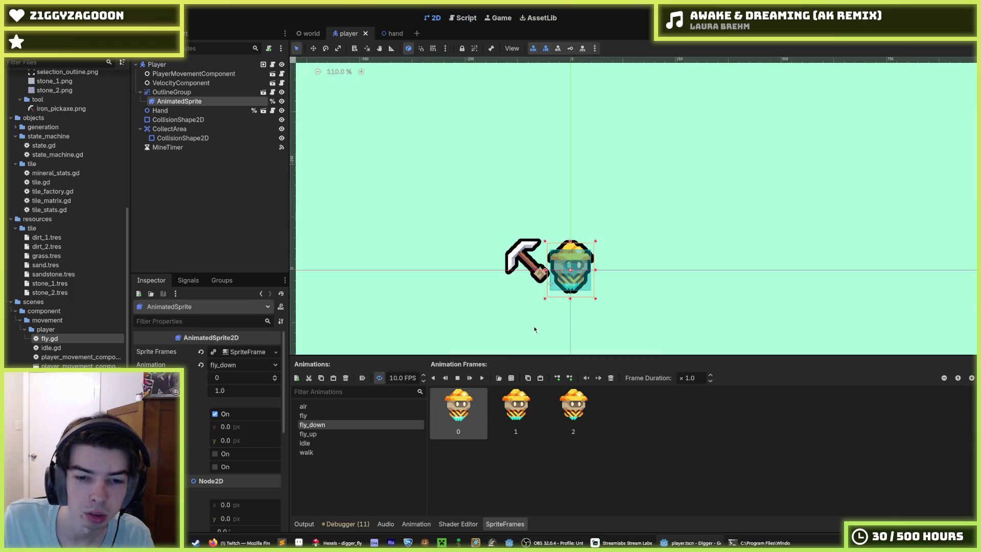
click(338, 436)
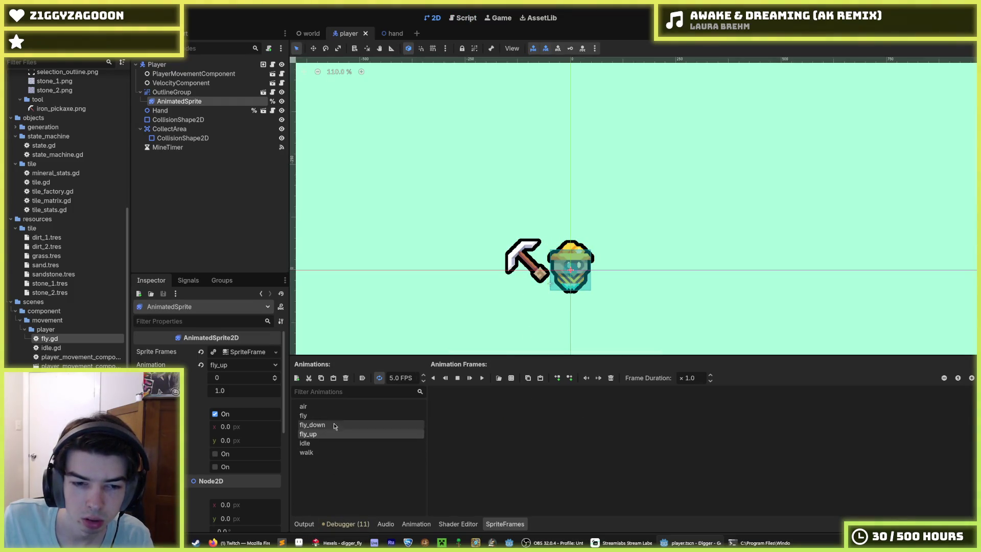
- Set fly_up to 10 FPS, save the player scene, and return to Hexels' digger_fly sprite
key(Return)
click(358, 416)
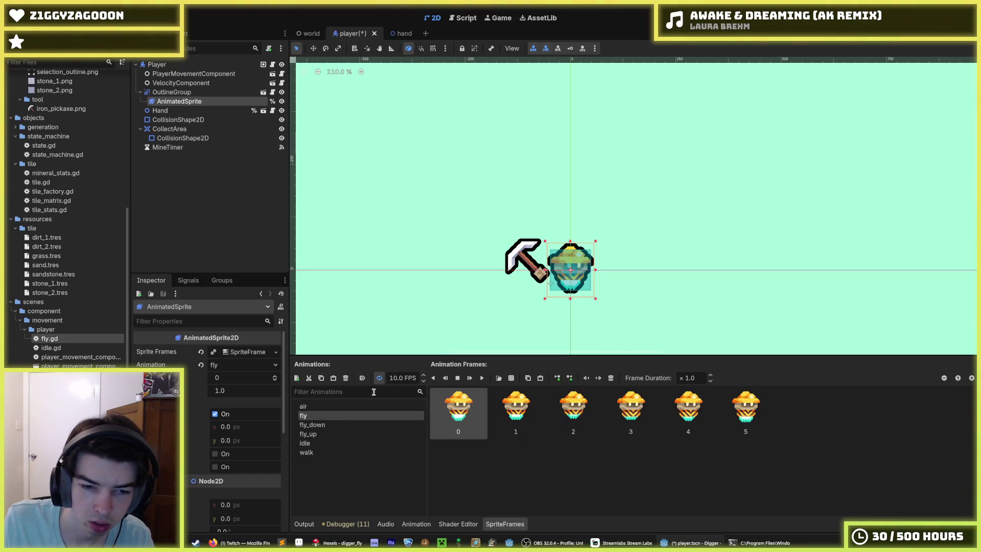
click(351, 424)
click(332, 434)
key(ctrl+s)
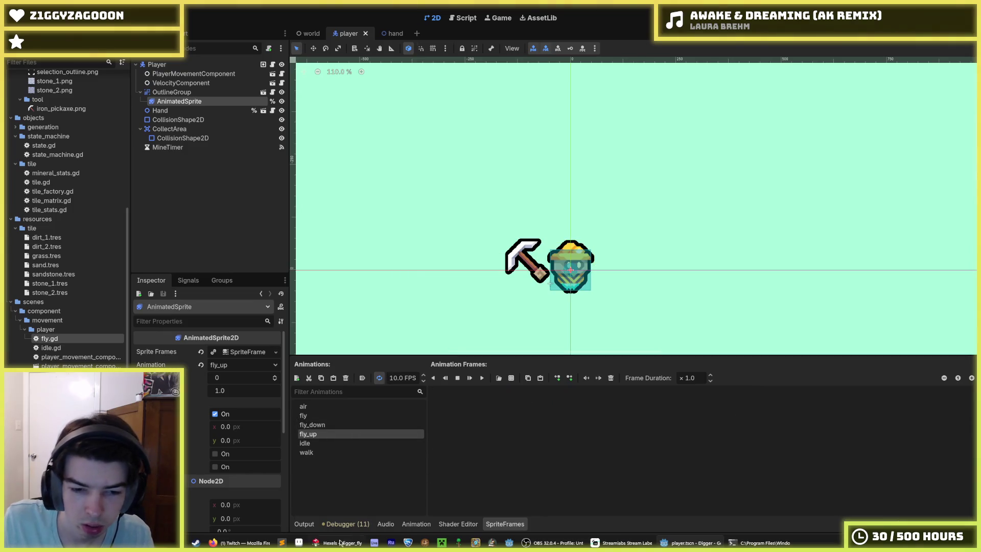
mouse_move(338, 543)
click(337, 511)
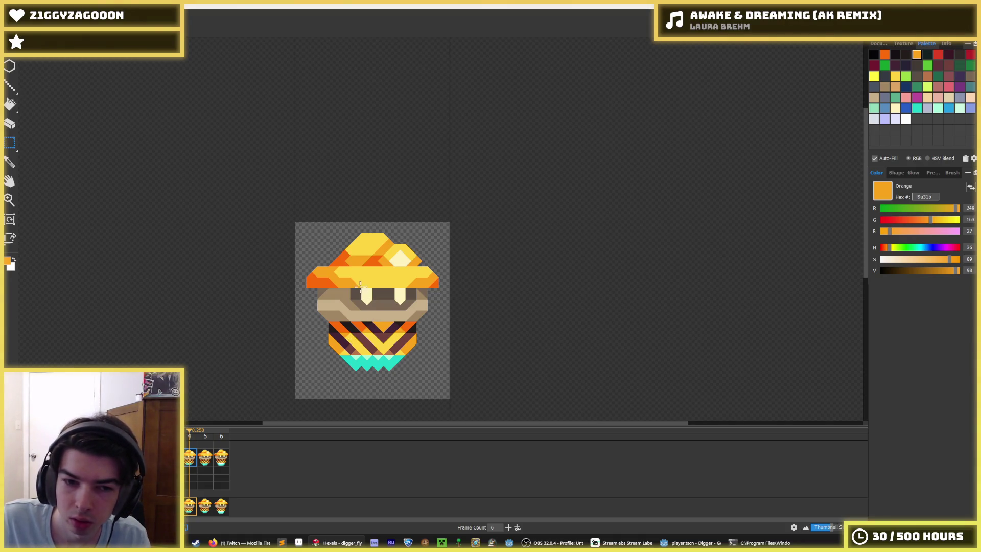
- Check a digger_fly frame, then close the document and save its changes
key(space)
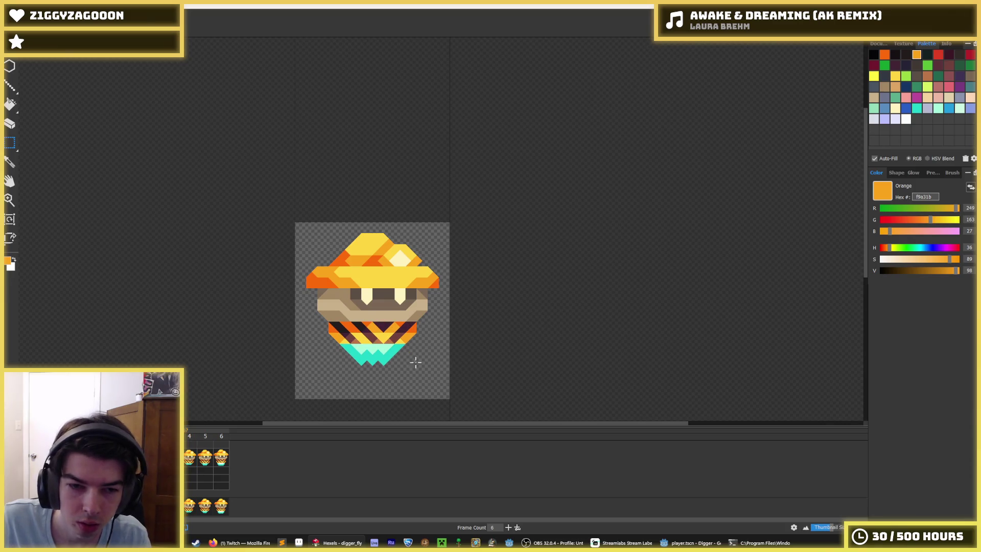
mouse_move(436, 388)
mouse_down()
mouse_move(357, 340)
mouse_move(301, 321)
mouse_up()
click(11, 11)
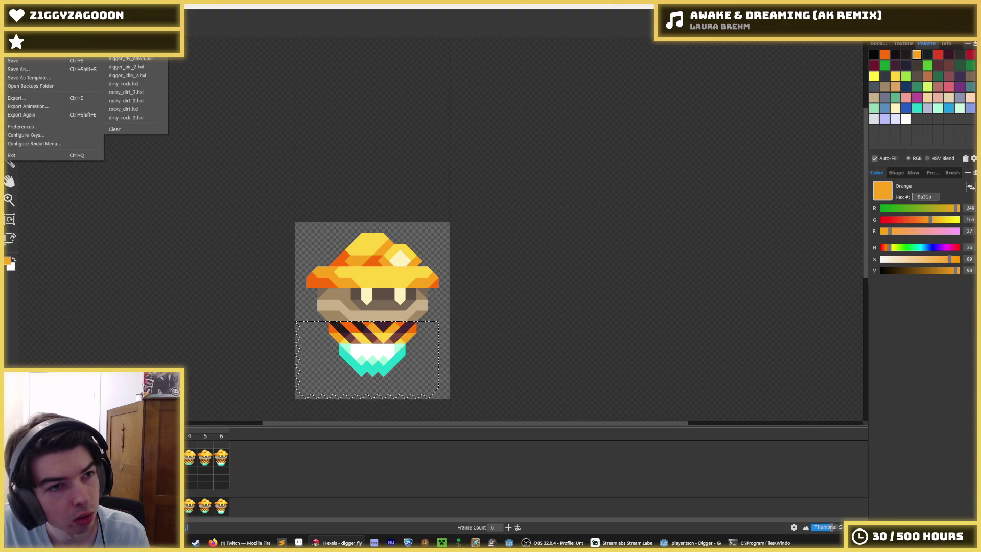
key(ctrl+q)
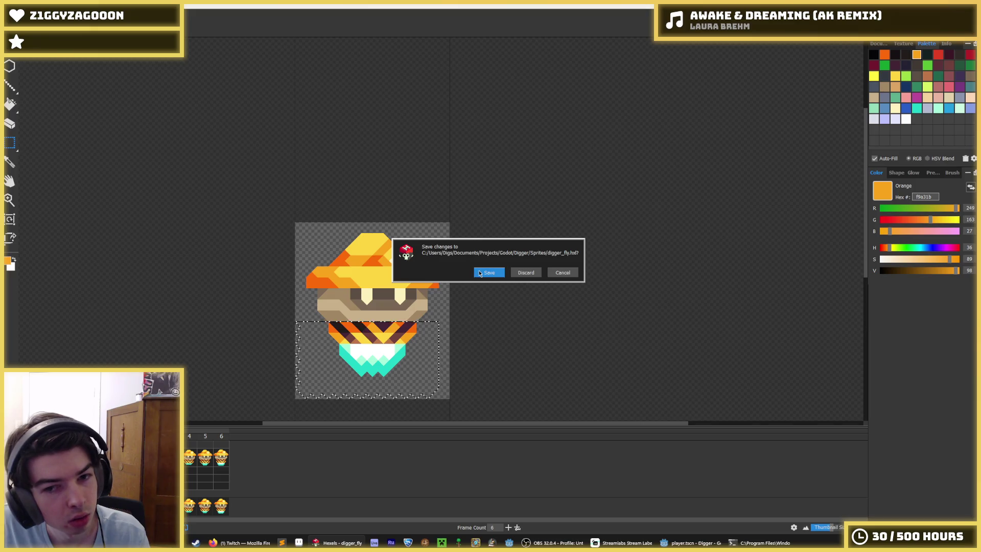
click(480, 273)
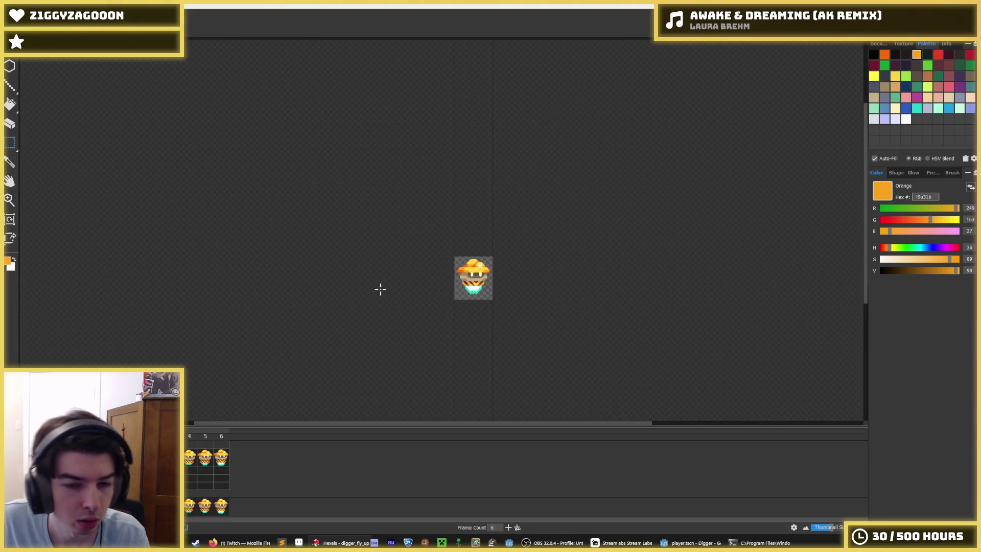
- Test-select the digger_fly_up sprite's lower half, then step through its animation frames
scroll(476, 297, up, 2)
drag(546, 308, 343, 199)
click(511, 251)
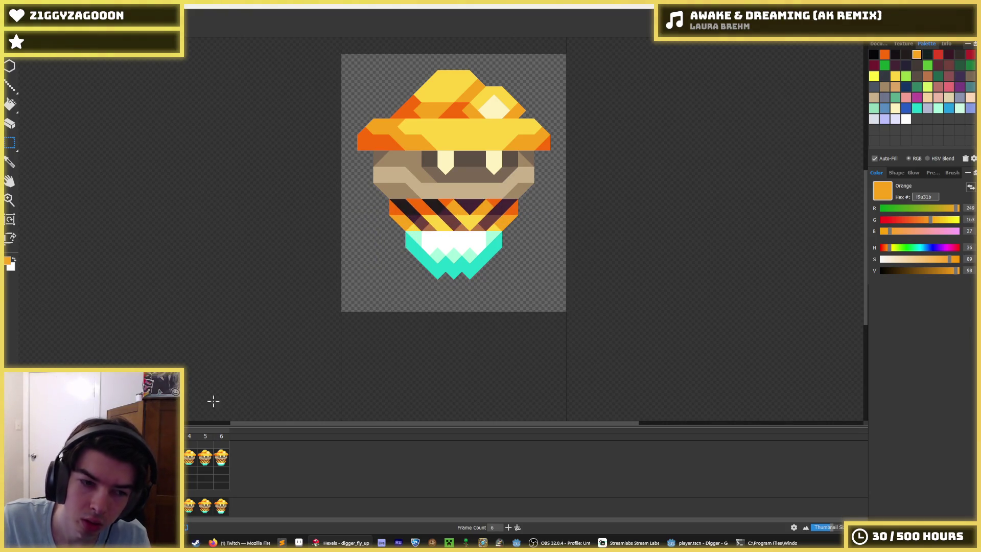
key(period)
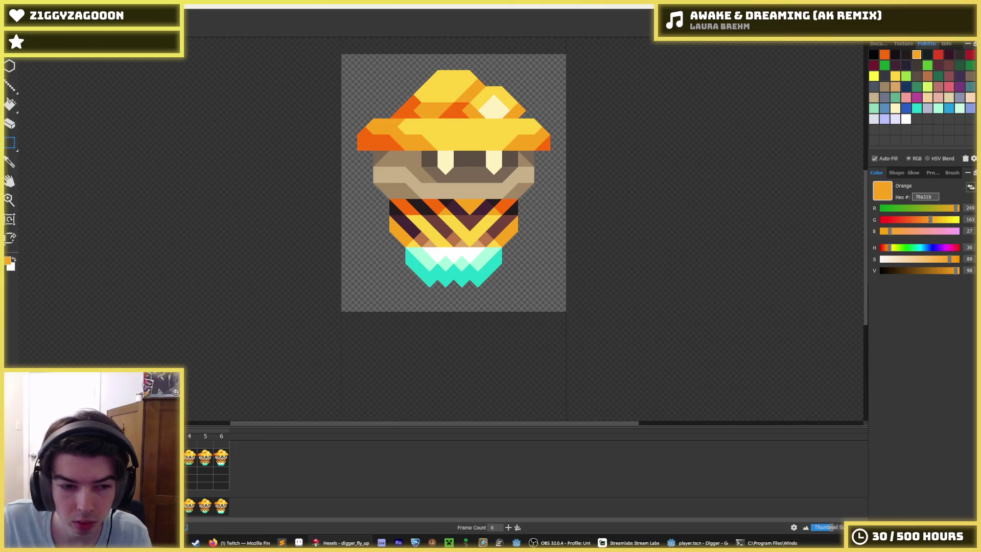
key(period)
key(period)
key(period)
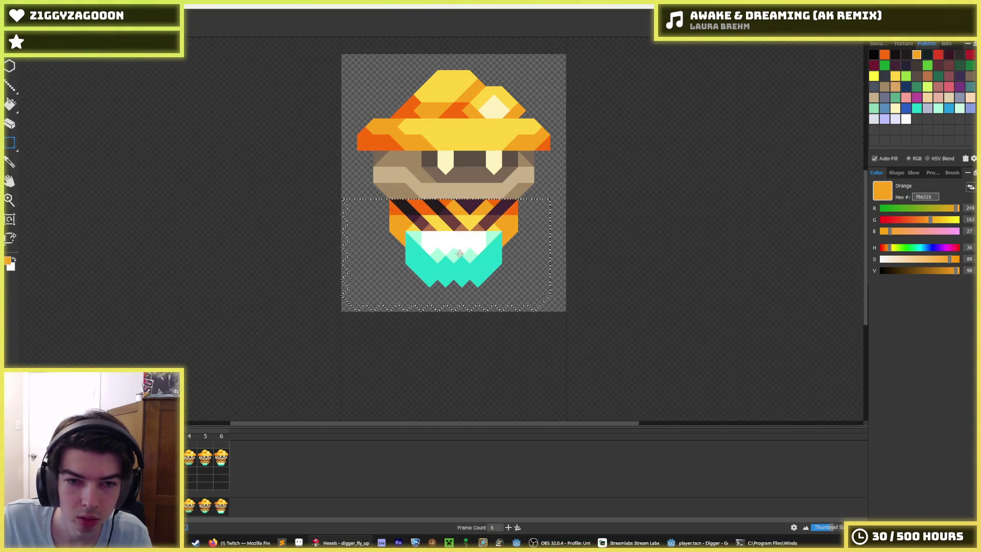
key(period)
- Trial-select the striped body band and test moving the teal bottom up, then undo it
mouse_move(533, 229)
mouse_down()
mouse_move(465, 202)
mouse_move(360, 200)
mouse_up()
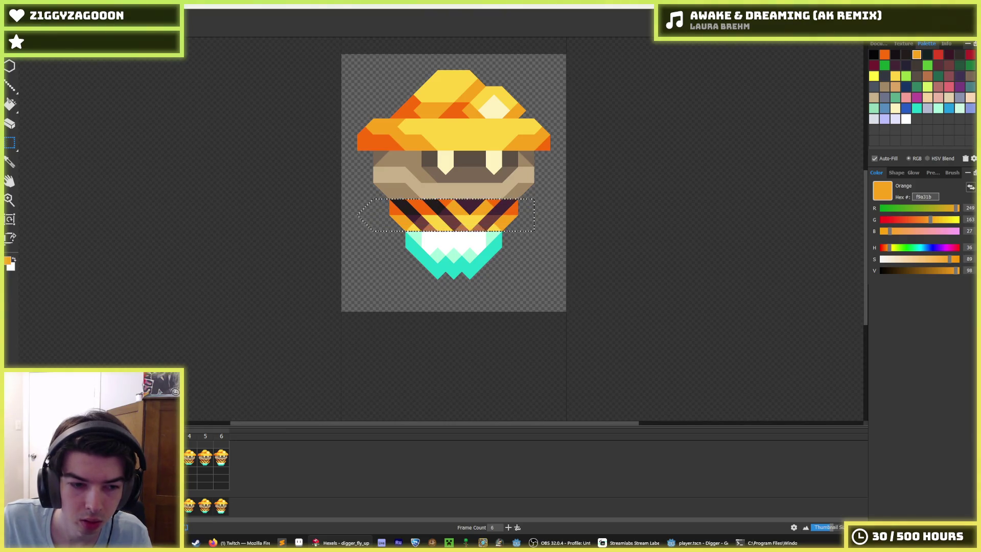
key(comma)
click(533, 292)
mouse_move(534, 231)
mouse_down()
mouse_move(511, 212)
mouse_move(356, 199)
mouse_up()
click(356, 199)
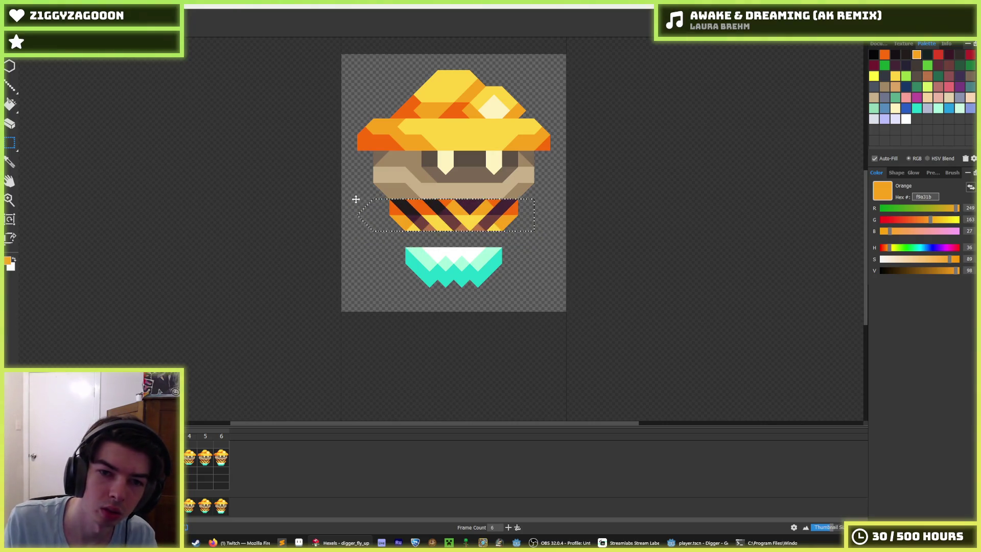
mouse_move(553, 324)
mouse_down()
mouse_move(344, 236)
mouse_move(349, 250)
mouse_up()
key(ctrl+z)
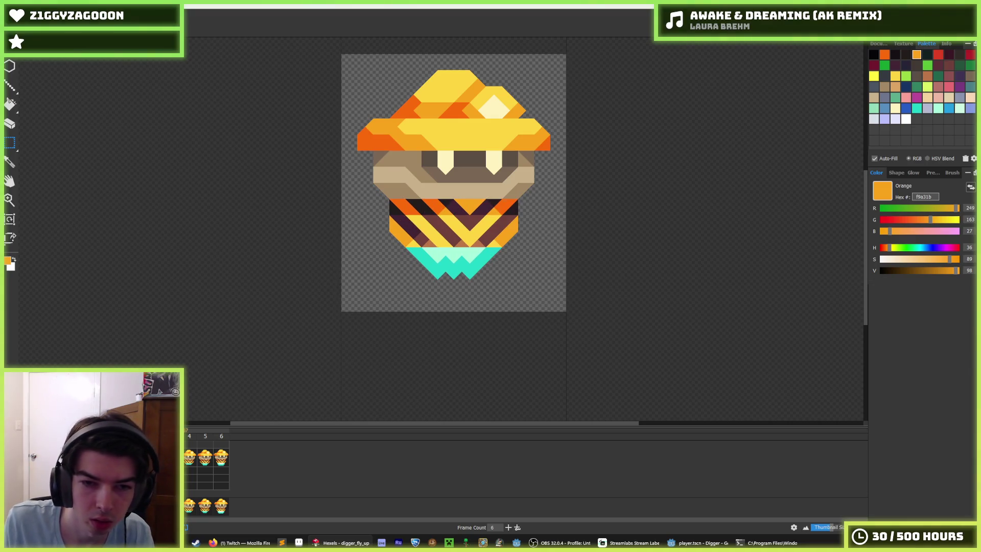
click(196, 459)
- Delete three frames from the digger_fly_up timeline, leaving three frames
right_click(196, 458)
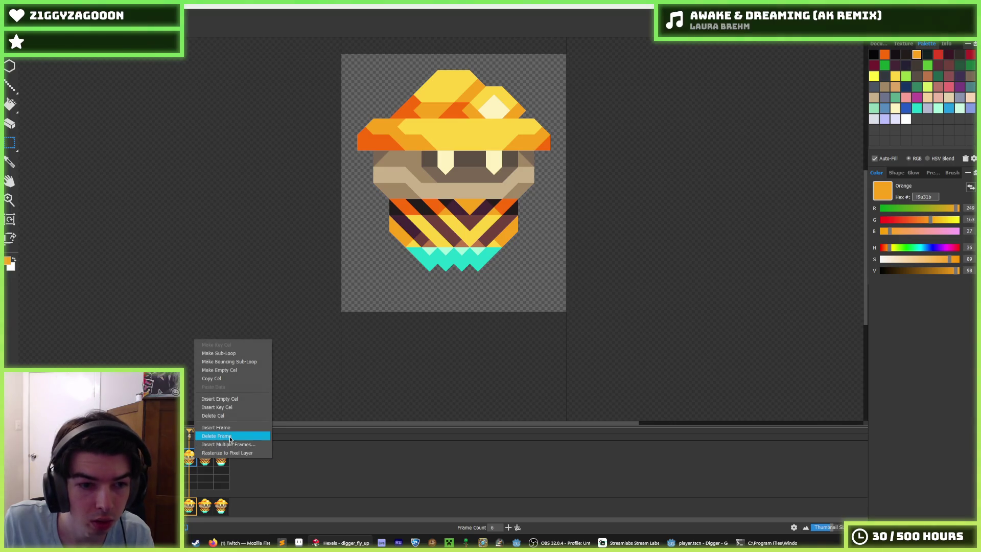
click(230, 437)
right_click(205, 458)
click(230, 435)
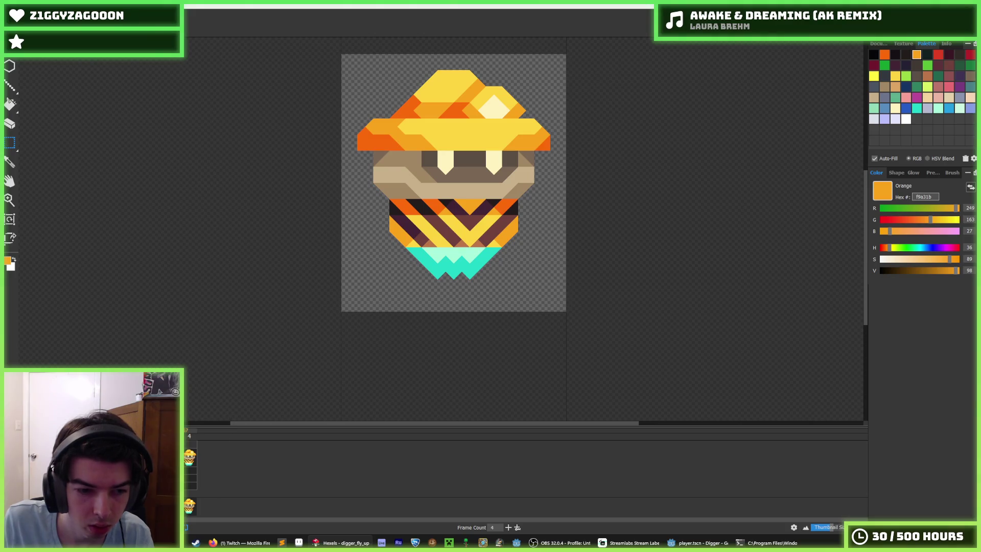
right_click(190, 460)
click(230, 436)
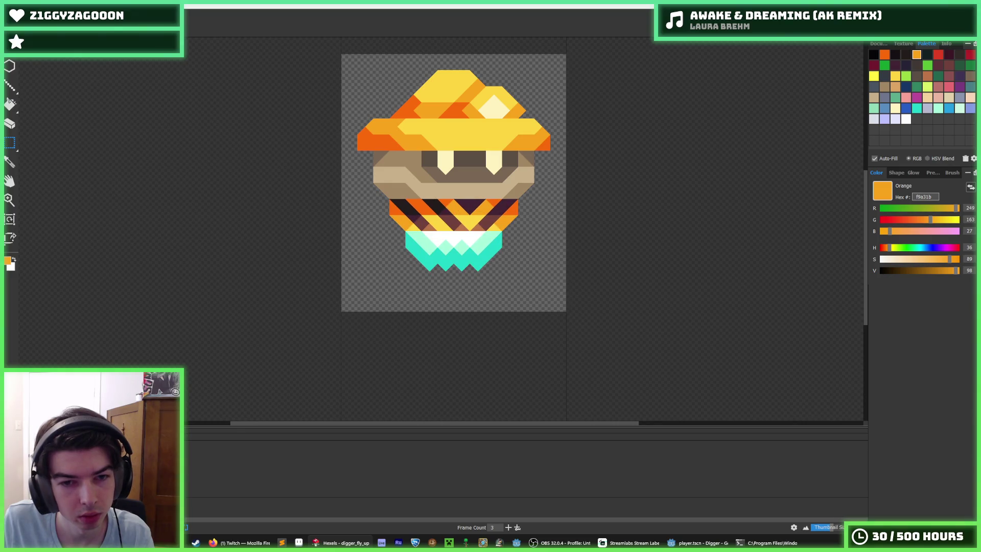
- Insert an extra frame, then delete it to return to three frames
right_click(161, 454)
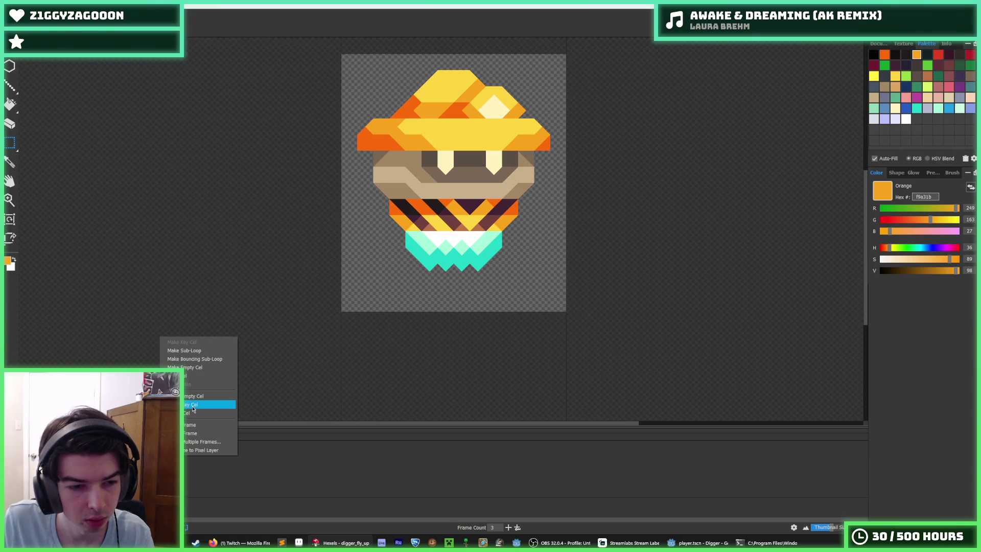
click(186, 433)
right_click(189, 454)
click(209, 436)
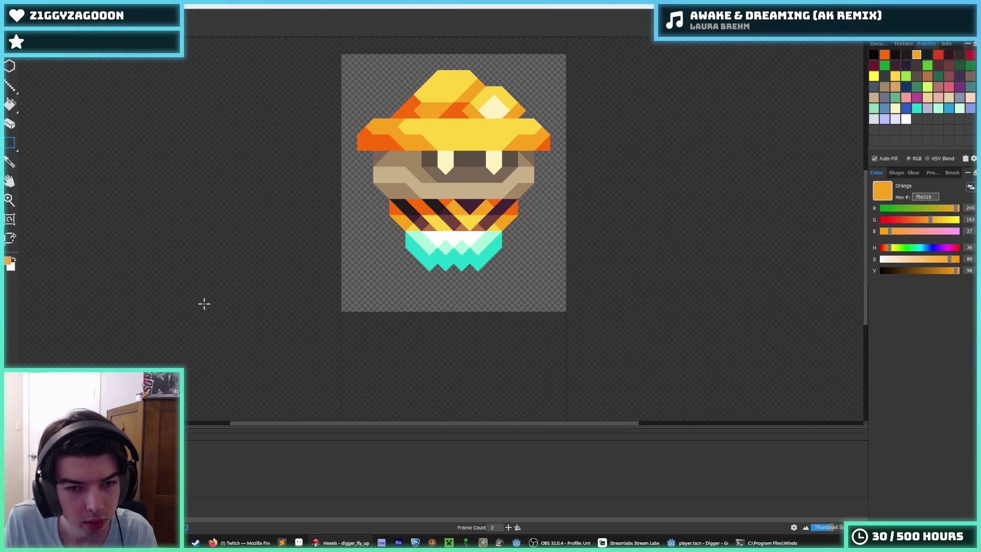
scroll(238, 228, down, 3)
scroll(228, 201, down, 1)
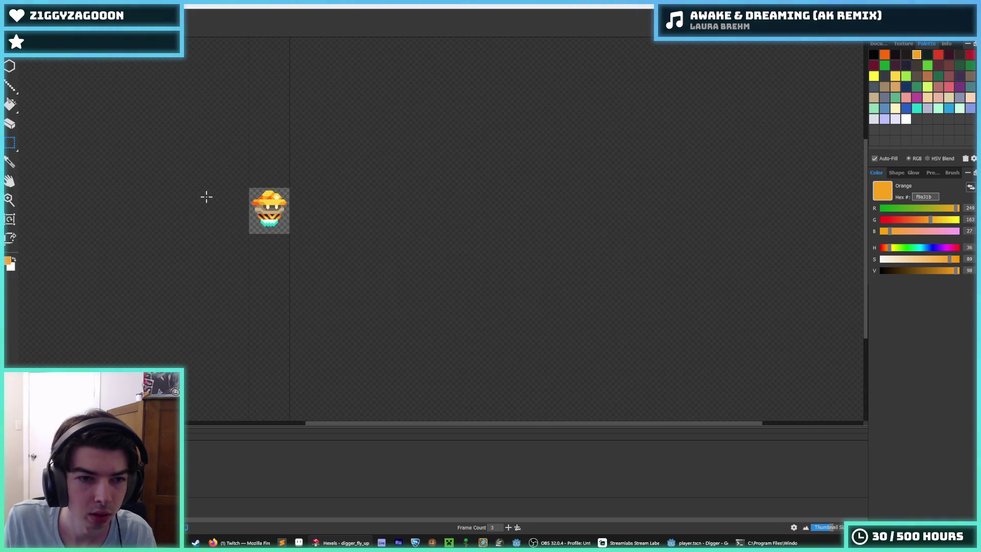
scroll(214, 202, up, 3)
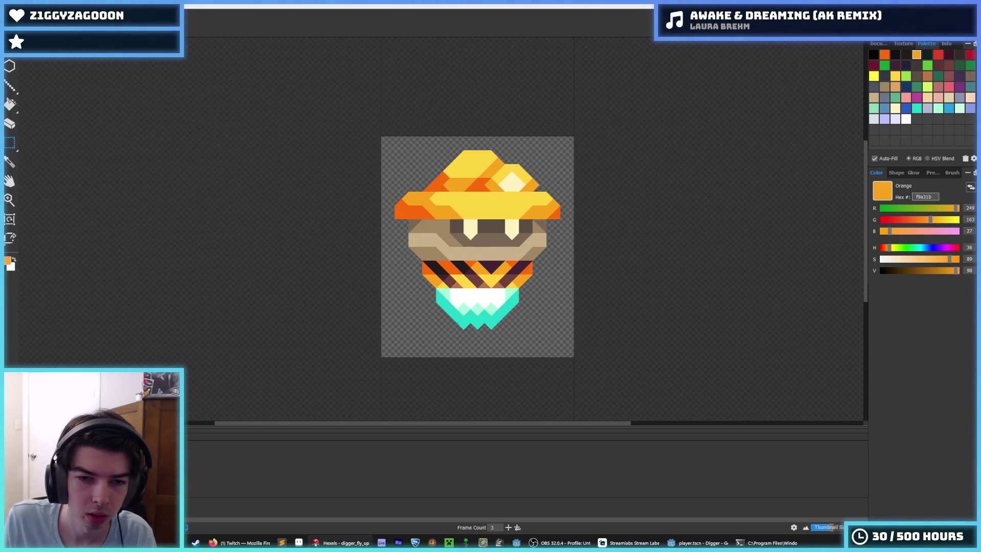
scroll(256, 287, down, 3)
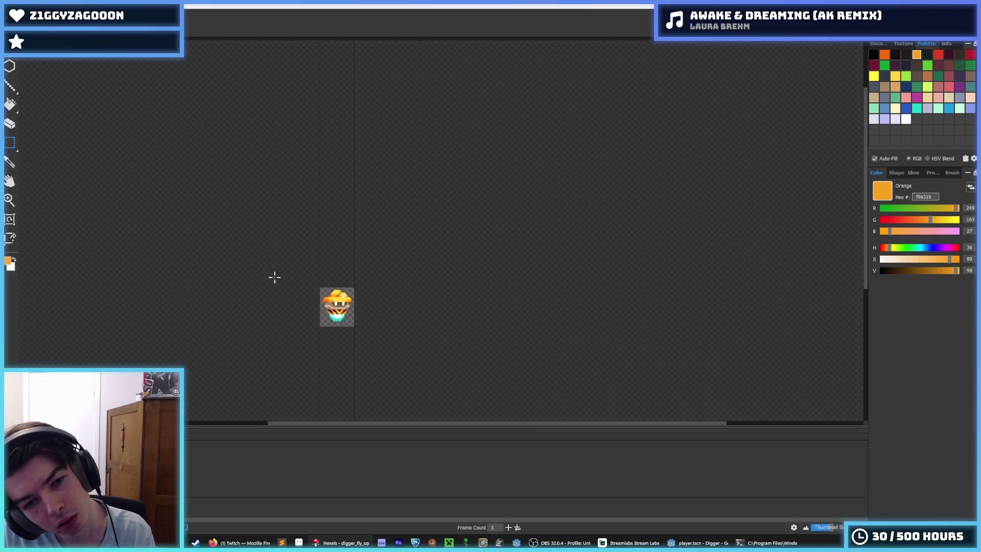
scroll(324, 305, up, 3)
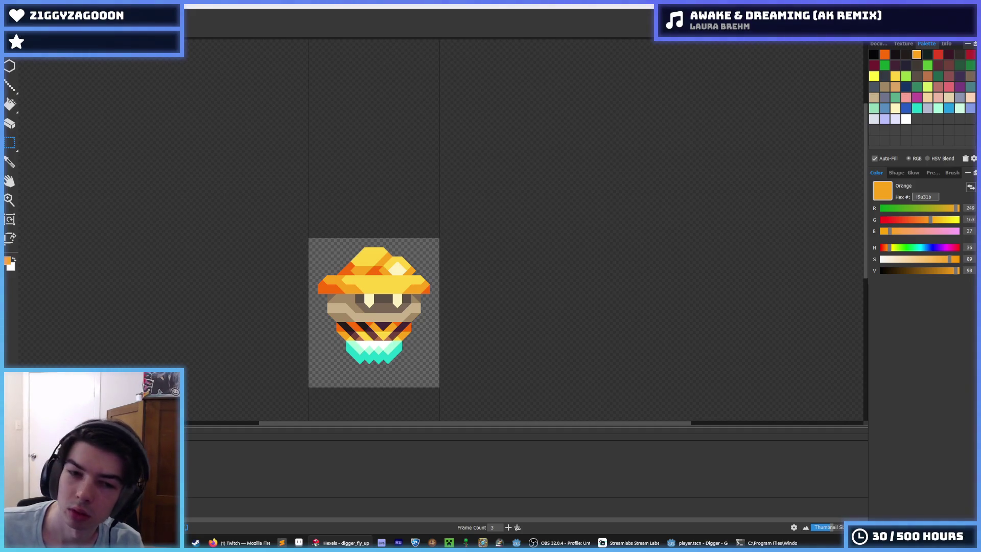
scroll(302, 369, up, 2)
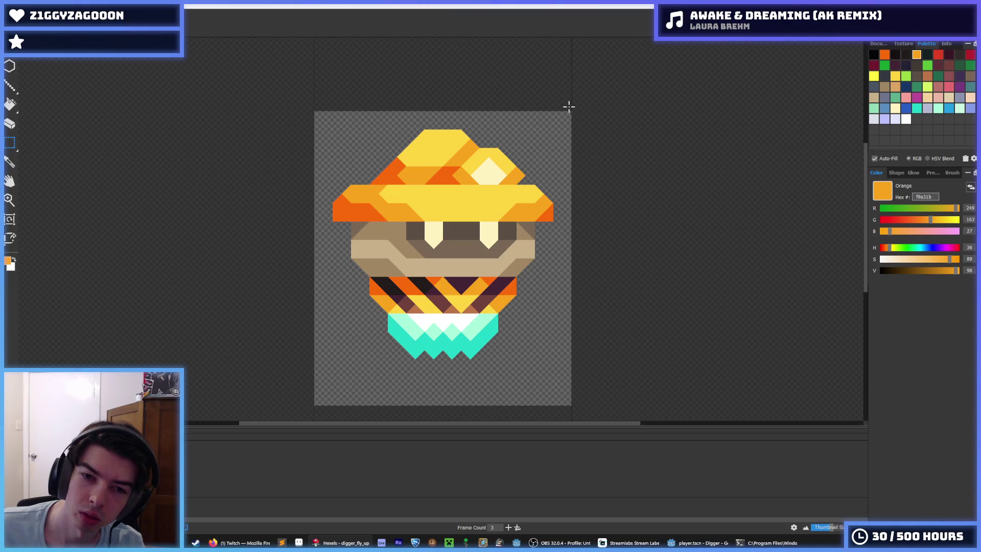
key(b)
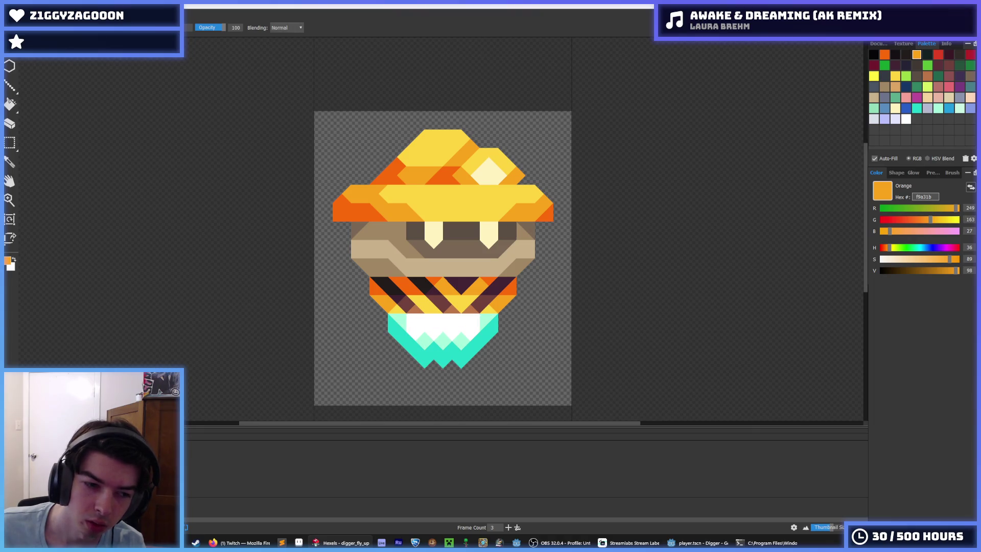
- Add a fourth frame, sample teal from the base, and undo a test erase
right_click(143, 456)
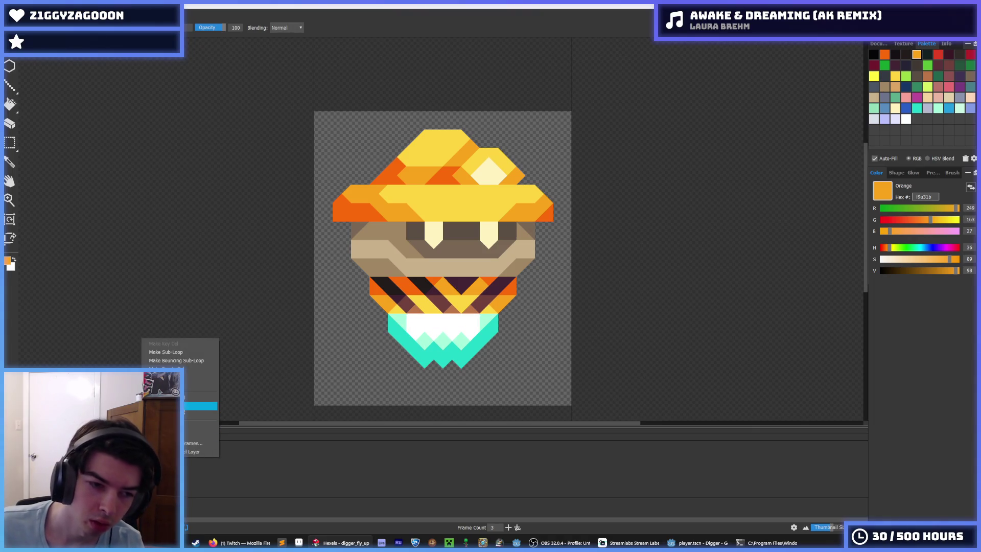
click(173, 406)
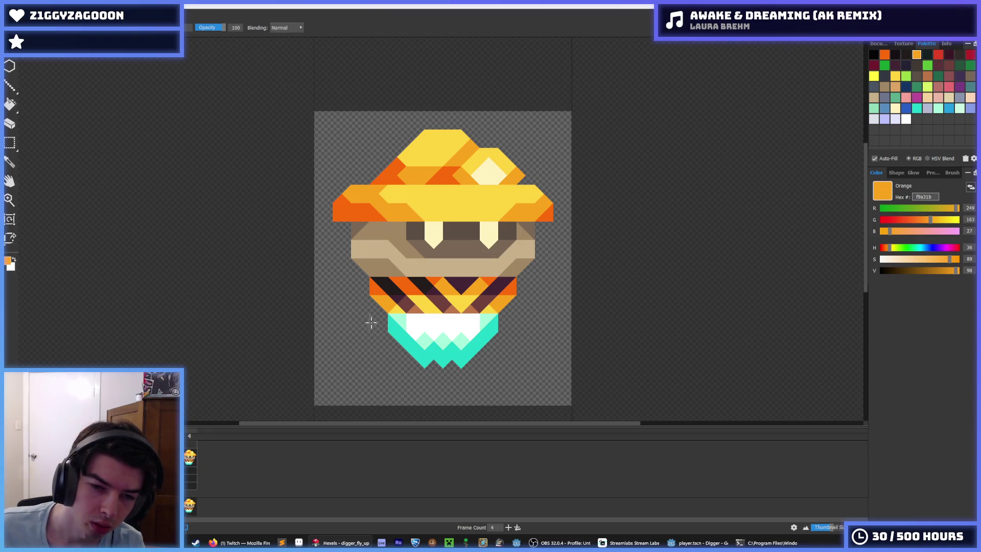
key(m)
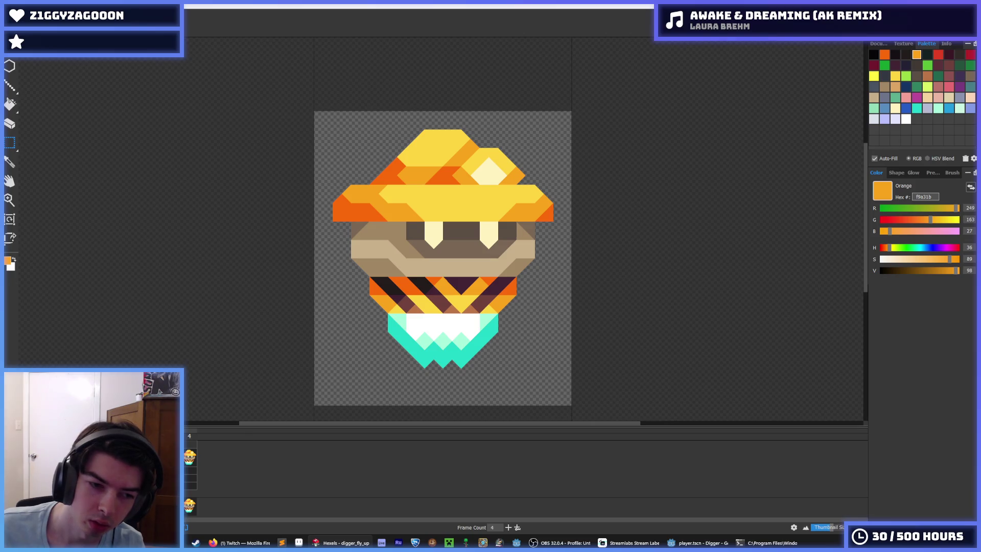
click(189, 456)
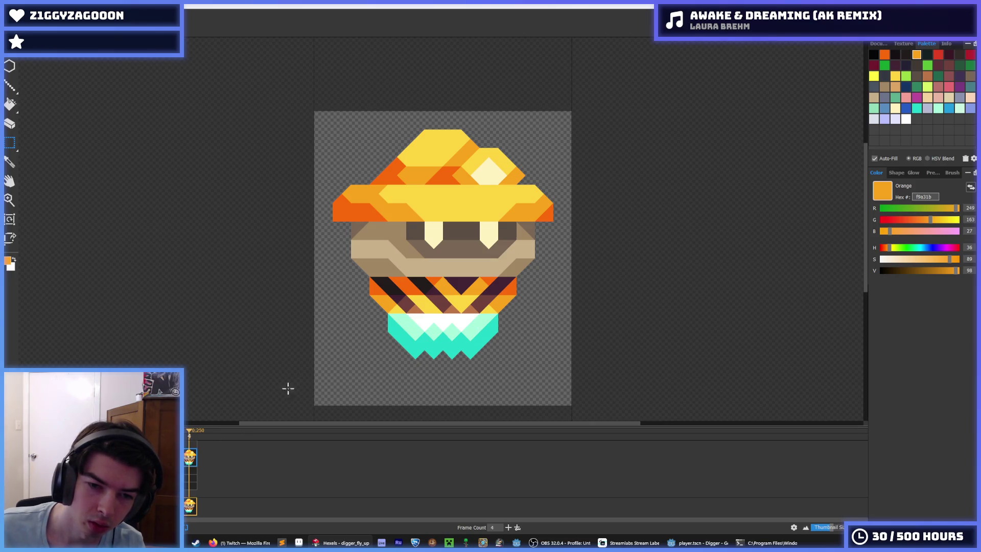
alt+click(402, 321)
mouse_move(404, 321)
mouse_down()
mouse_move(396, 338)
mouse_move(412, 352)
mouse_move(426, 346)
mouse_up()
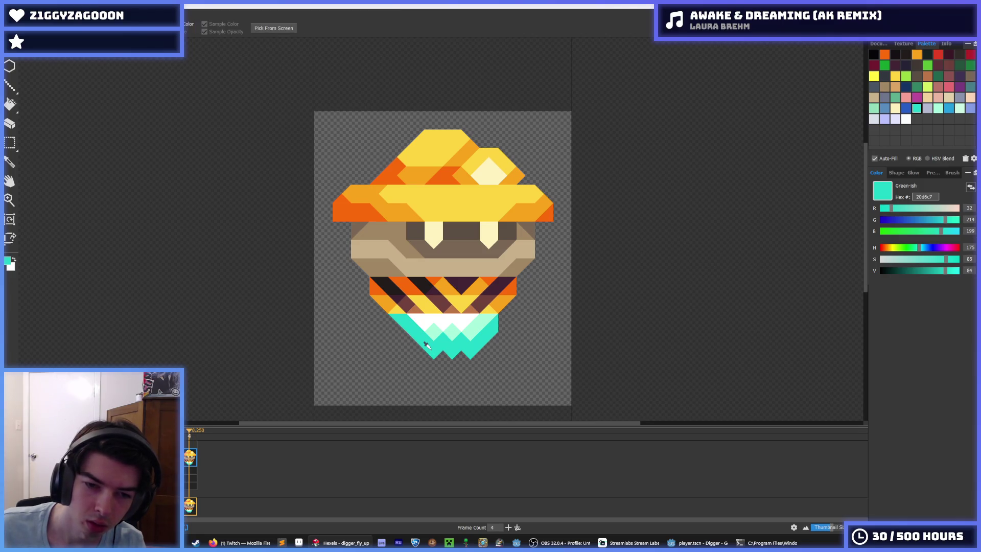
key(ctrl+z)
key(ctrl+z)
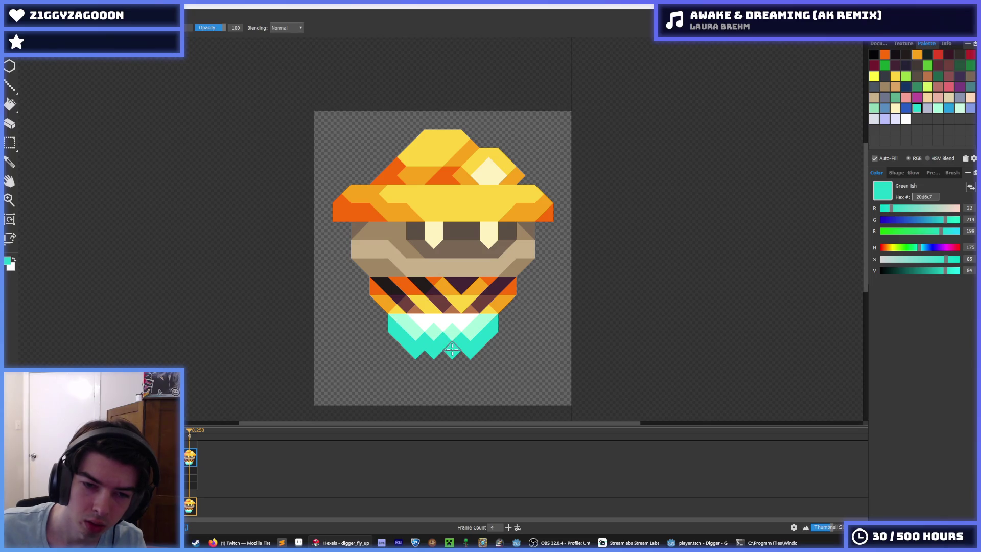
- Add a fifth frame to the digger animation
key(space)
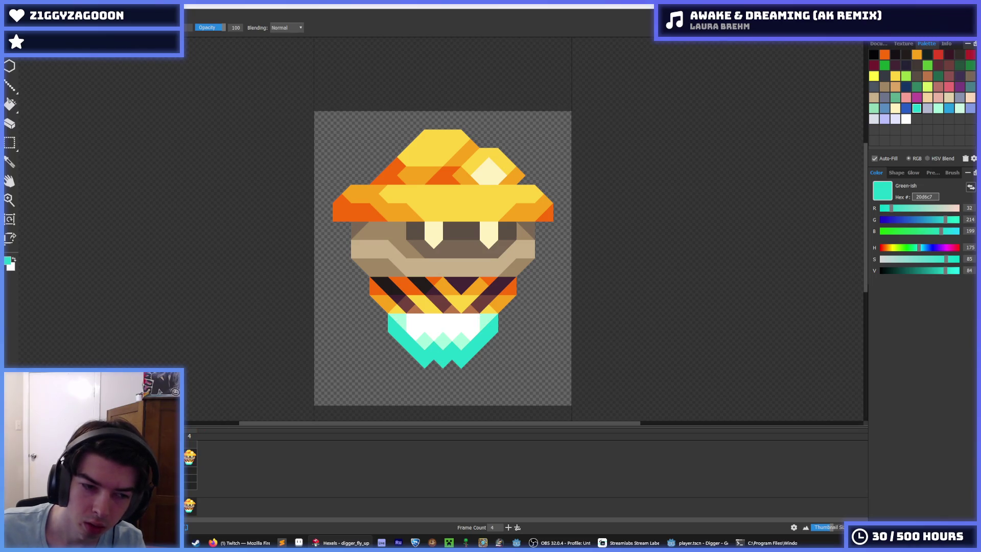
right_click(190, 457)
click(202, 419)
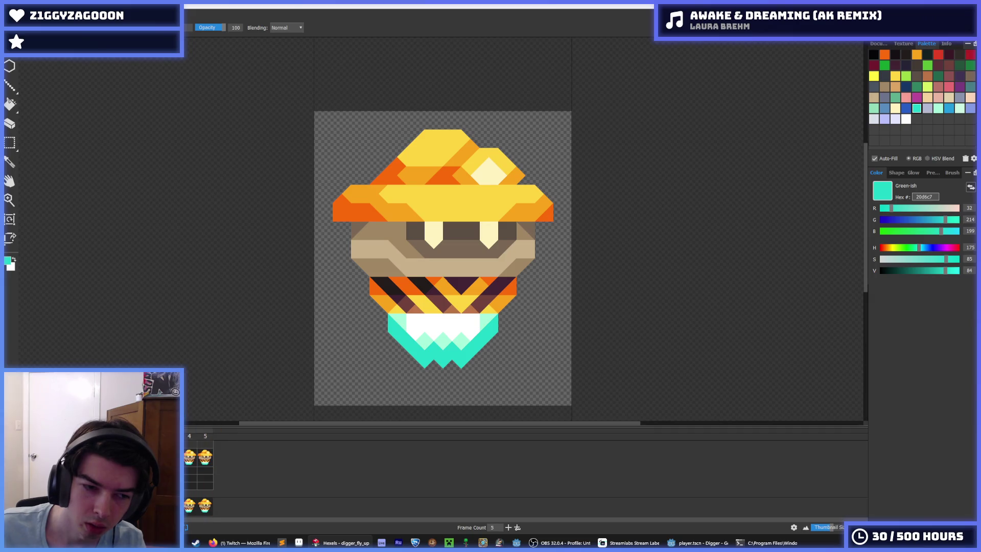
- Paint teal hexels to extend the base down along its lower-left and lower-right edges
drag(402, 347, 418, 365)
key(ctrl+z)
drag(495, 339, 445, 372)
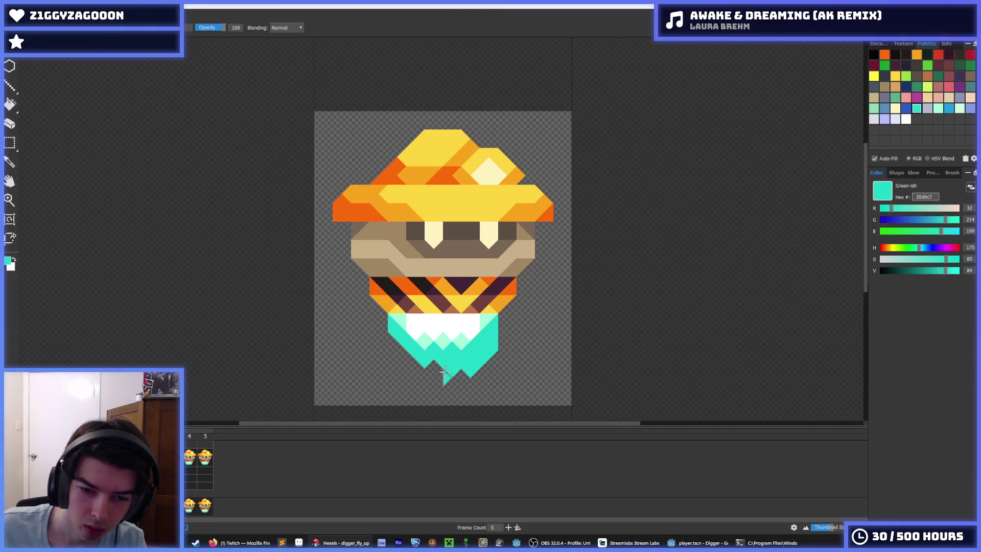
click(423, 369)
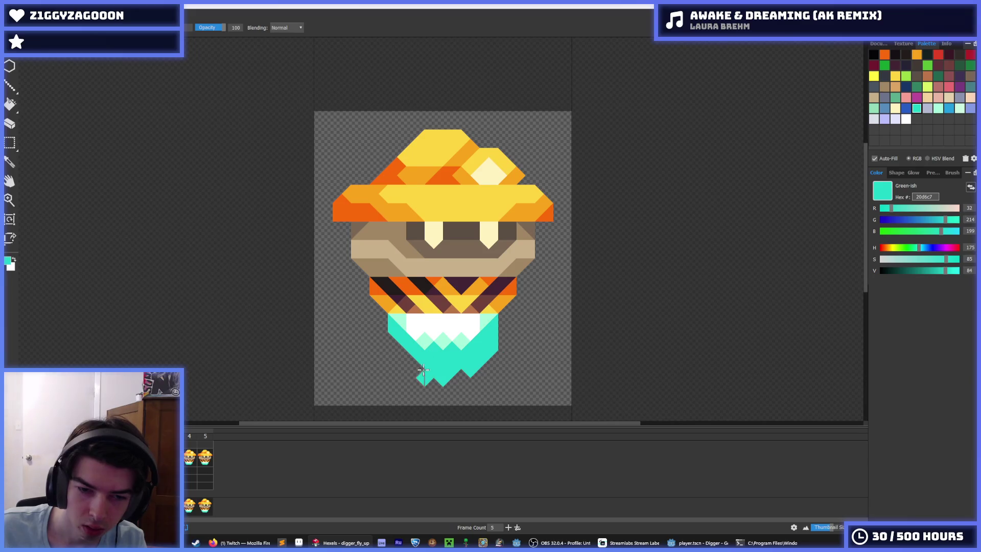
click(401, 350)
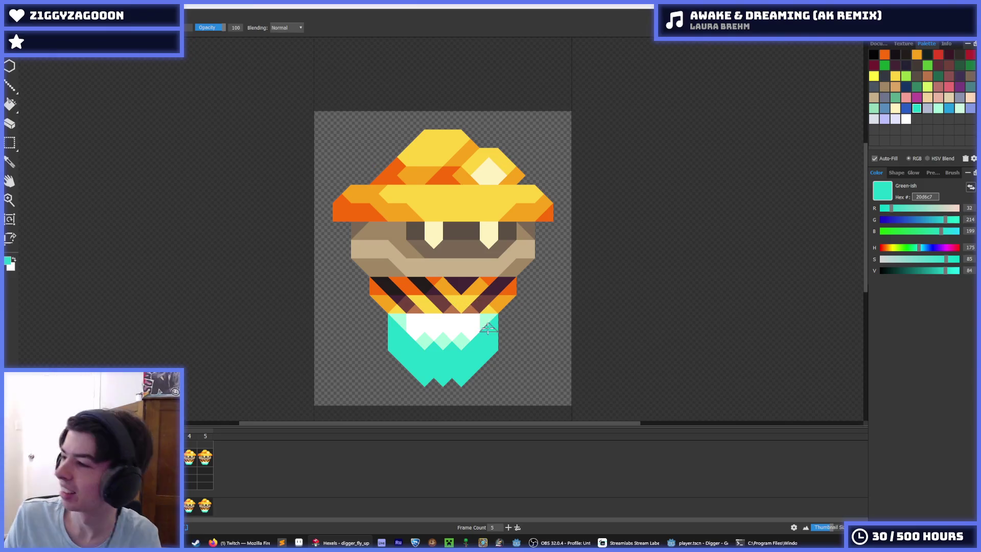
- Sample the light mint and paint a zigzag of mint triangles across the teal base
key(i)
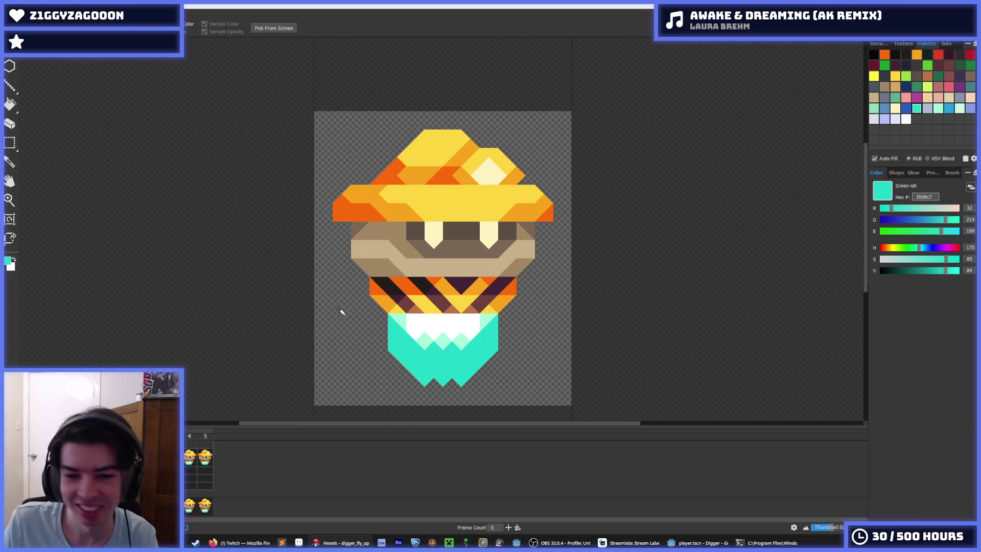
scroll(368, 309, up, 3)
click(378, 314)
key(b)
mouse_move(393, 353)
mouse_down()
mouse_move(423, 376)
mouse_move(460, 383)
mouse_move(454, 370)
mouse_move(510, 372)
mouse_move(497, 361)
mouse_move(548, 299)
mouse_move(533, 329)
mouse_up()
alt+click(548, 299)
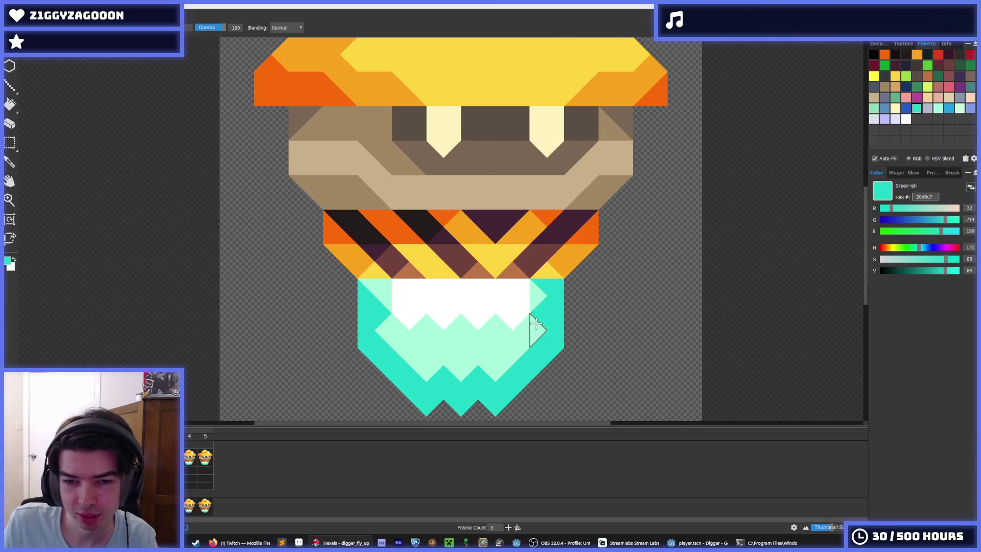
- Paint the left mint cells teal and turn the mint row white
click(367, 321)
scroll(430, 312, down, 5)
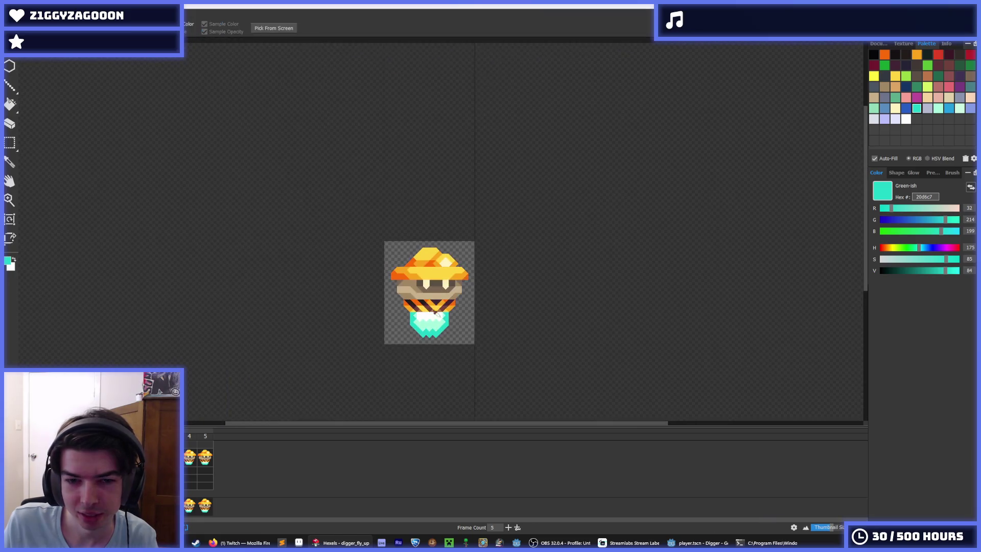
scroll(436, 324, up, 5)
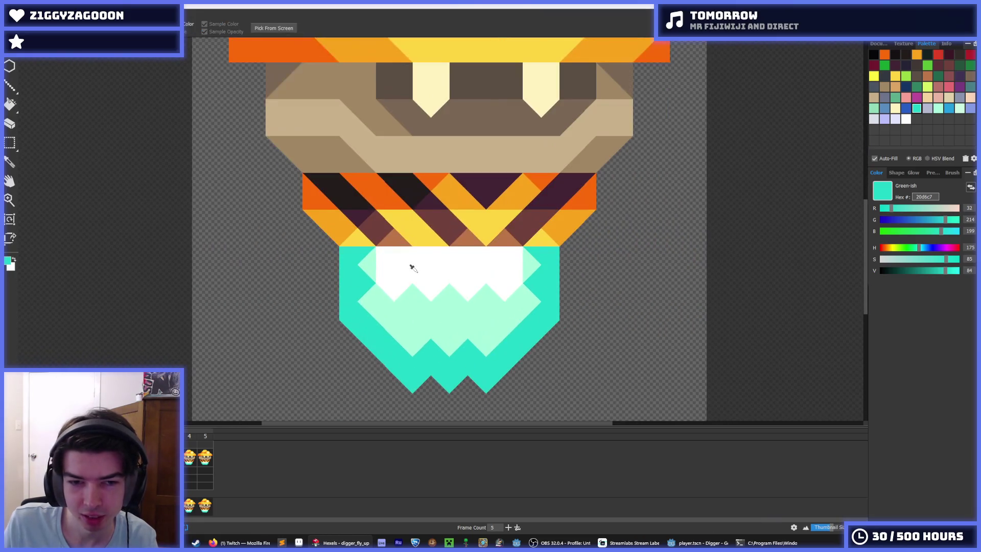
alt+click(410, 267)
drag(415, 298, 490, 295)
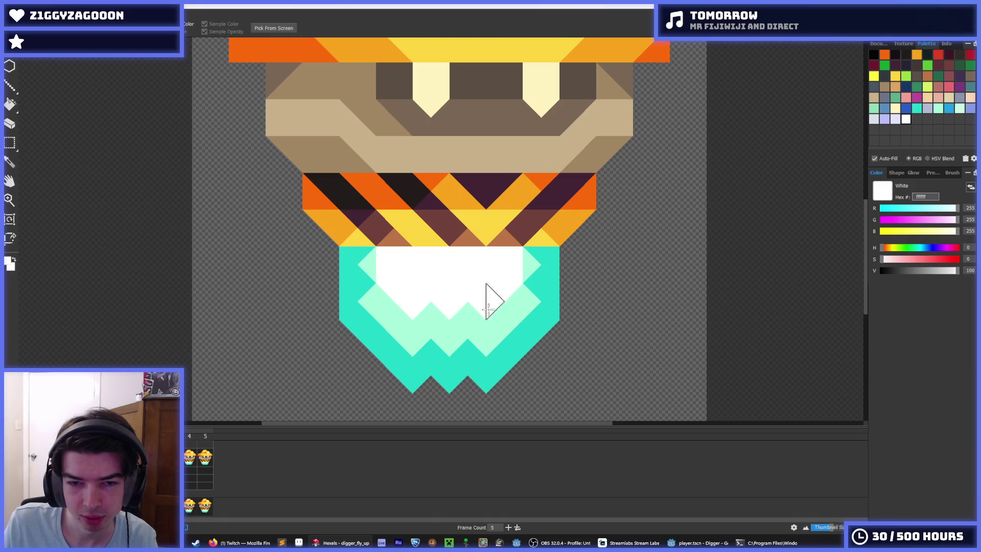
scroll(491, 295, down, 5)
scroll(474, 314, up, 5)
- Repaint the left white cells and the left and right teal triangles mint
alt+click(419, 301)
drag(424, 291, 426, 264)
click(426, 264)
click(570, 278)
click(574, 259)
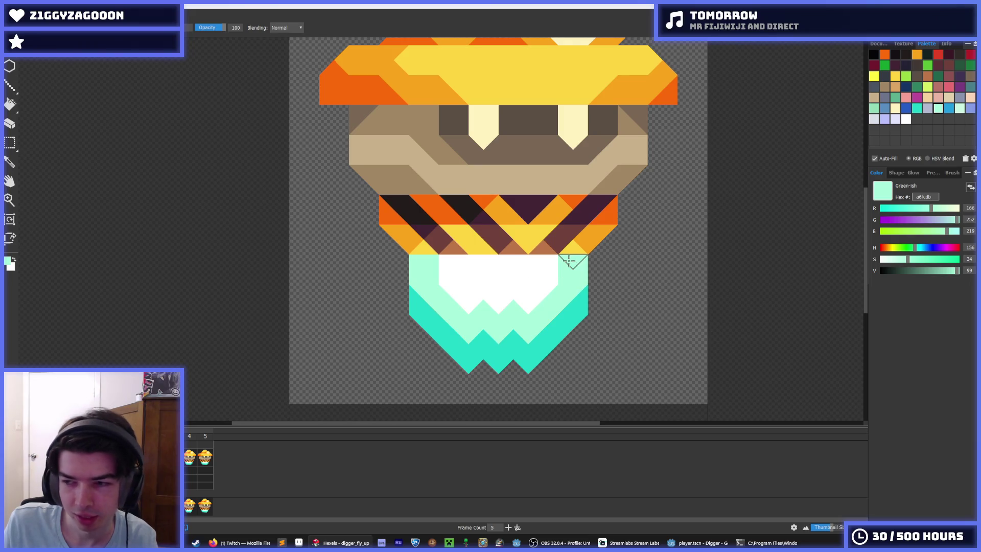
scroll(527, 283, down, 2)
scroll(524, 285, down, 3)
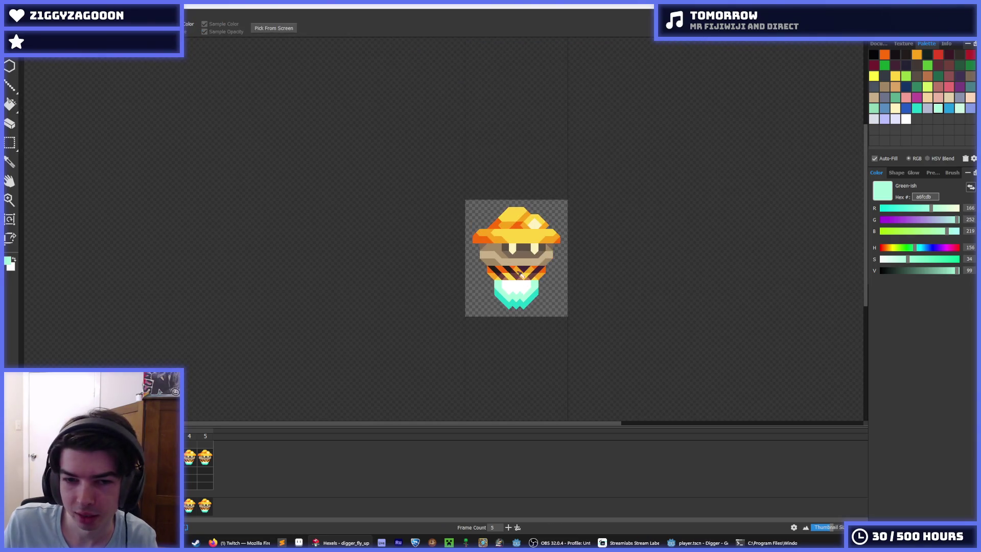
scroll(524, 285, up, 5)
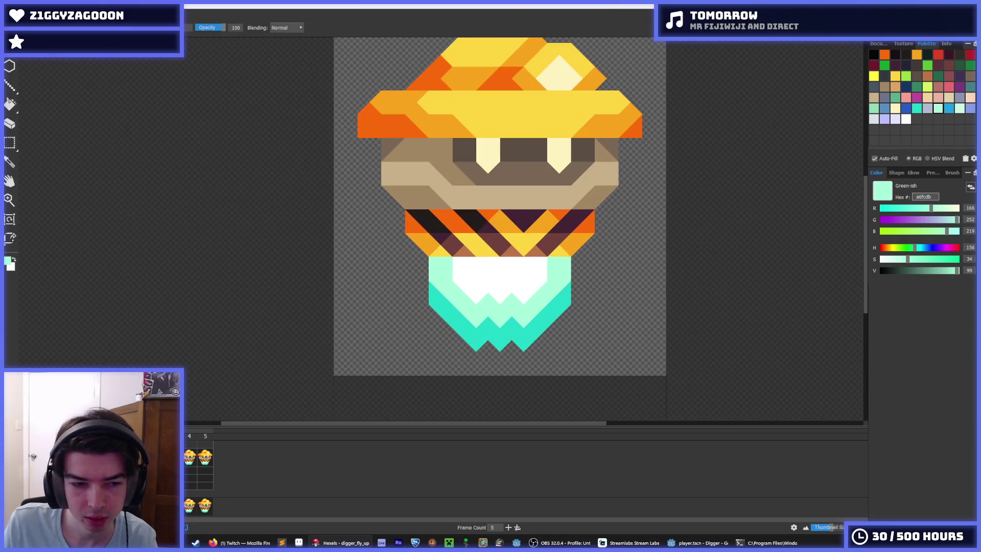
- Erase the teal tip triangles at the flame bottom and paint the mint flame hexels teal
key(Right)
key(e)
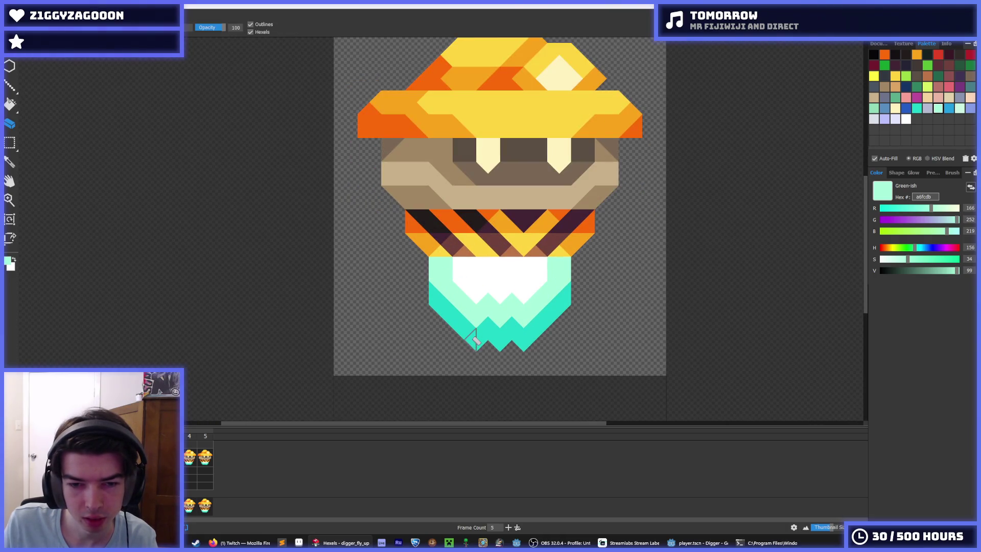
drag(525, 340, 521, 338)
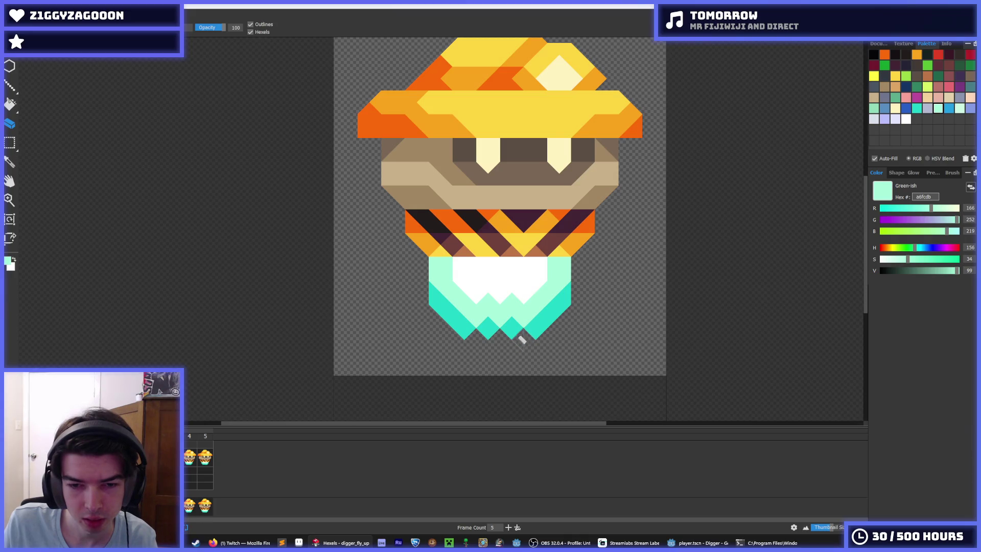
key(b)
alt+click(478, 313)
mouse_move(477, 314)
mouse_down()
mouse_move(528, 322)
mouse_move(506, 323)
mouse_up()
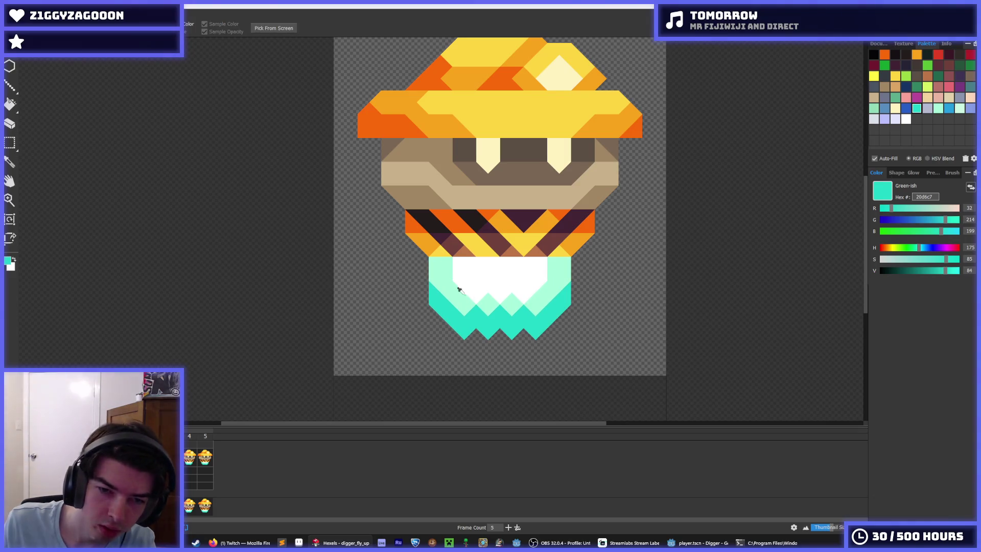
- Paint a mint zigzag along the white area's lower edge and widen the white core
alt+click(477, 286)
drag(480, 294, 518, 295)
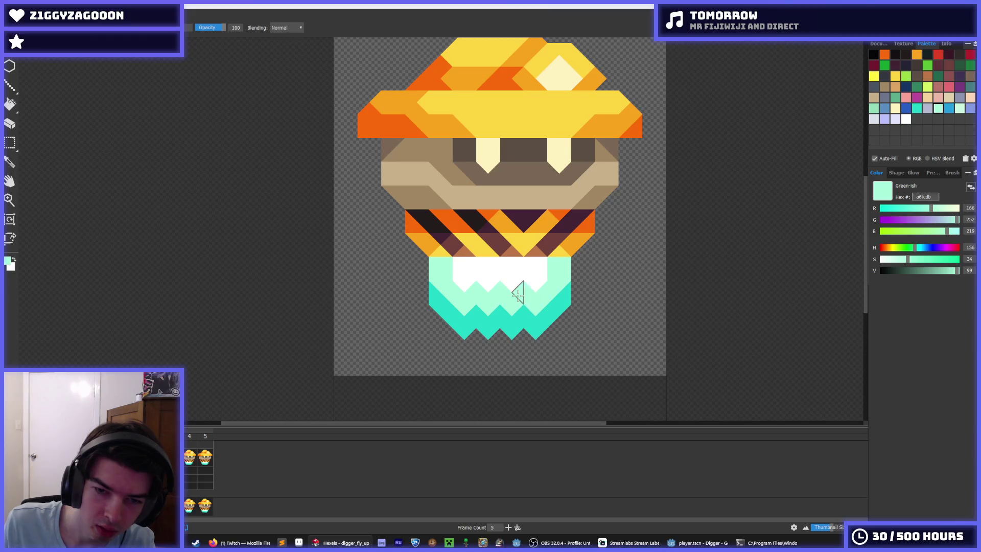
scroll(261, 410, down, 5)
scroll(366, 358, up, 5)
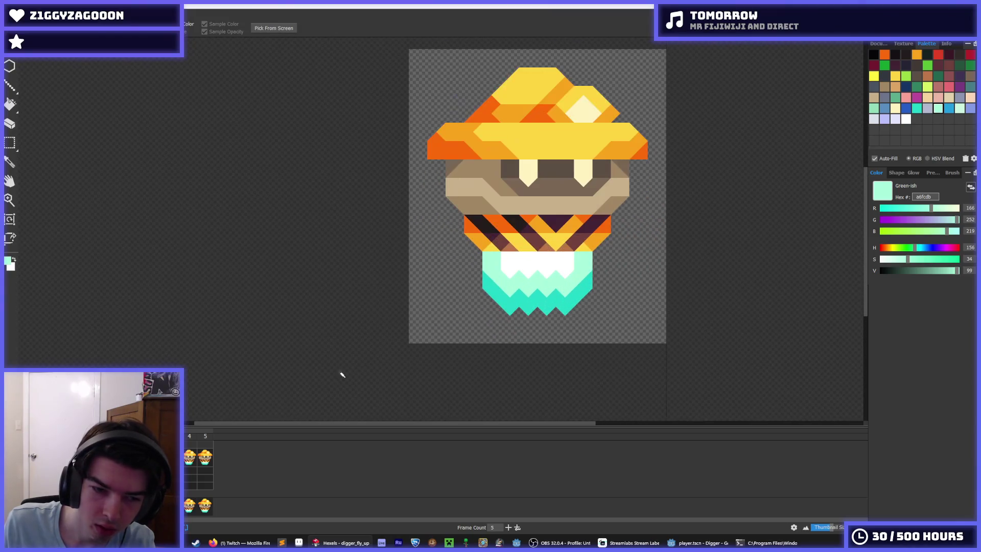
alt+click(515, 298)
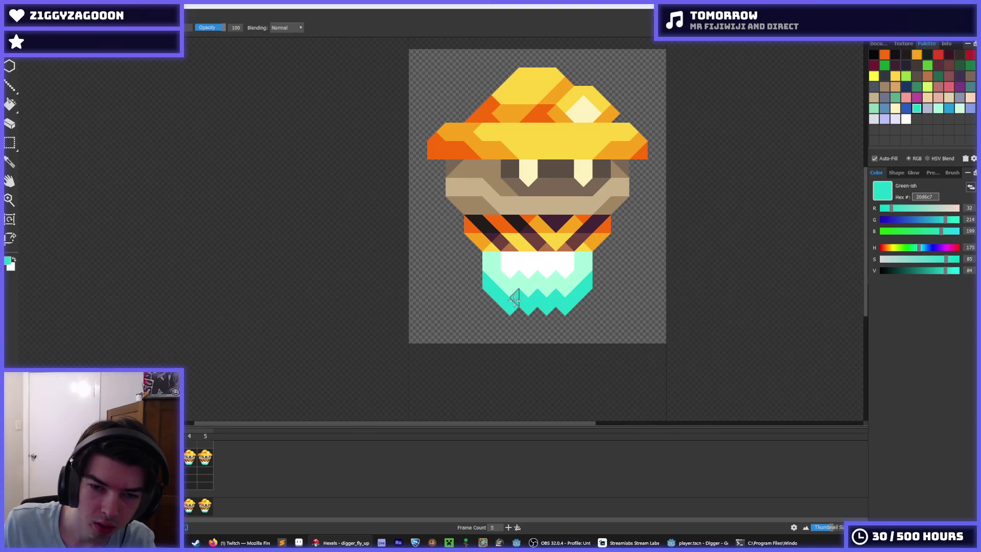
alt+click(518, 273)
mouse_move(520, 275)
mouse_down()
mouse_move(550, 276)
mouse_move(530, 284)
mouse_up()
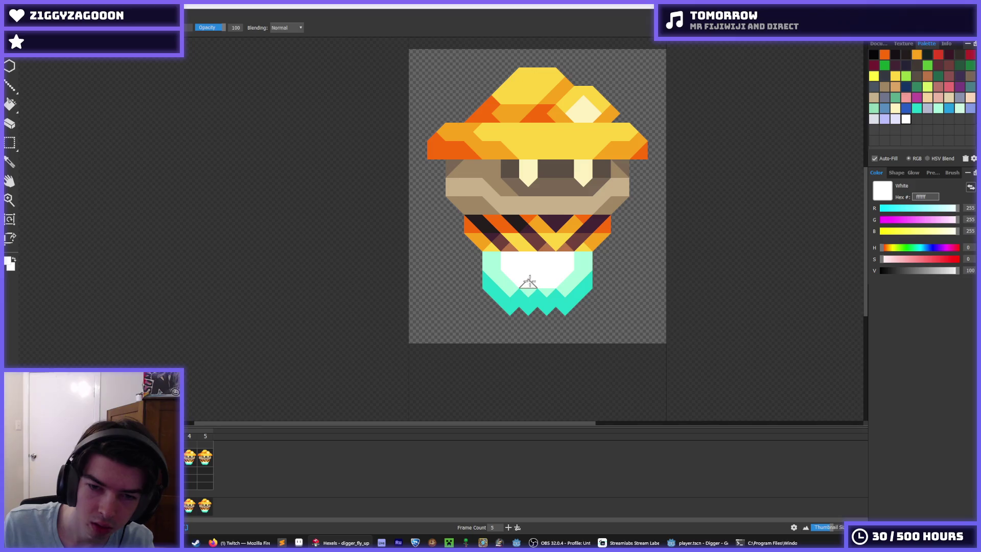
- Add mint triangles into the white core and paint teal over the side mint and bottom notch
key(alt)
scroll(524, 274, down, 5)
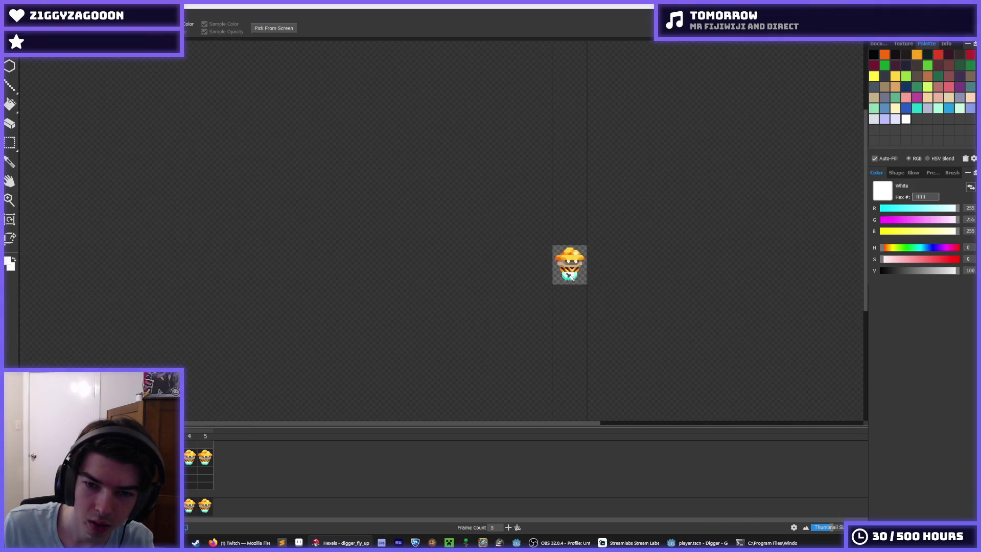
scroll(571, 276, up, 5)
alt+click(513, 286)
drag(514, 286, 537, 285)
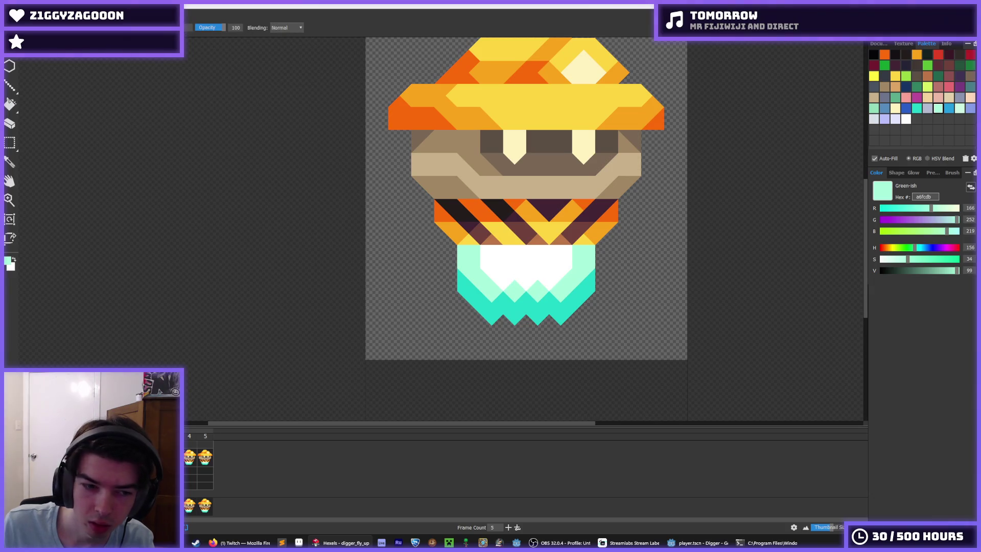
alt+click(473, 289)
drag(473, 289, 461, 257)
drag(560, 294, 591, 261)
drag(531, 302, 510, 295)
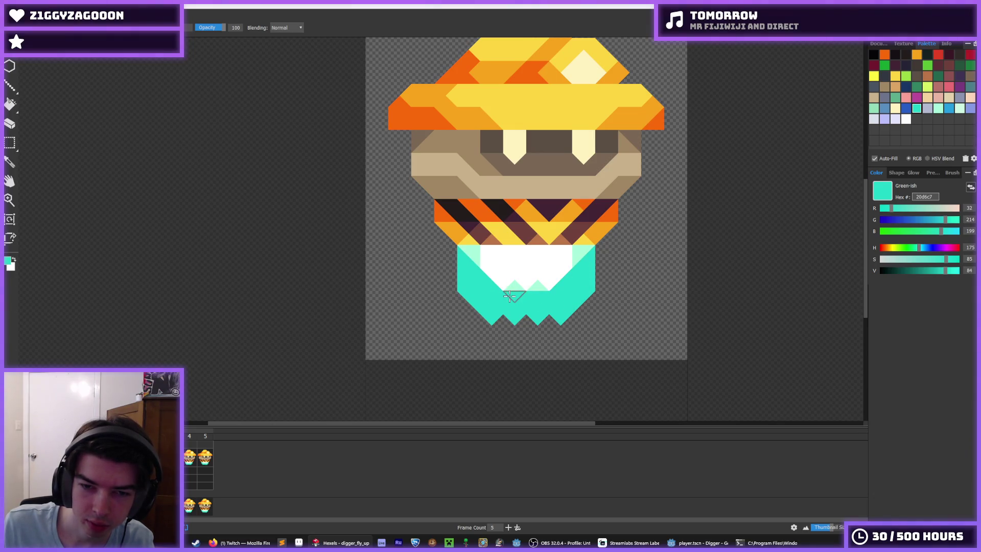
- Undo the teal strokes back to the shorter zigzag and show frame 4
key(ctrl+z)
key(ctrl+z)
key(ctrl+z)
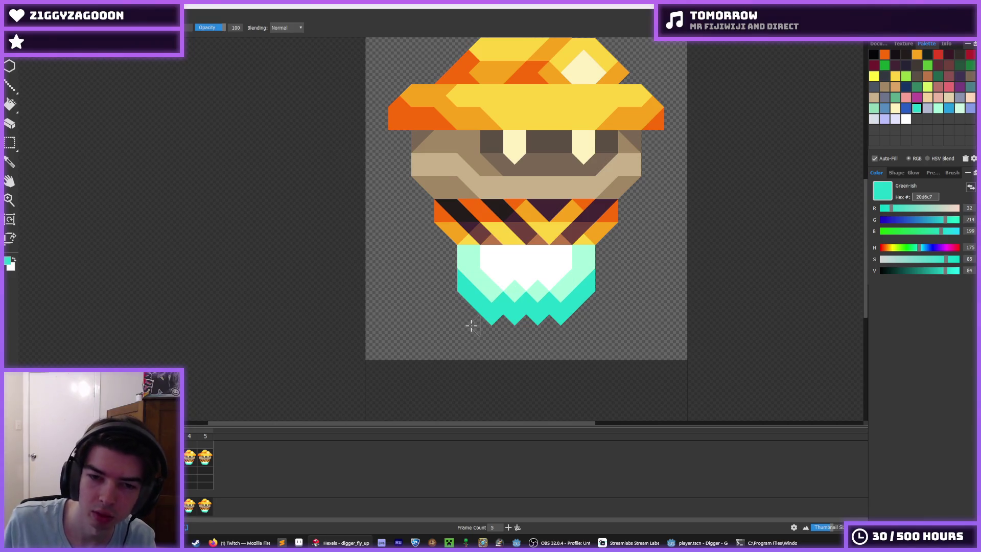
key(ctrl+z)
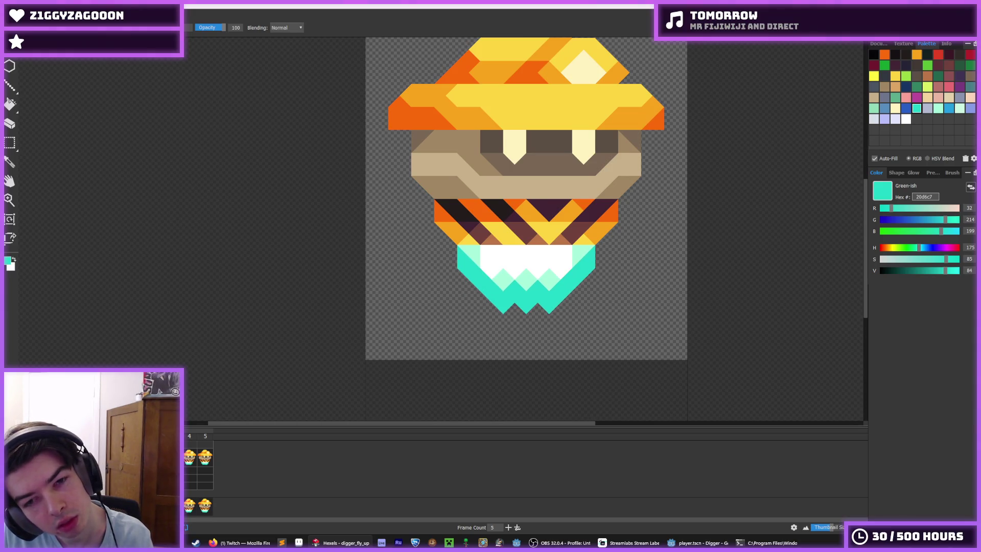
click(188, 458)
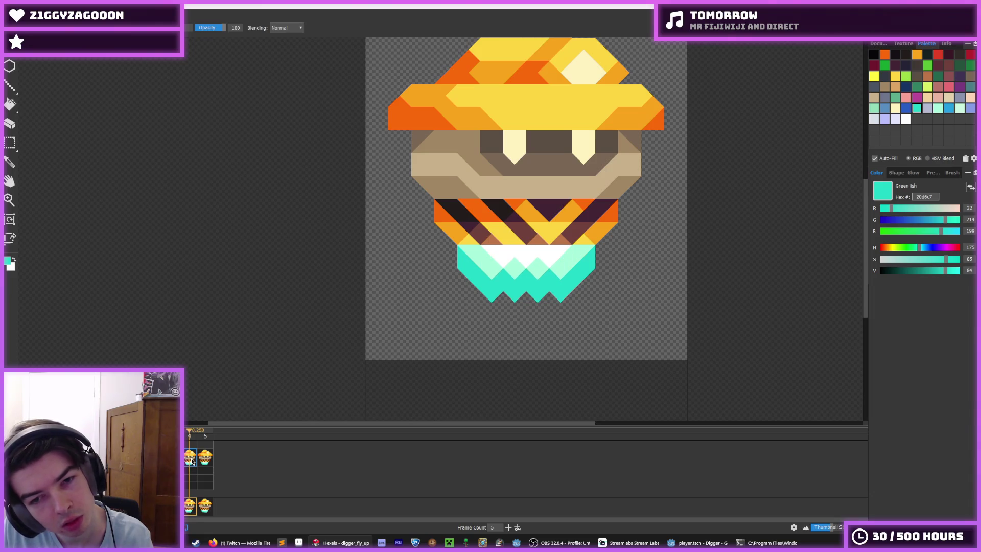
- Delete frame 4 twice so the digger_fly_up animation holds three frames
right_click(186, 463)
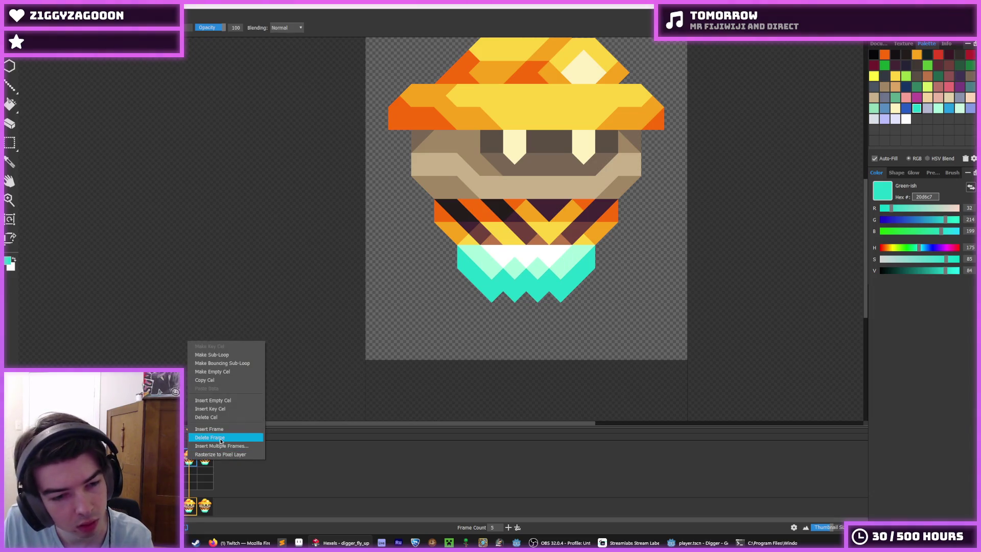
click(221, 438)
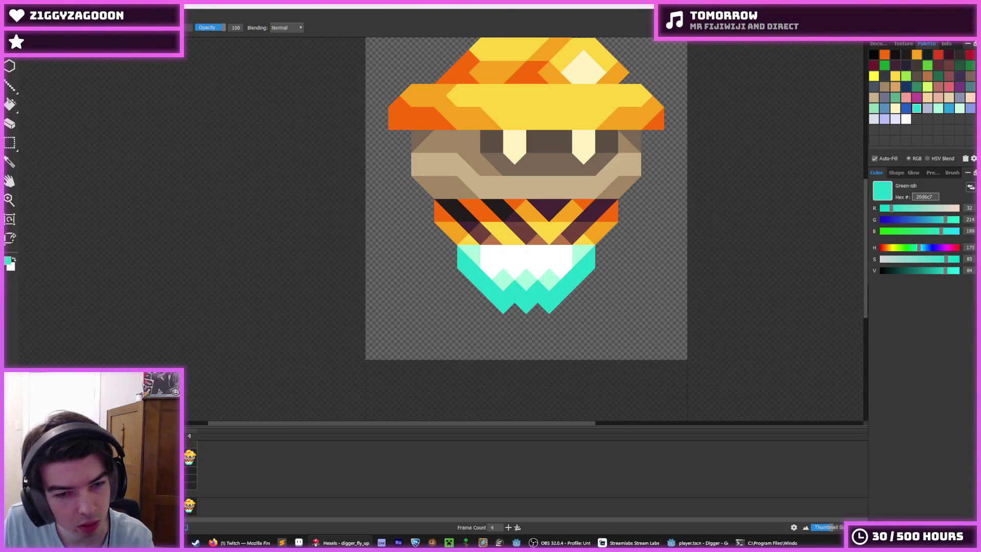
right_click(186, 463)
click(220, 439)
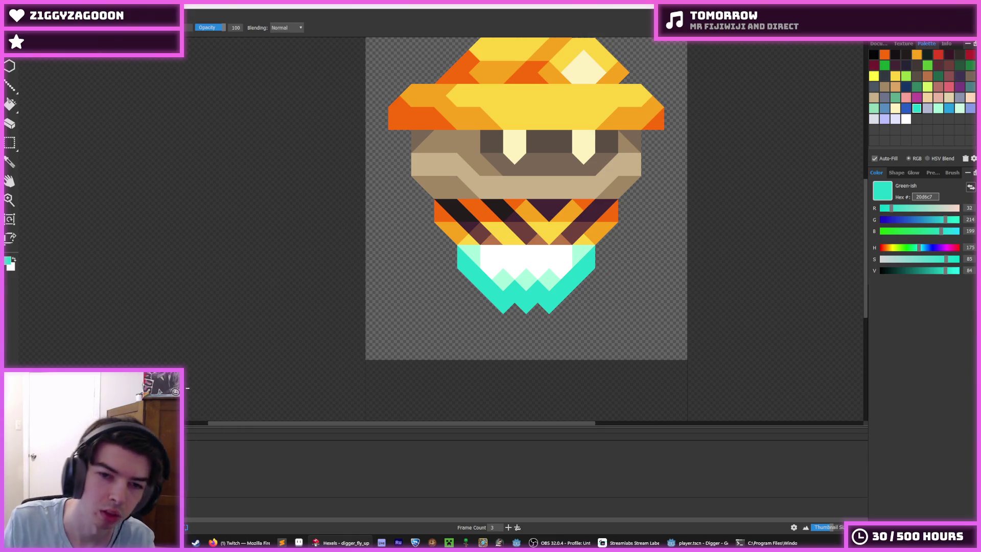
scroll(416, 251, down, 5)
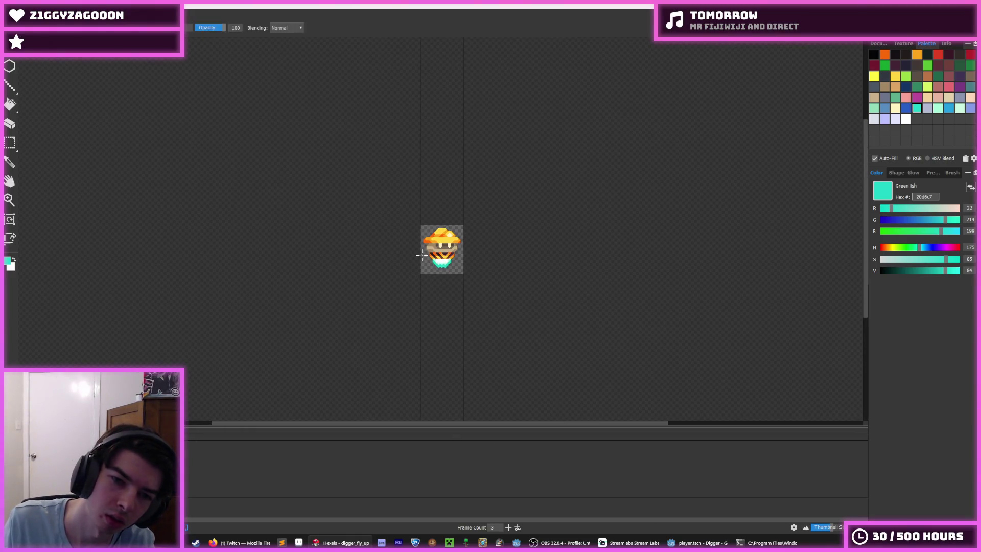
scroll(418, 252, down, 2)
scroll(416, 250, up, 3)
scroll(416, 251, up, 3)
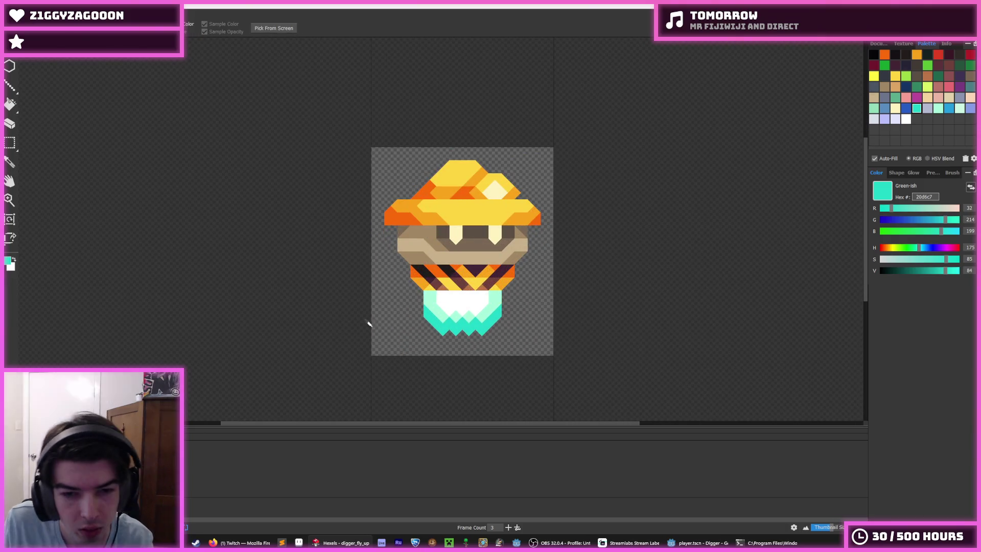
scroll(403, 343, up, 2)
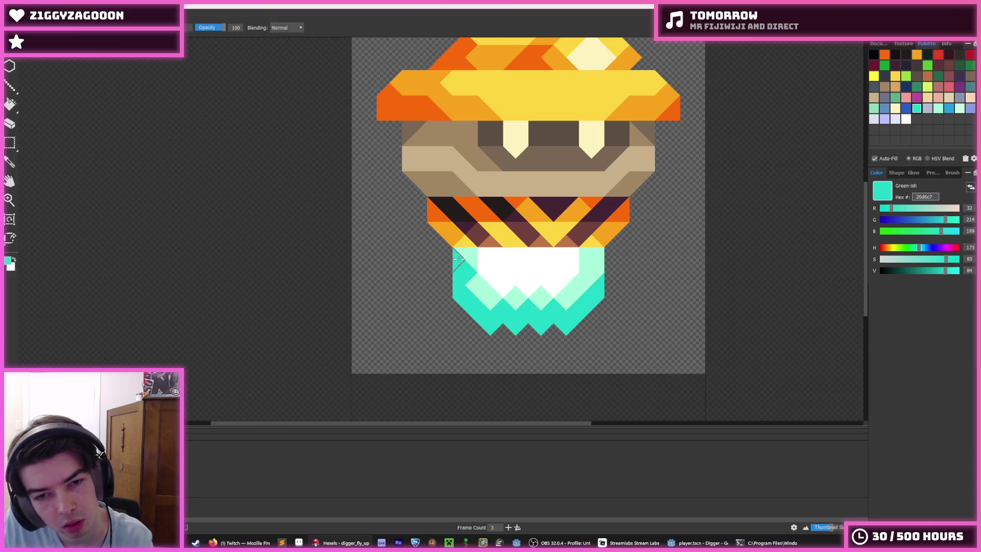
key(i)
scroll(544, 292, down, 4)
scroll(546, 293, up, 4)
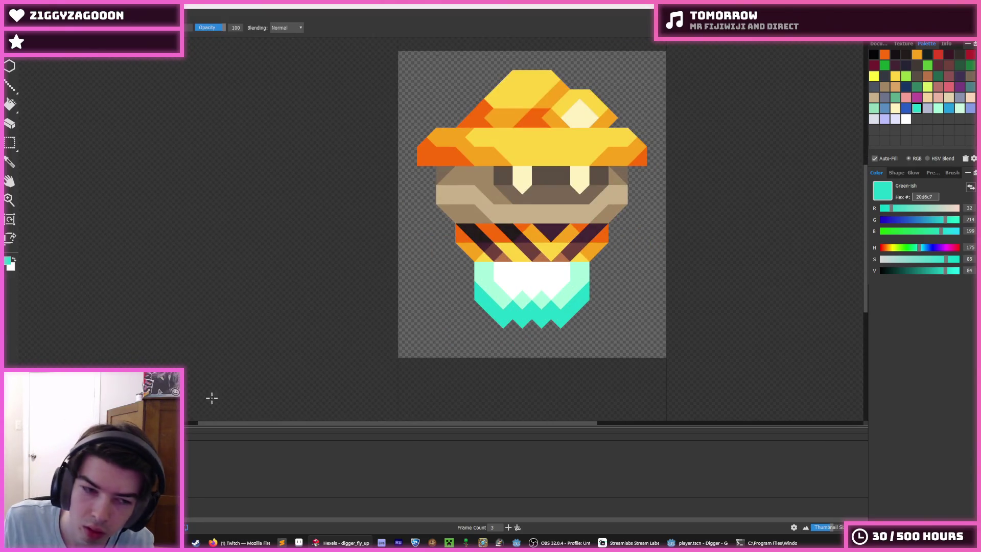
click(513, 271)
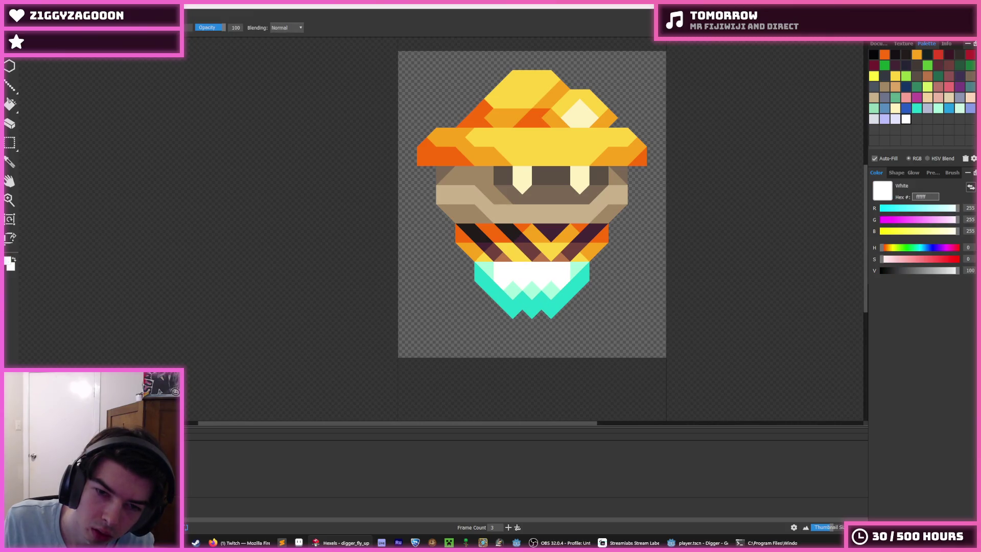
scroll(388, 300, down, 4)
scroll(435, 288, up, 1)
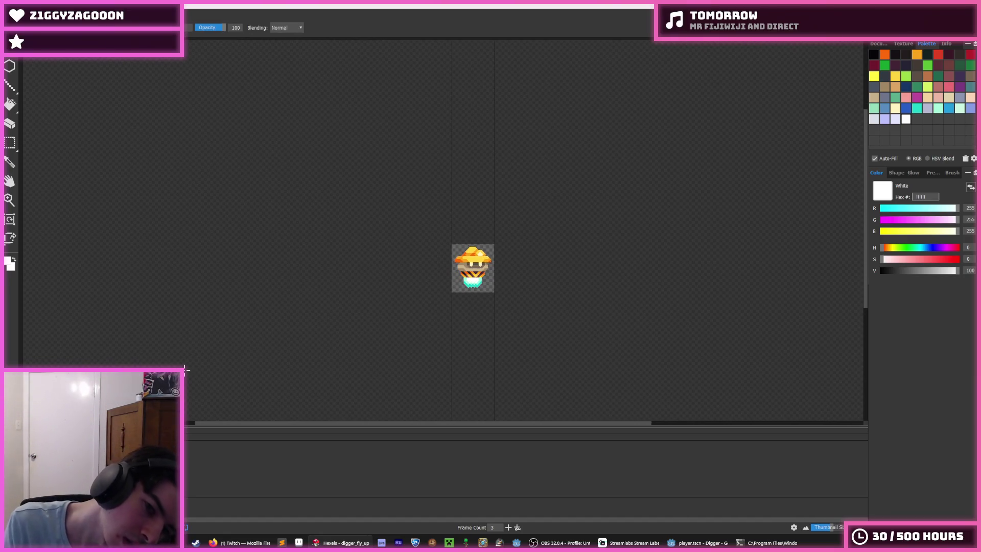
scroll(331, 293, down, 1)
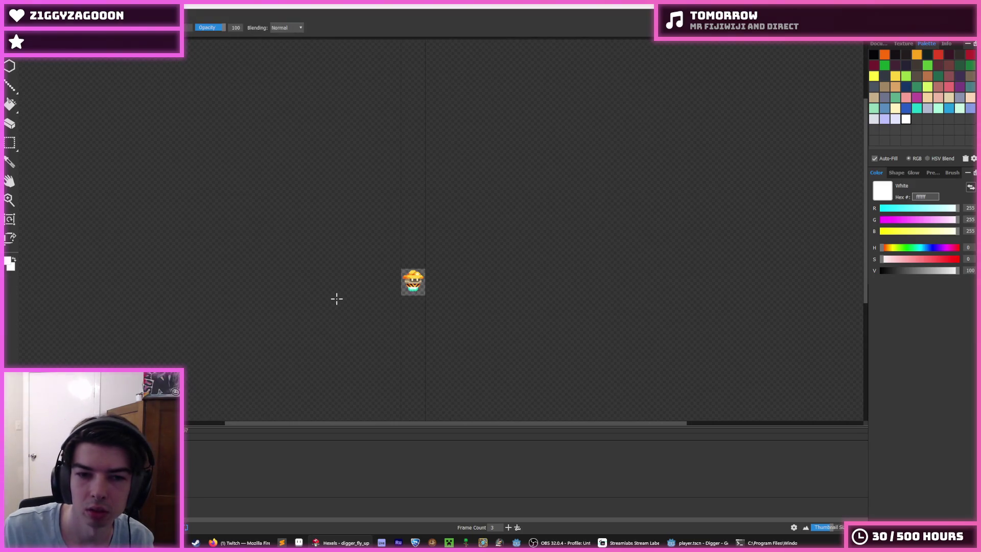
scroll(336, 299, up, 2)
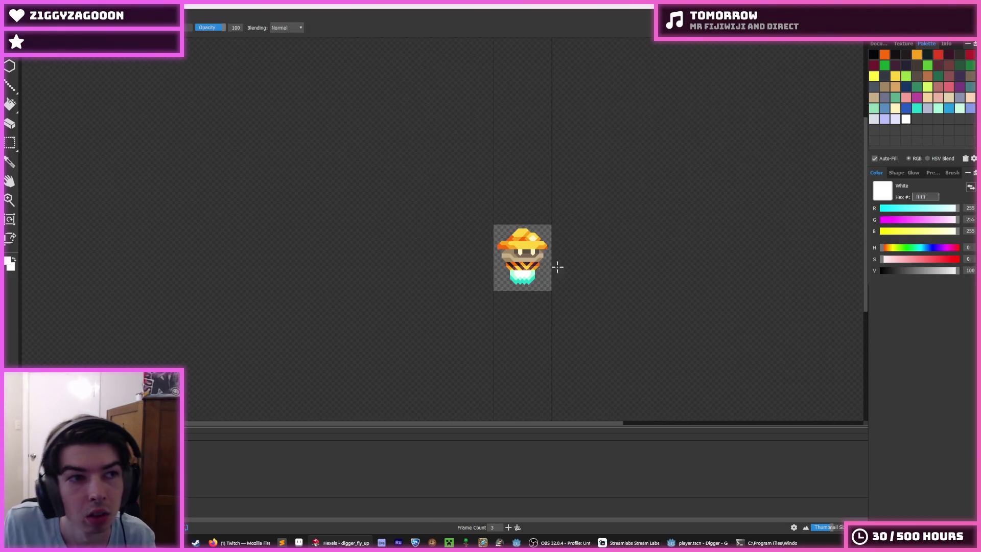
click(13, 16)
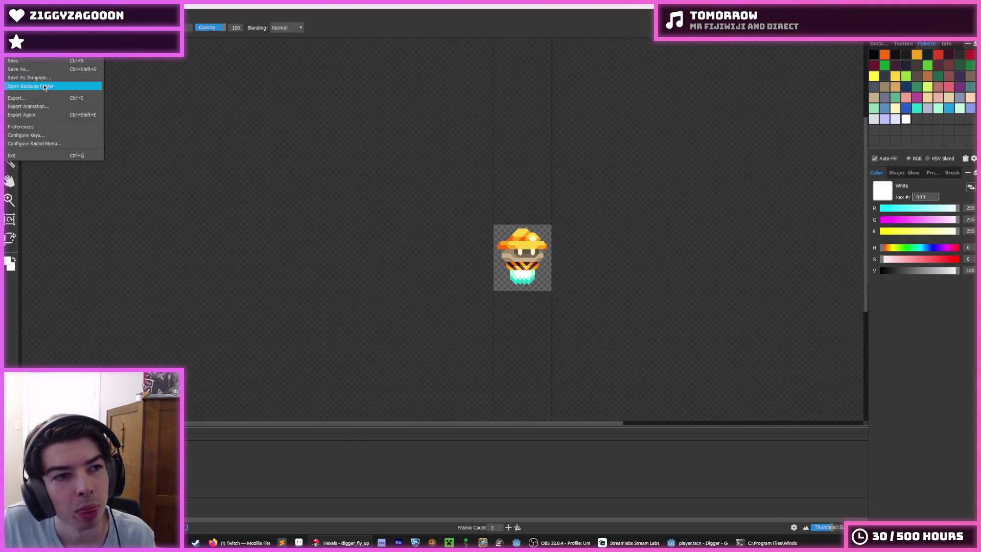
- Export the three-frame animation with default options, saving the sheet as fly_up.png
click(47, 107)
click(507, 312)
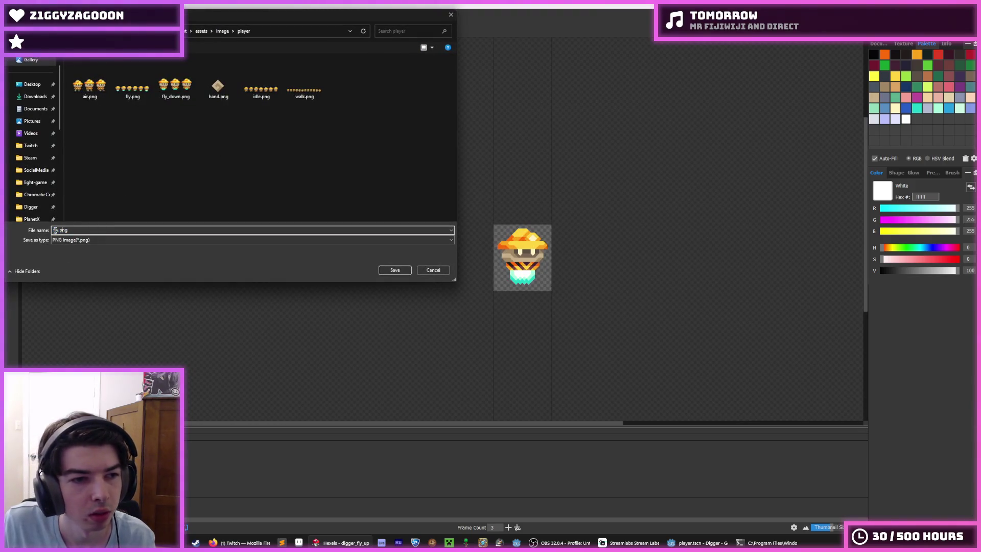
text(_up)
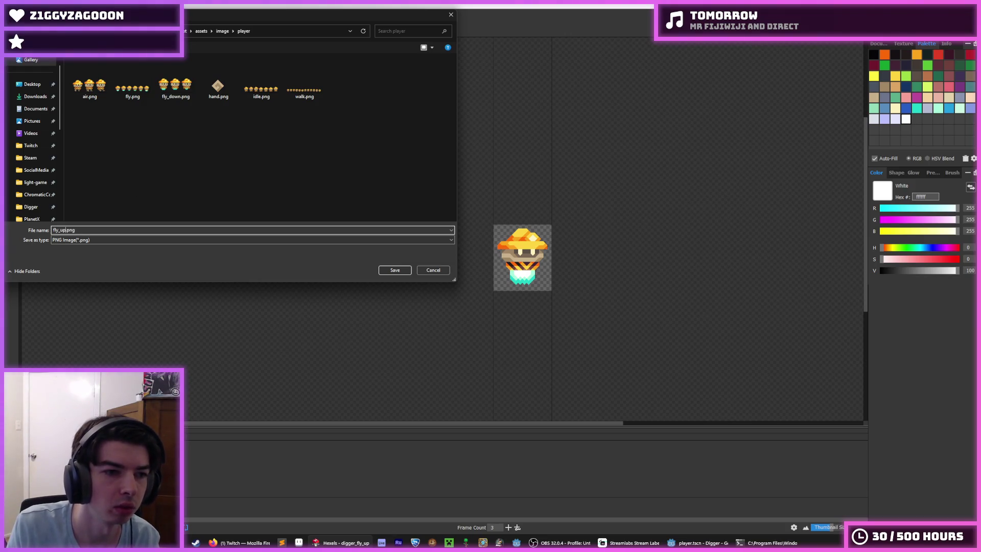
key(Return)
click(541, 387)
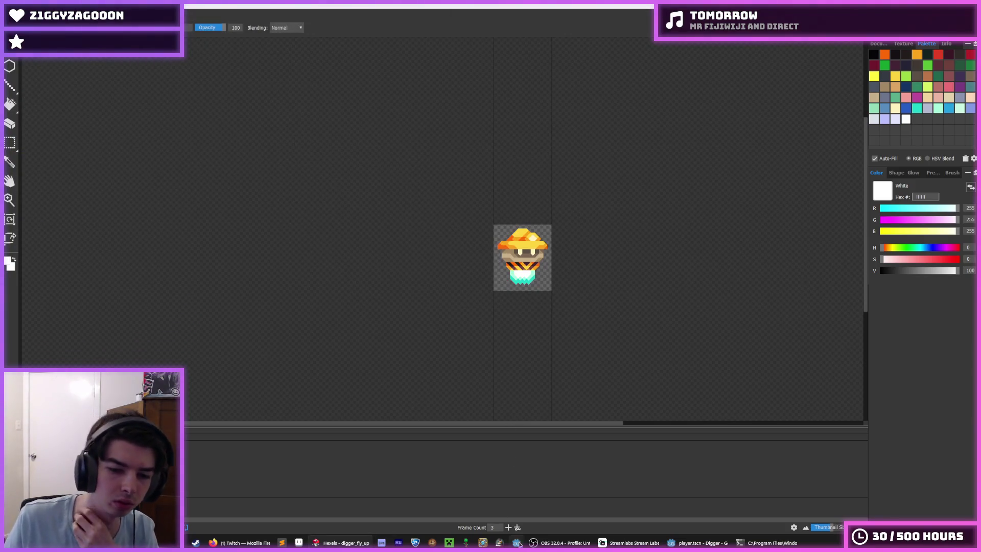
- In Godot, add all three frames of the new sprite sheet to the fly_up animation
click(695, 542)
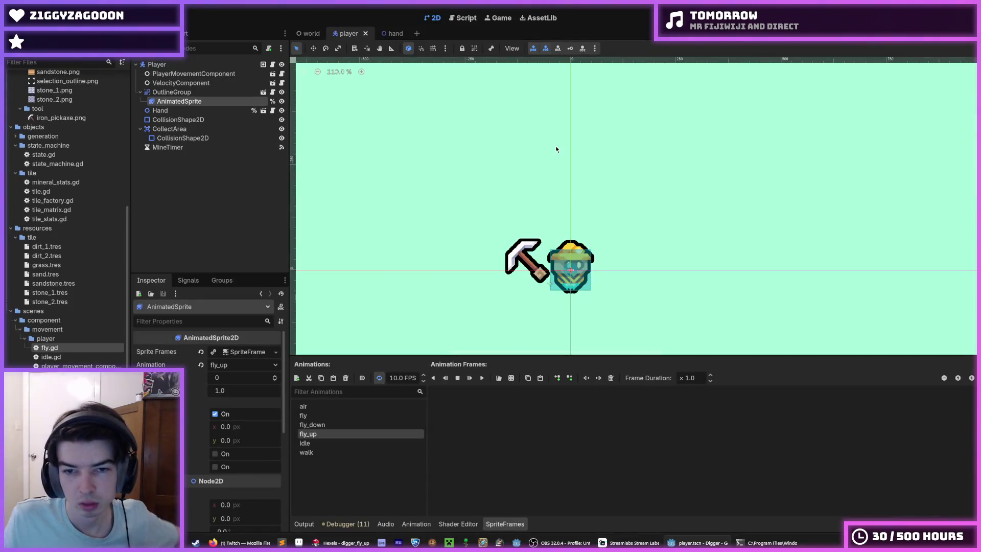
click(511, 378)
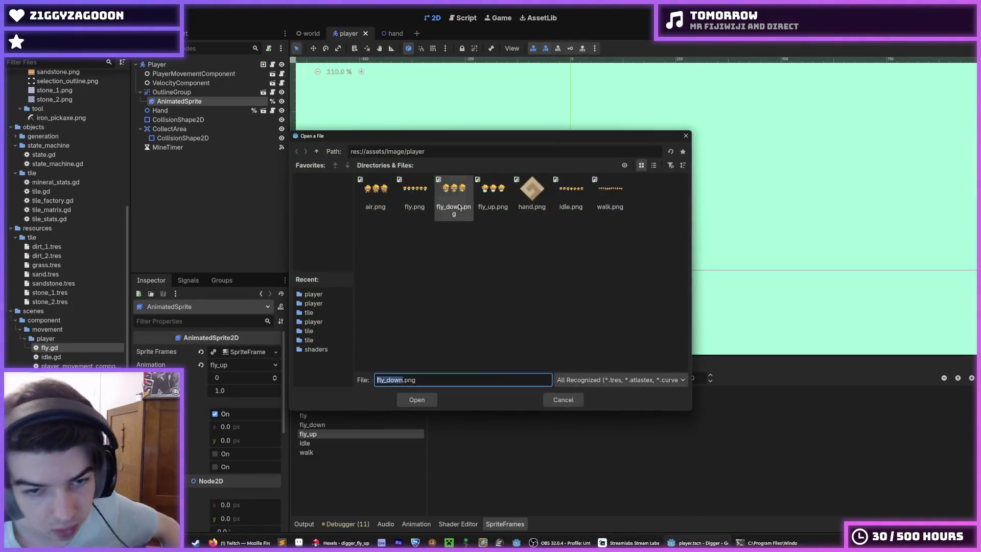
double_click(490, 200)
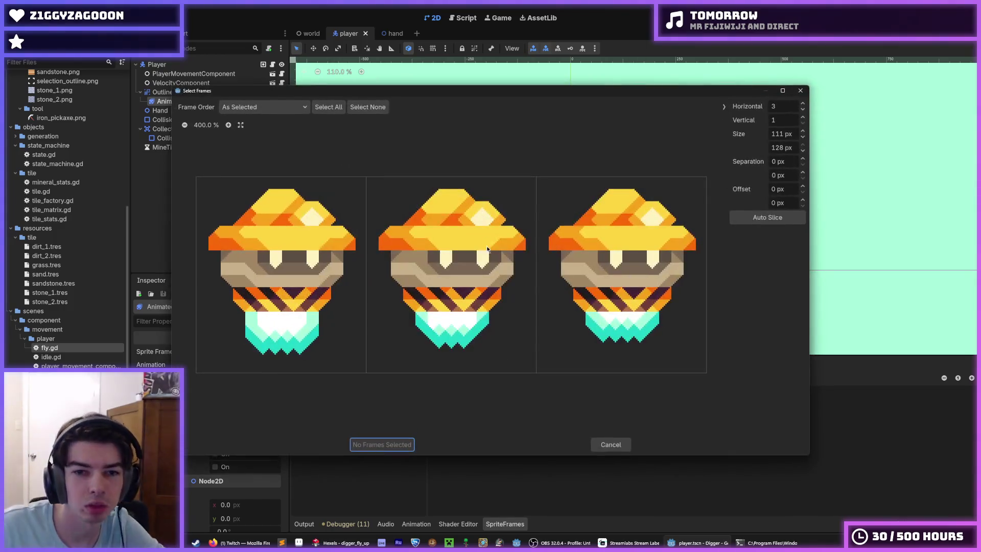
drag(300, 304, 617, 293)
click(388, 445)
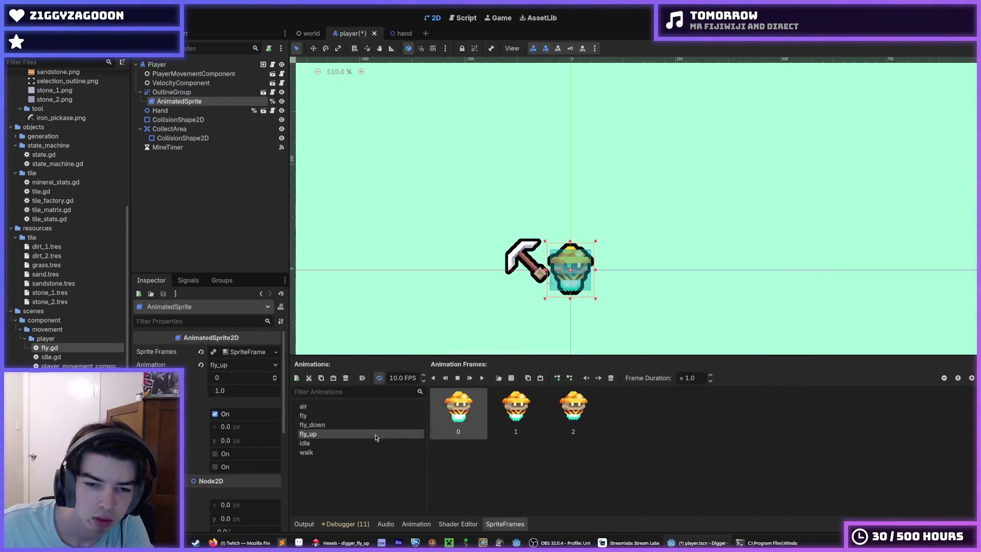
- Flip repeatedly between the fly_down and fly_up animations to compare their frames
click(358, 426)
click(363, 434)
click(354, 425)
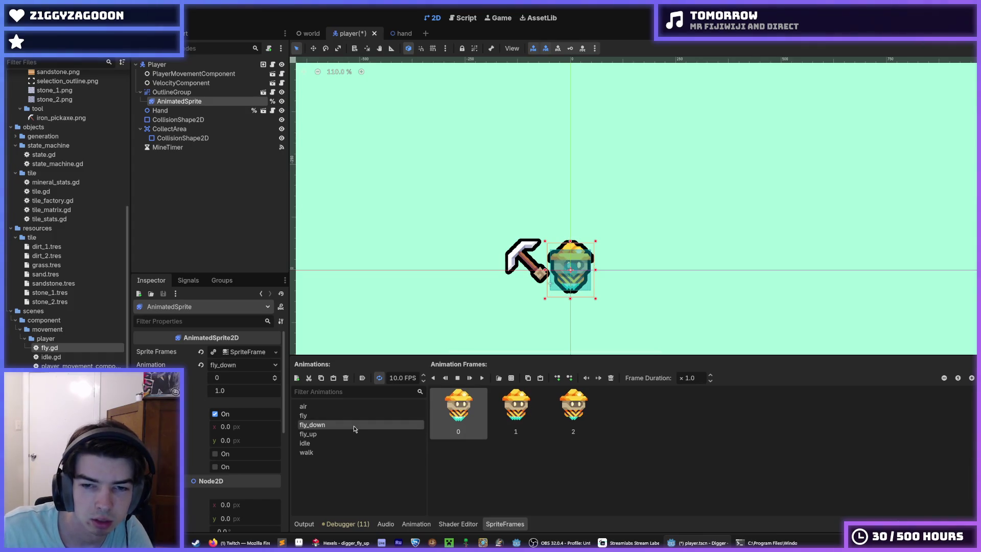
click(349, 434)
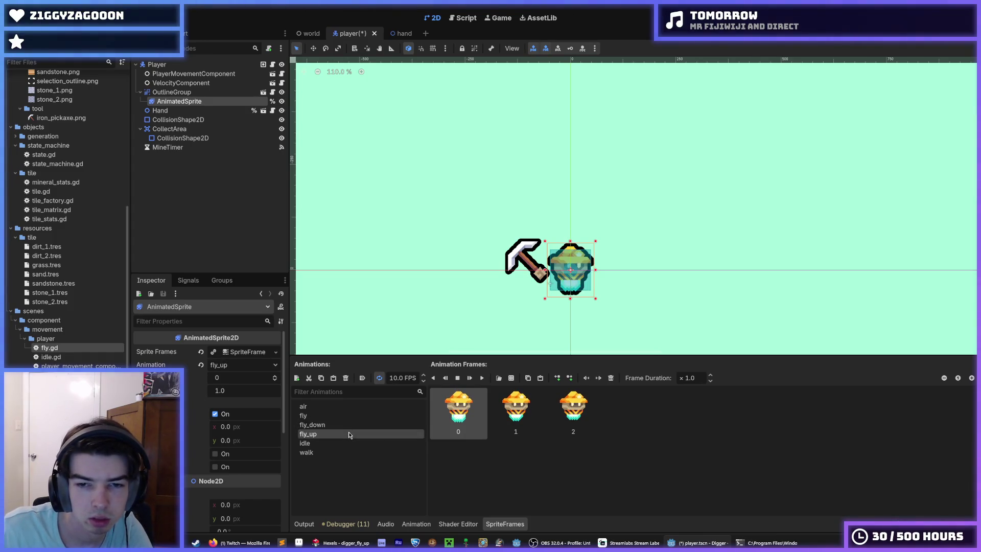
click(332, 425)
click(326, 434)
click(317, 426)
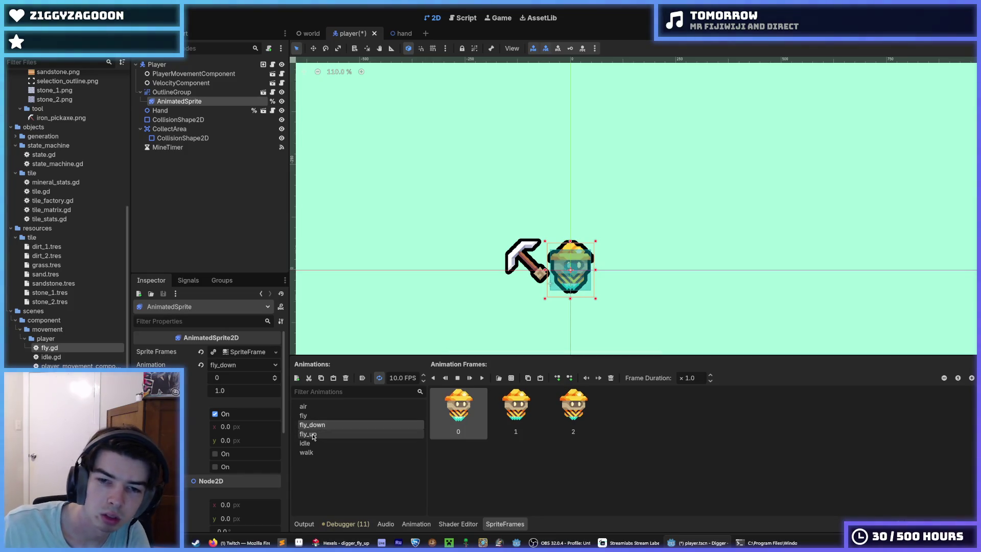
click(313, 435)
click(309, 427)
click(308, 435)
click(309, 426)
click(307, 435)
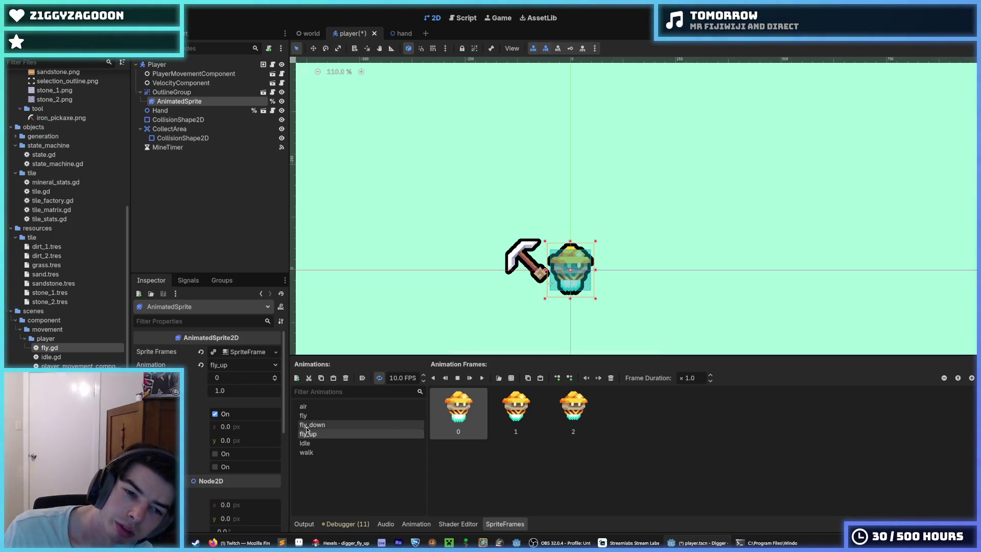
click(308, 426)
click(308, 435)
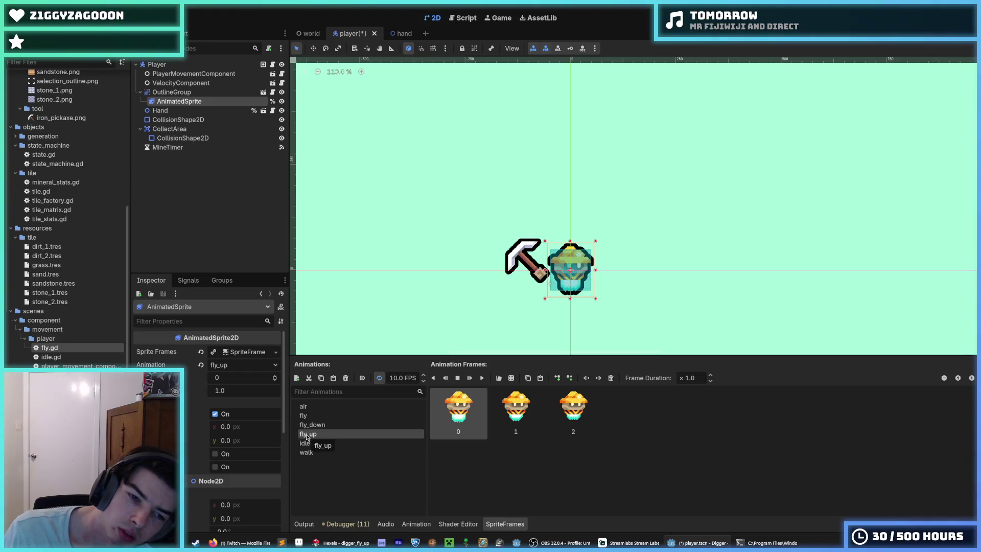
- Compare the six-frame fly animation against fly_down and fly_up, then preview fly_down playing
click(307, 416)
click(312, 426)
click(311, 417)
click(312, 425)
click(311, 417)
click(312, 425)
click(310, 417)
click(311, 426)
click(311, 417)
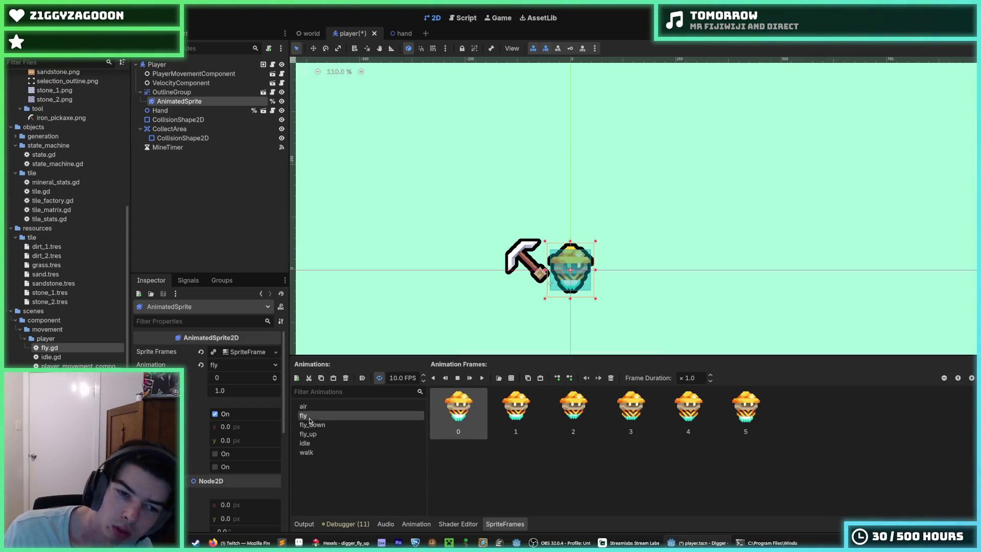
click(311, 435)
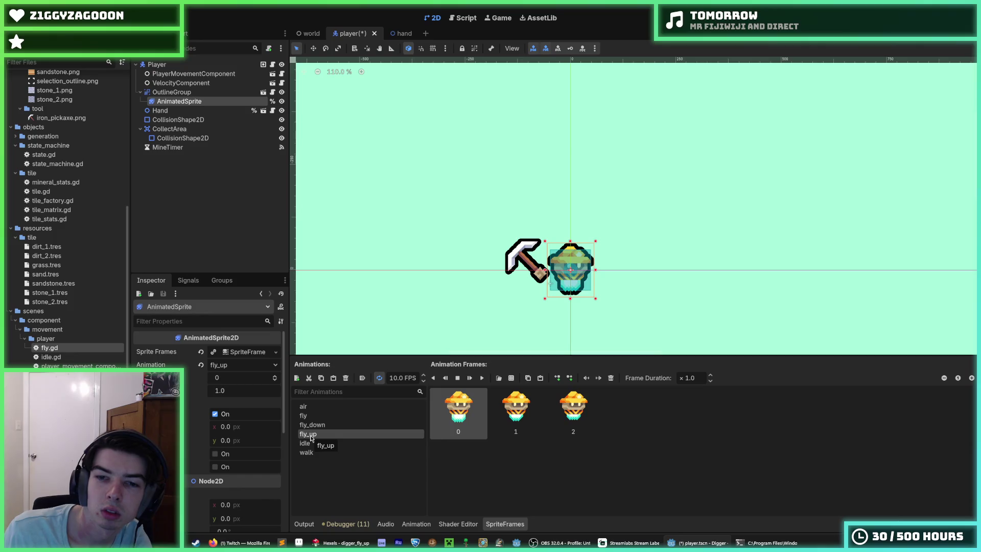
key(Up)
key(Up)
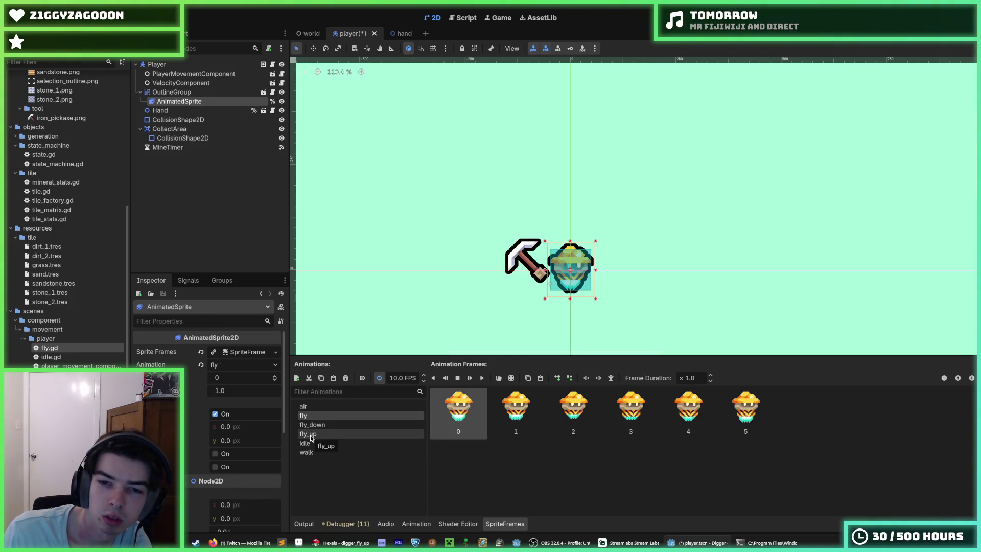
click(311, 436)
click(320, 417)
click(318, 435)
click(334, 426)
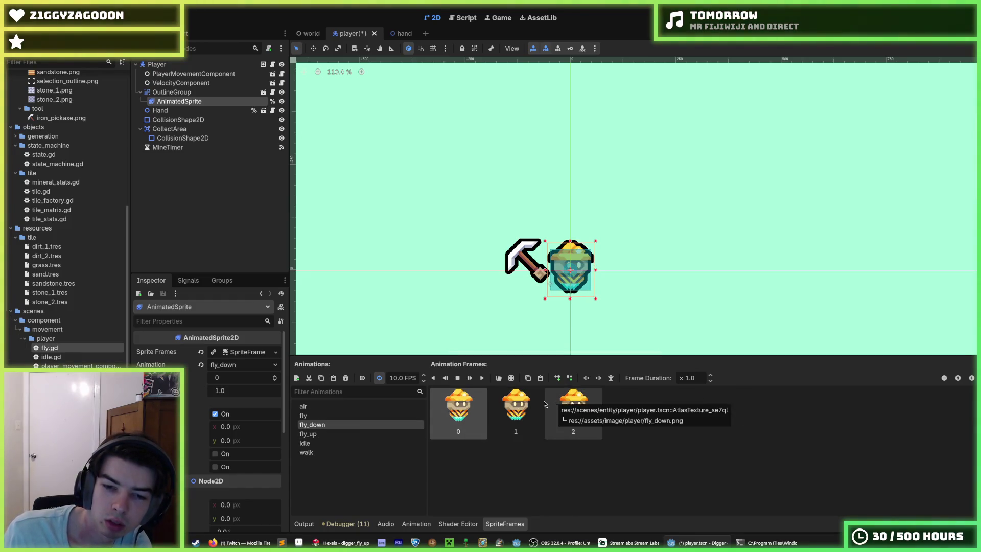
click(482, 377)
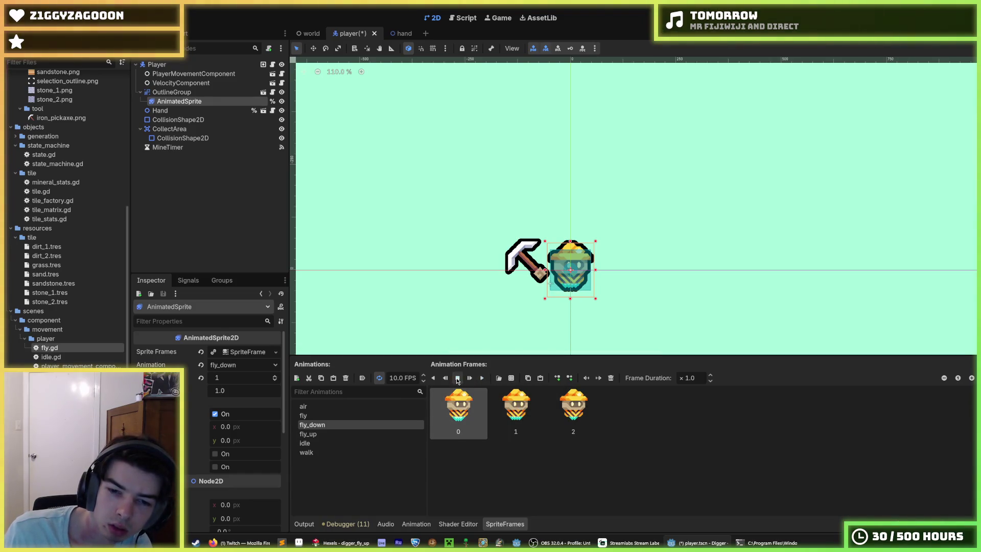
click(339, 543)
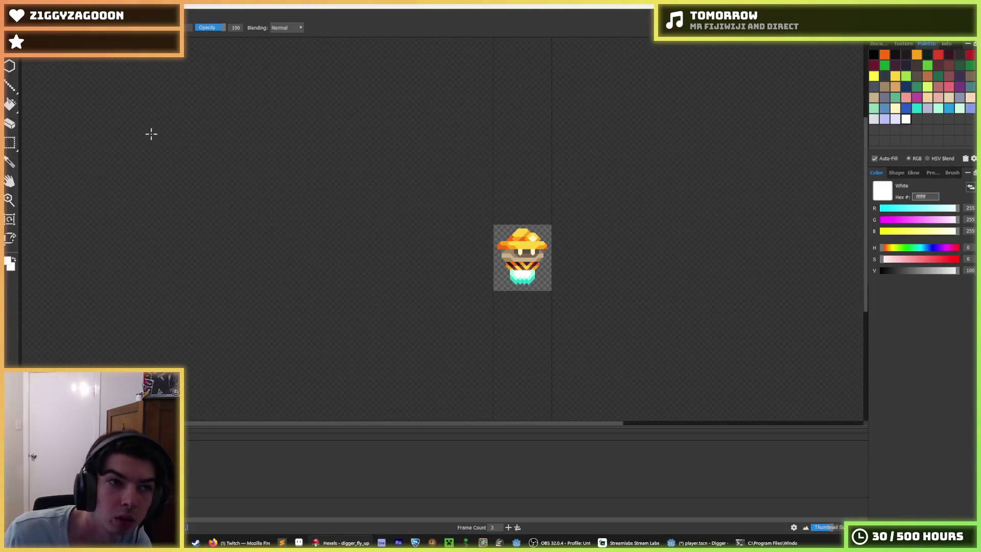
- Open digger_fly_down.hxl through File > Open to show the sombrero digger sprite
click(11, 16)
click(31, 66)
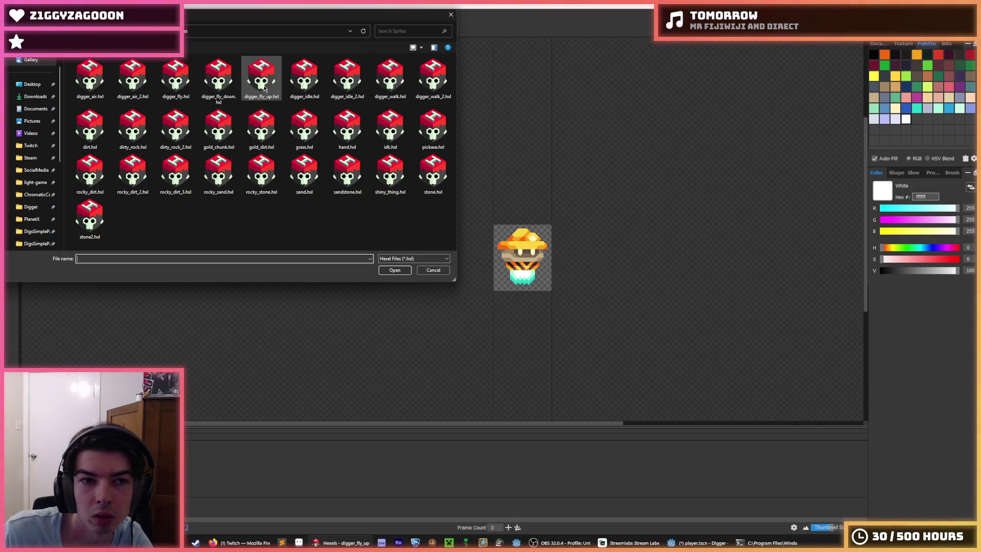
click(304, 76)
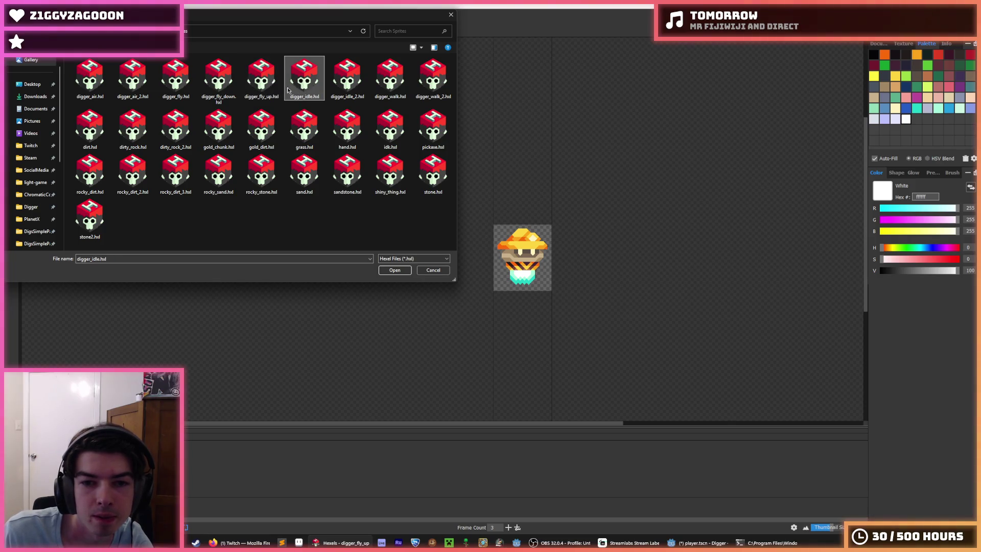
double_click(217, 84)
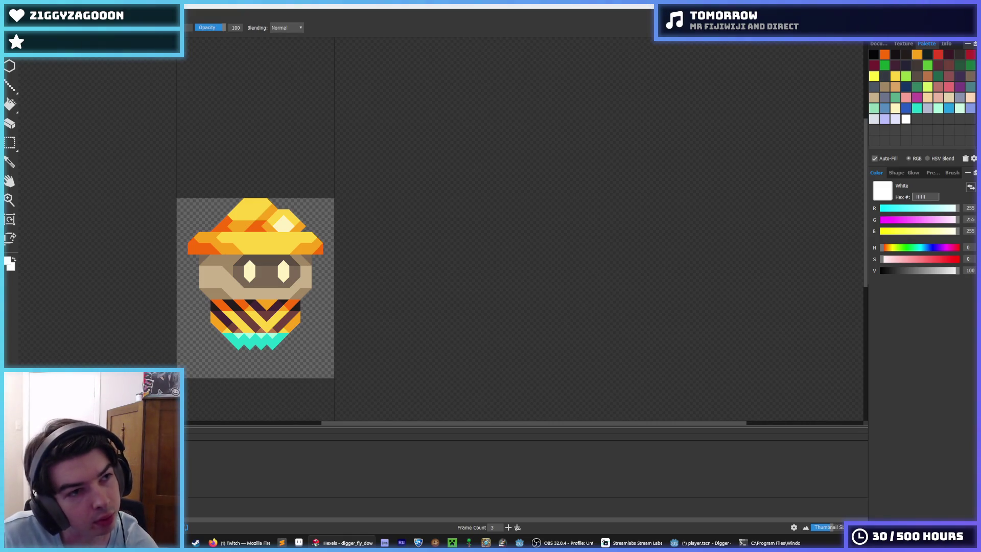
click(11, 11)
- Export the digger_fly_down animation as a sprite sheet, overwriting fly_down.png
click(45, 106)
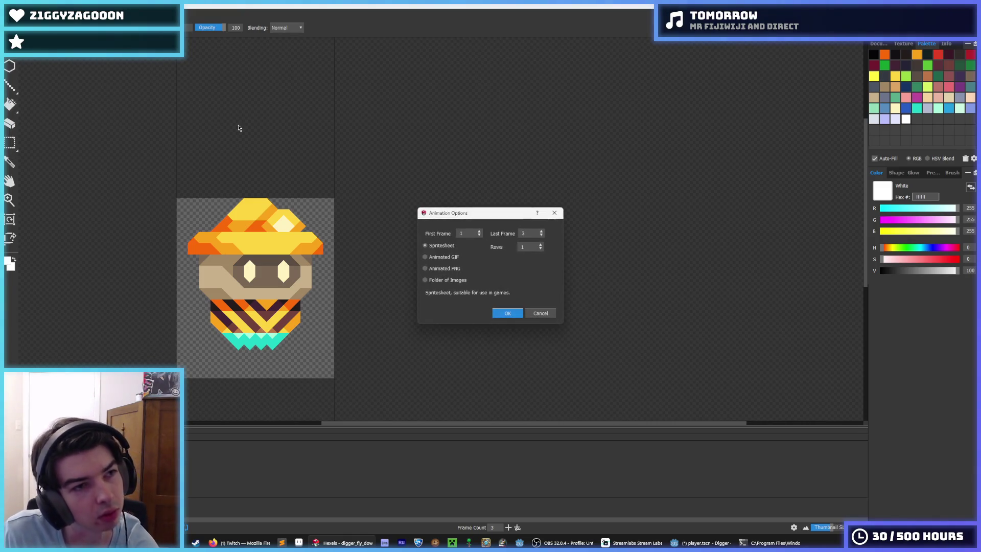
click(507, 313)
double_click(176, 87)
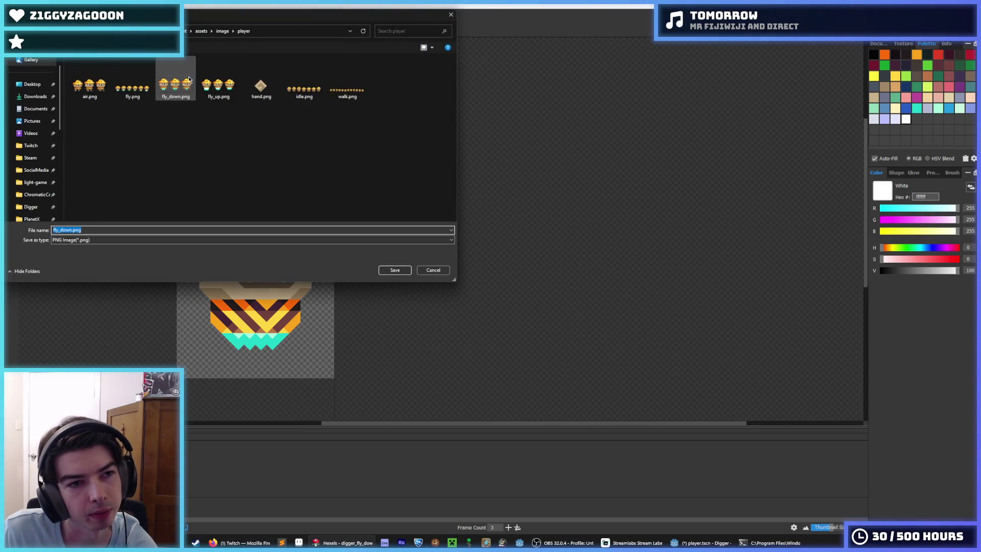
click(513, 272)
click(527, 388)
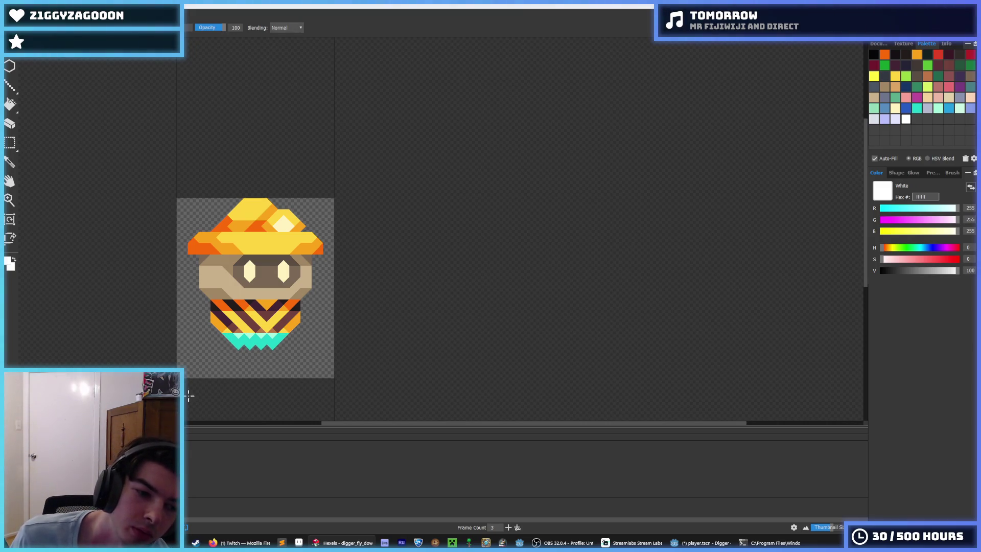
- Nudge the whole sprite down one step and re-export, overwriting fly_down.png again
key(ctrl+a)
key(Down)
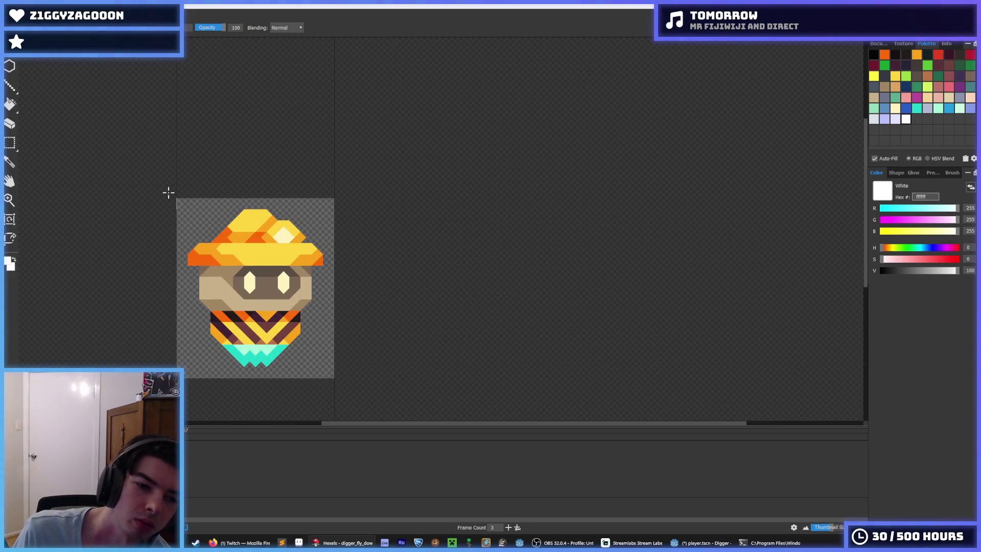
click(12, 14)
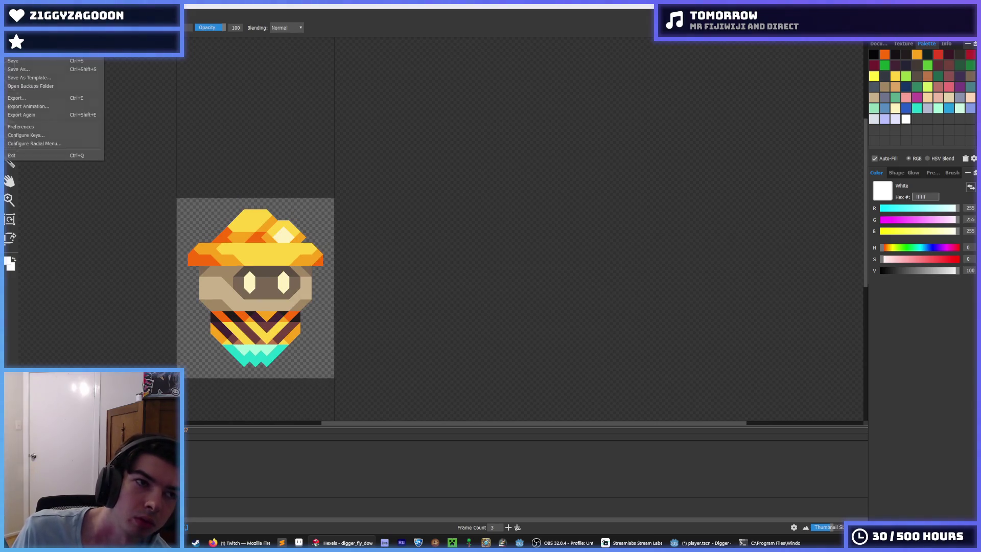
click(53, 107)
click(501, 308)
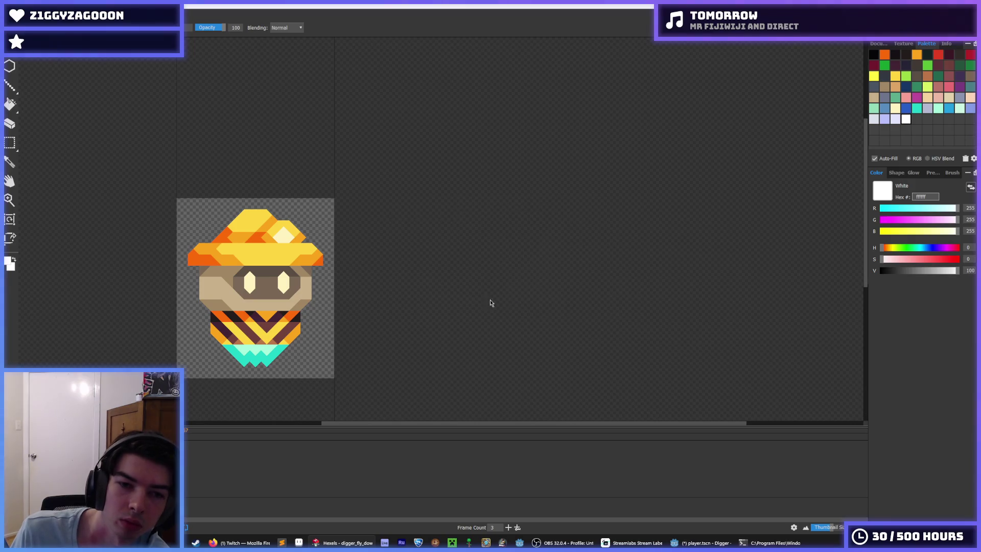
double_click(175, 84)
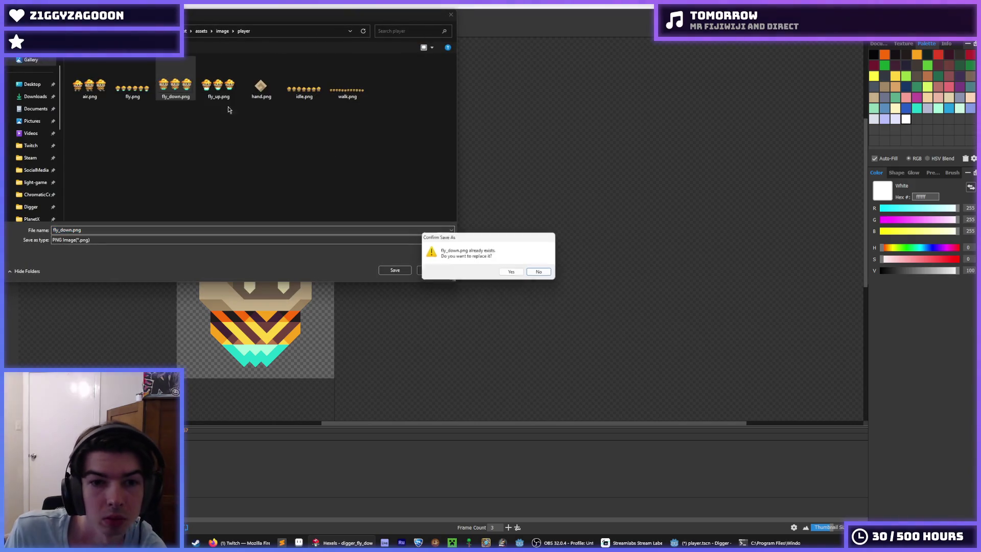
click(513, 272)
click(528, 387)
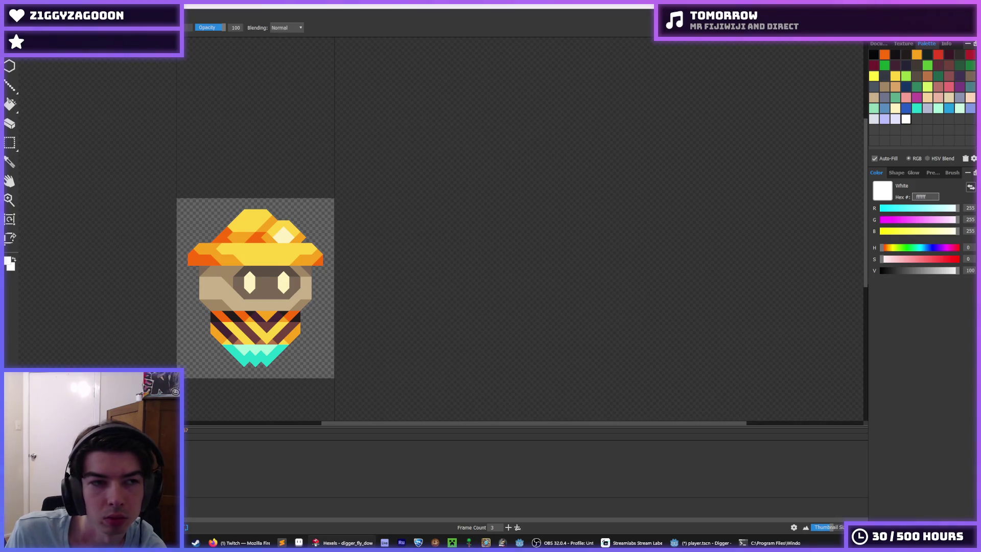
key(alt+f)
- Reopen digger_fly_up from recent files, then open digger_fly.hxl, discarding unsaved changes
mouse_move(51, 52)
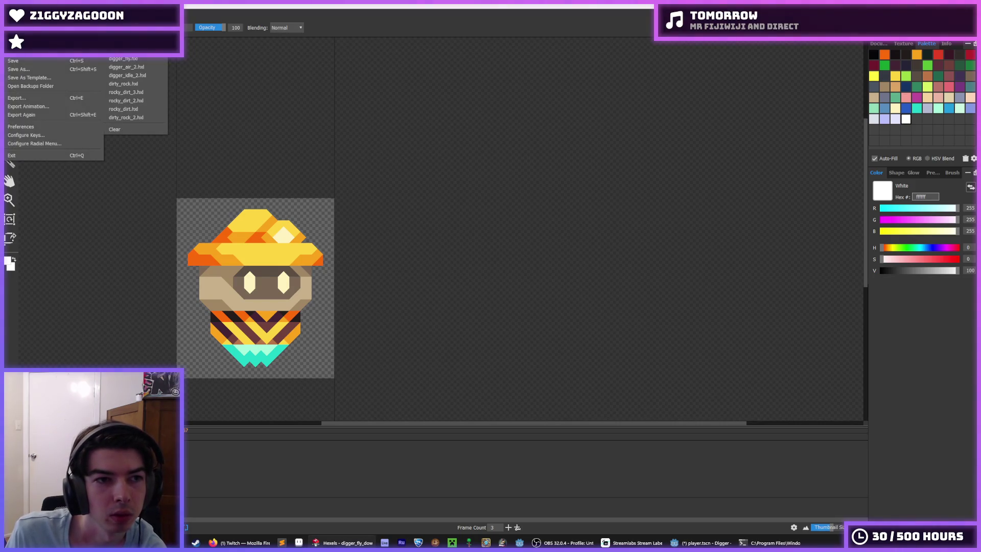
click(125, 50)
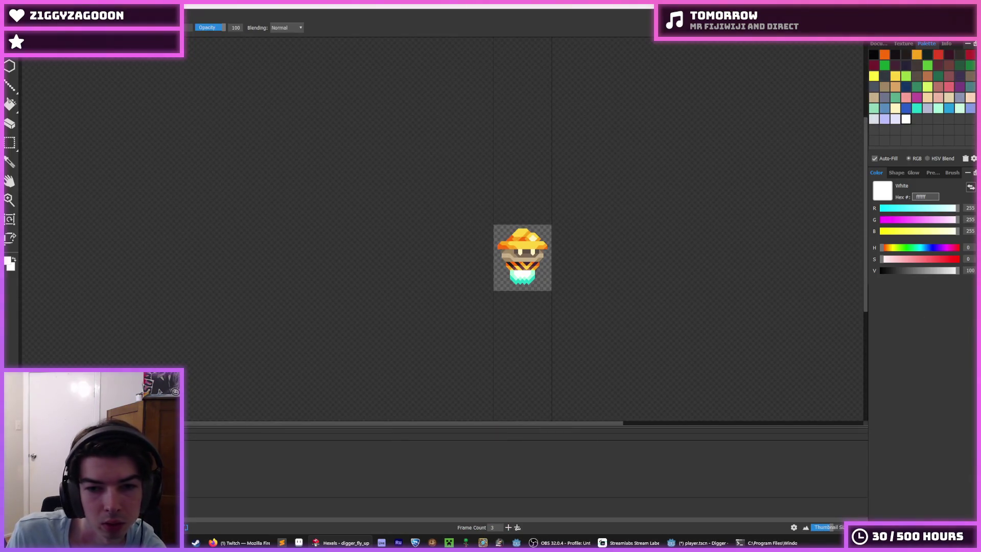
click(10, 8)
click(31, 64)
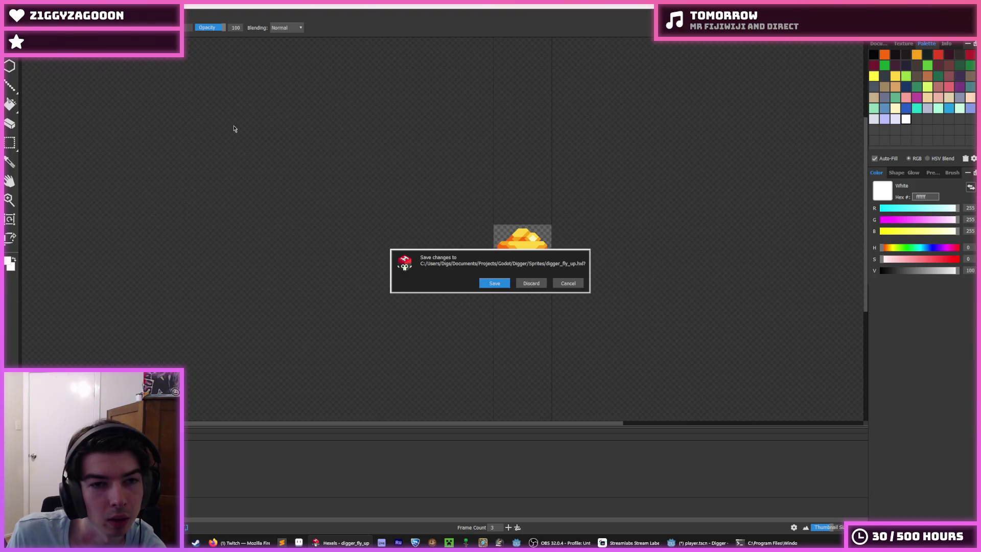
click(520, 288)
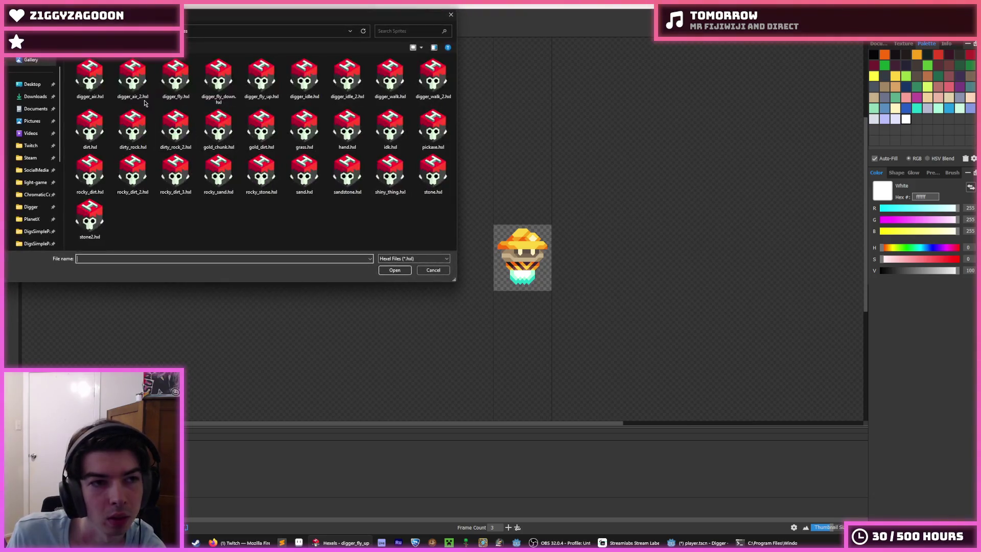
click(166, 77)
double_click(166, 78)
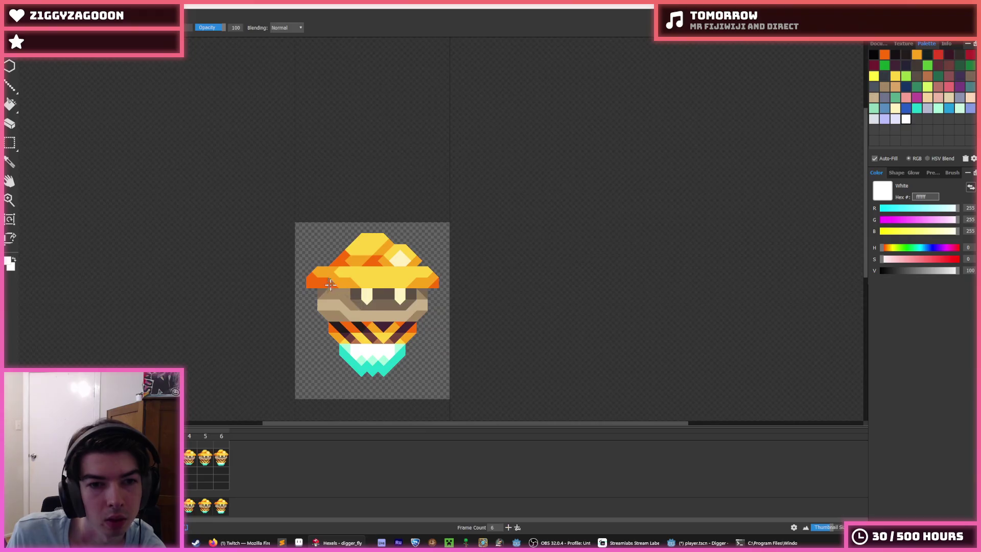
- Step to frames 5 and 6, then play the six-frame fly animation
click(204, 460)
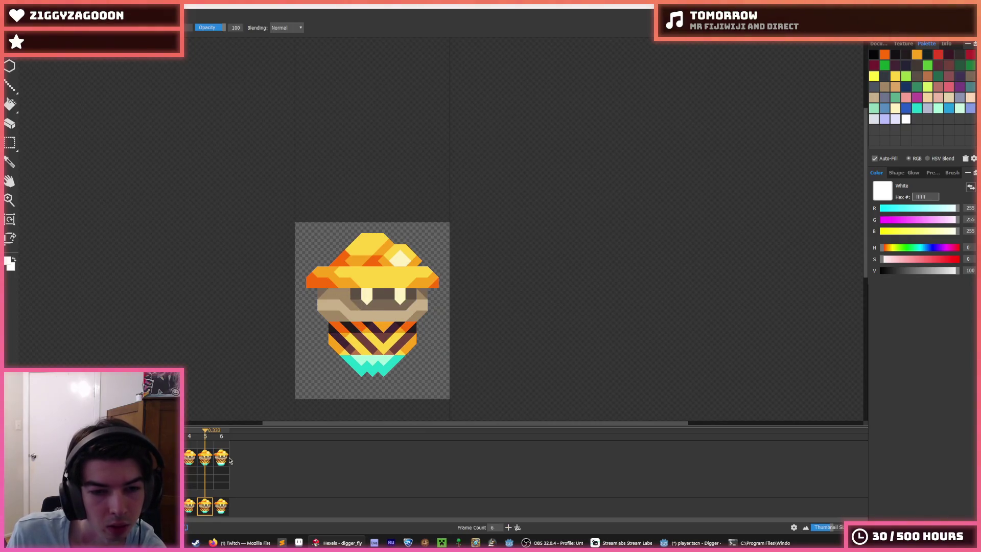
click(225, 459)
key(space)
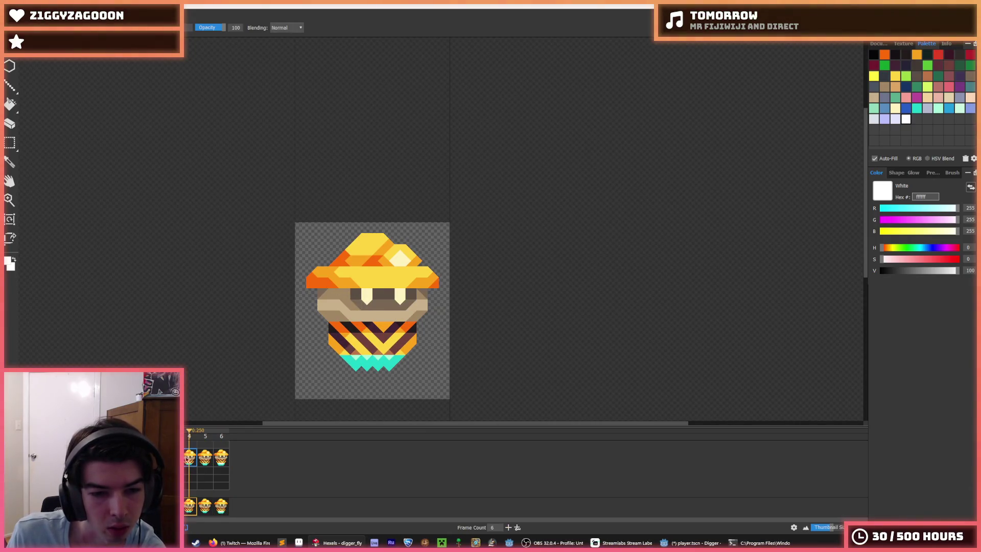